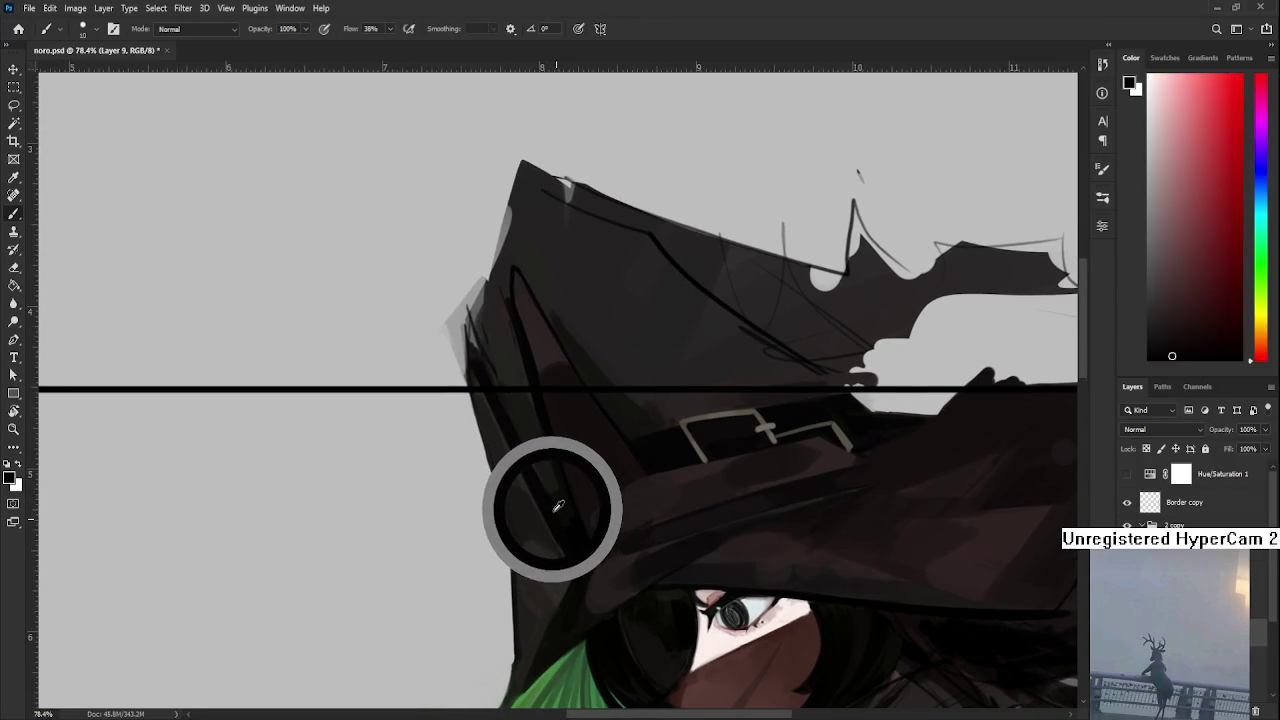
- Alt-sample progressively darker tones from the hat's lower left edge with the Brush
mouse_move(563, 523)
left_mouse_down()
mouse_move(543, 477)
mouse_move(560, 514)
left_mouse_up()
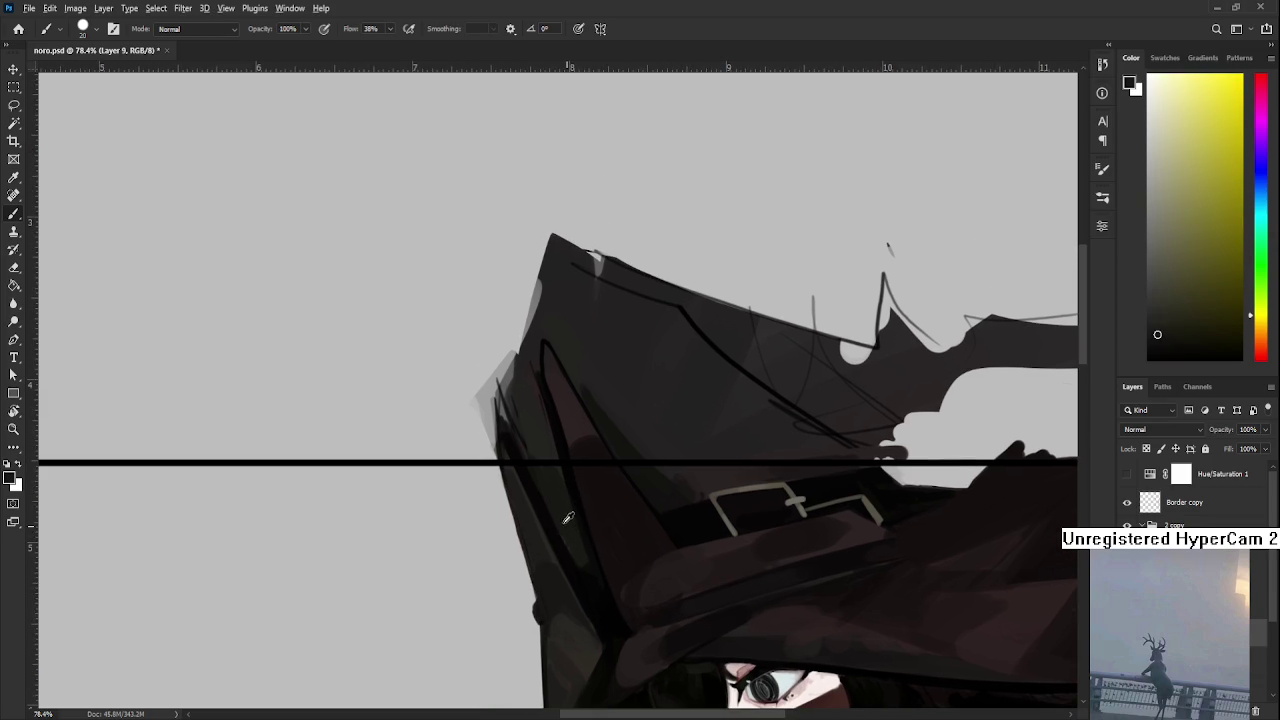
left_click(559, 488, "alt")
left_click_drag(559, 488, 553, 475)
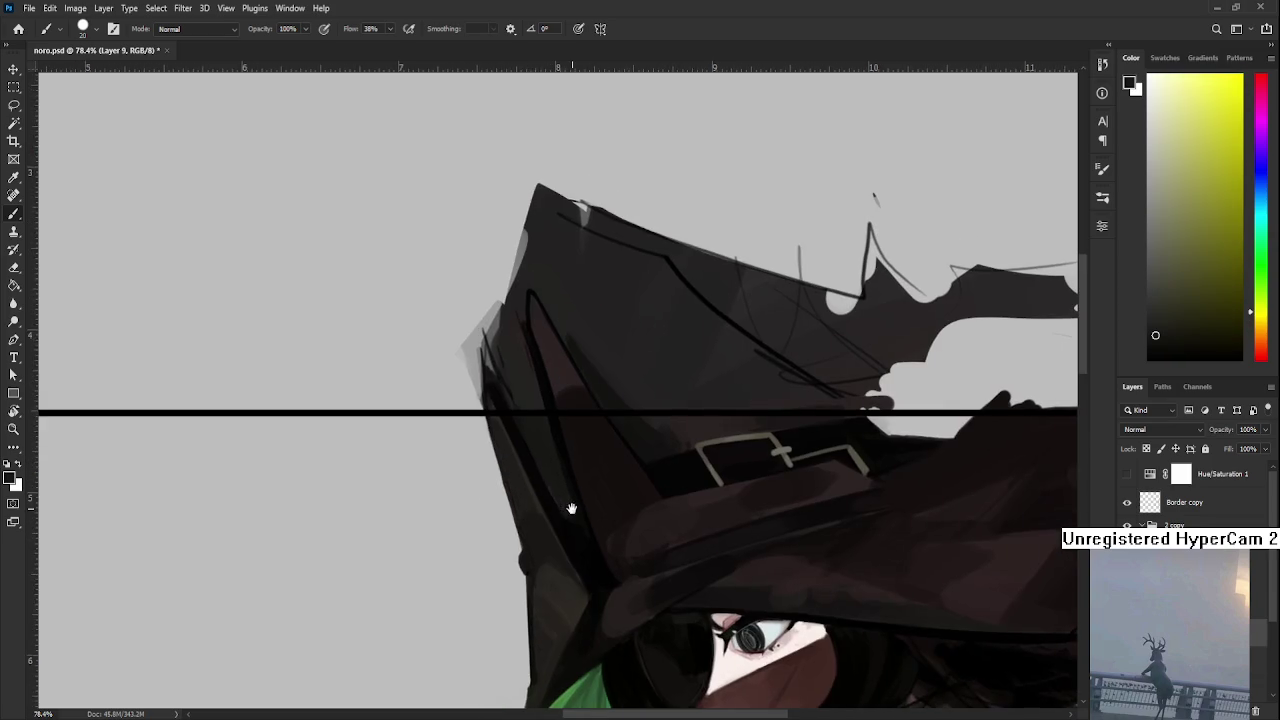
left_click(586, 543, "alt")
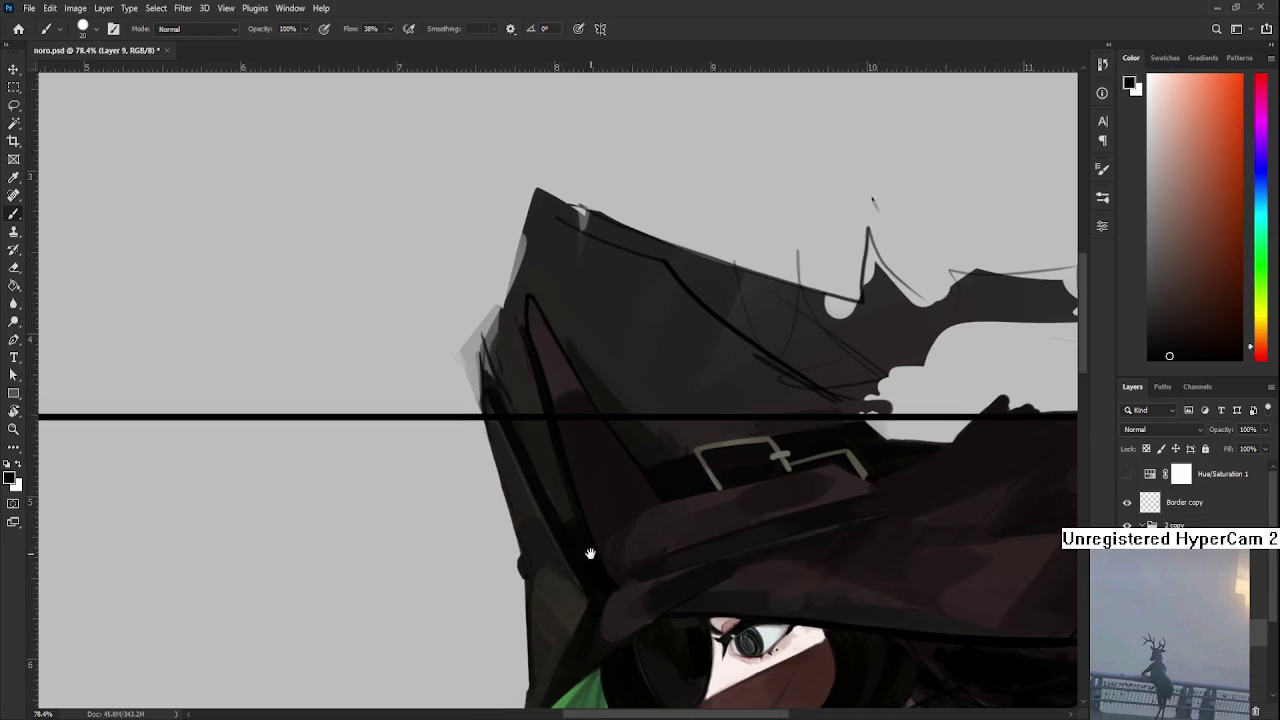
left_click_drag(590, 552, 571, 495)
scroll(565, 490, "up", 1)
scroll(571, 491, "up", 1)
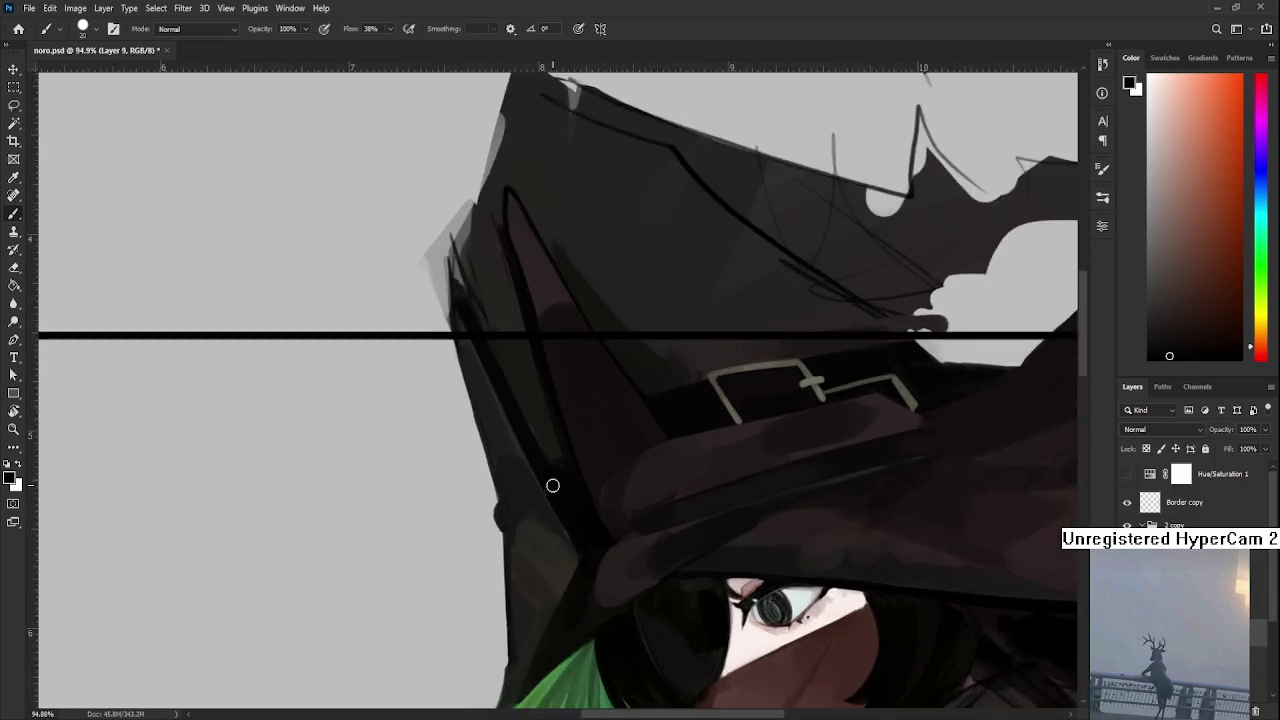
scroll(551, 486, "up", 1)
scroll(551, 486, "up", 1)
left_click_drag(594, 510, 598, 511)
left_click(544, 538, "alt")
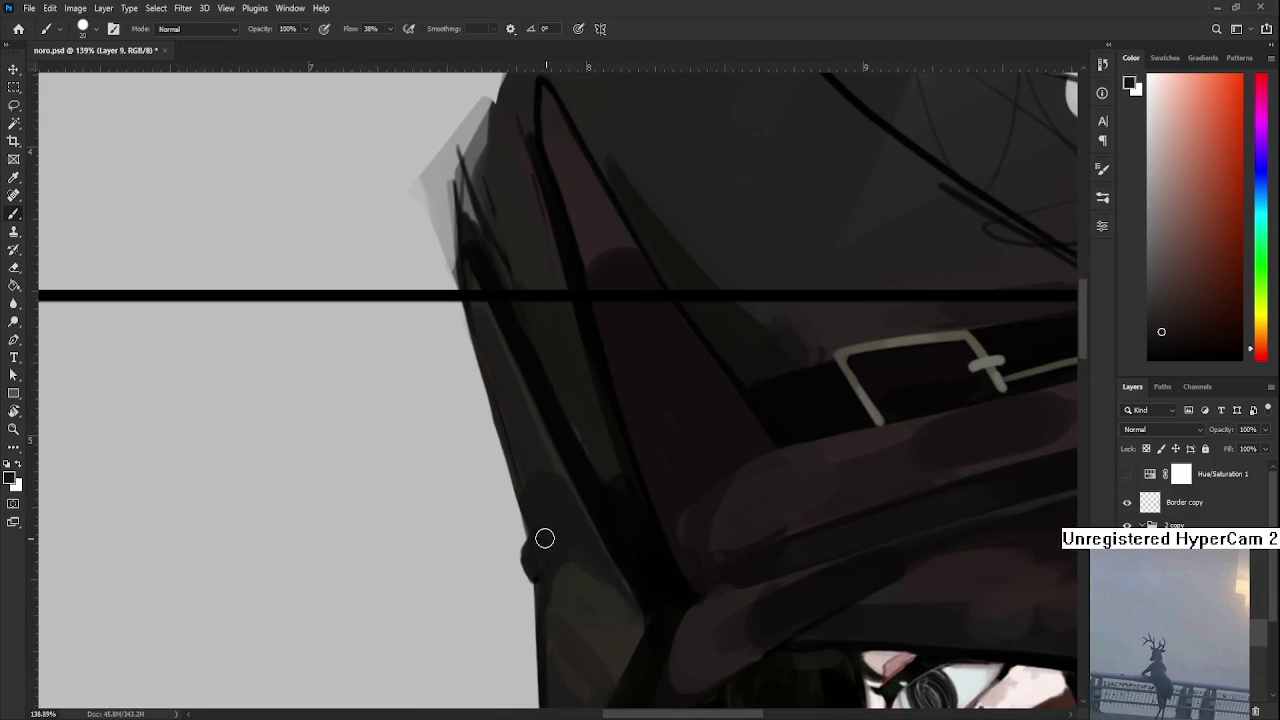
left_click(540, 560, "alt")
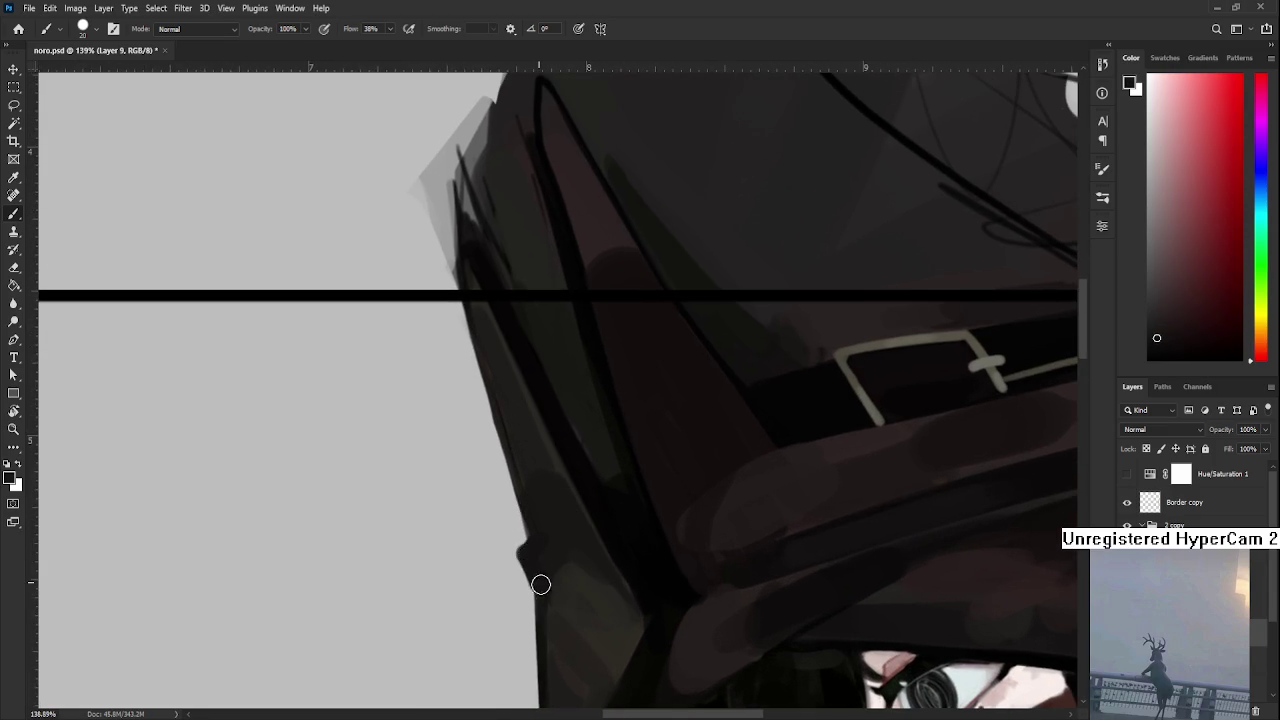
- Erase the small stray bump on the hat's lower left edge with the Eraser
key("e")
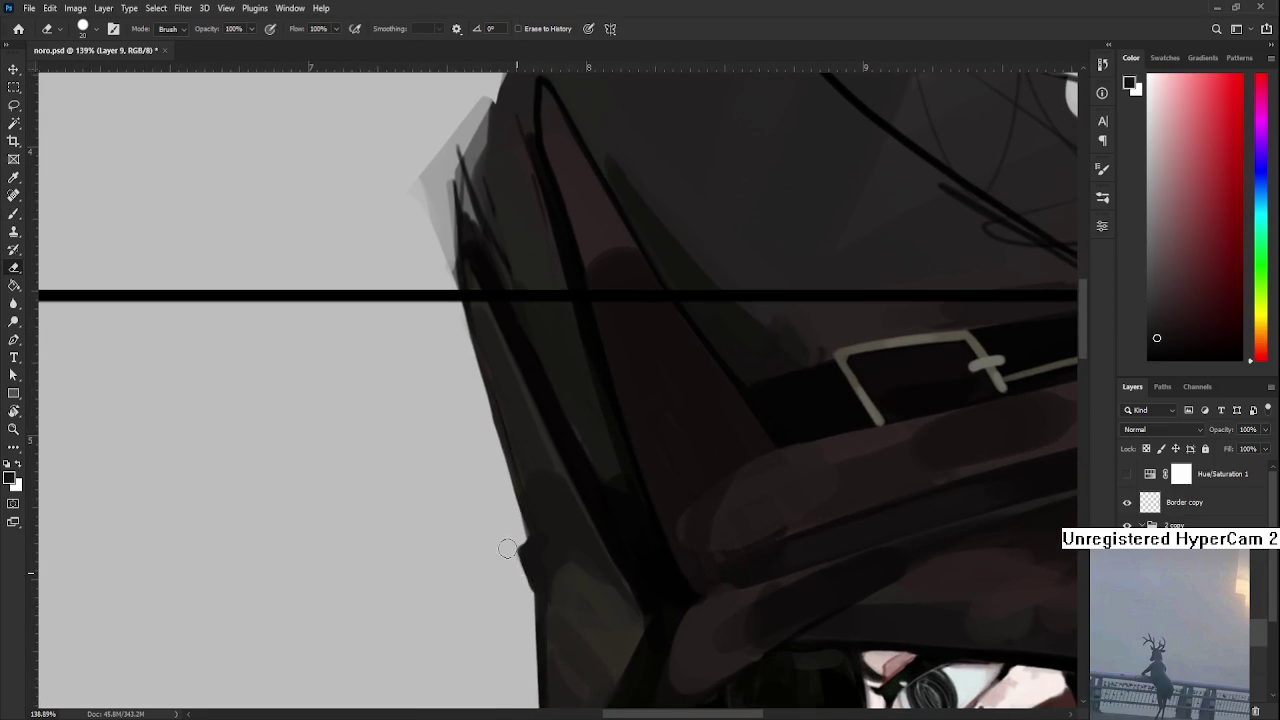
left_click_drag(516, 544, 517, 589)
scroll(567, 513, "down", 3)
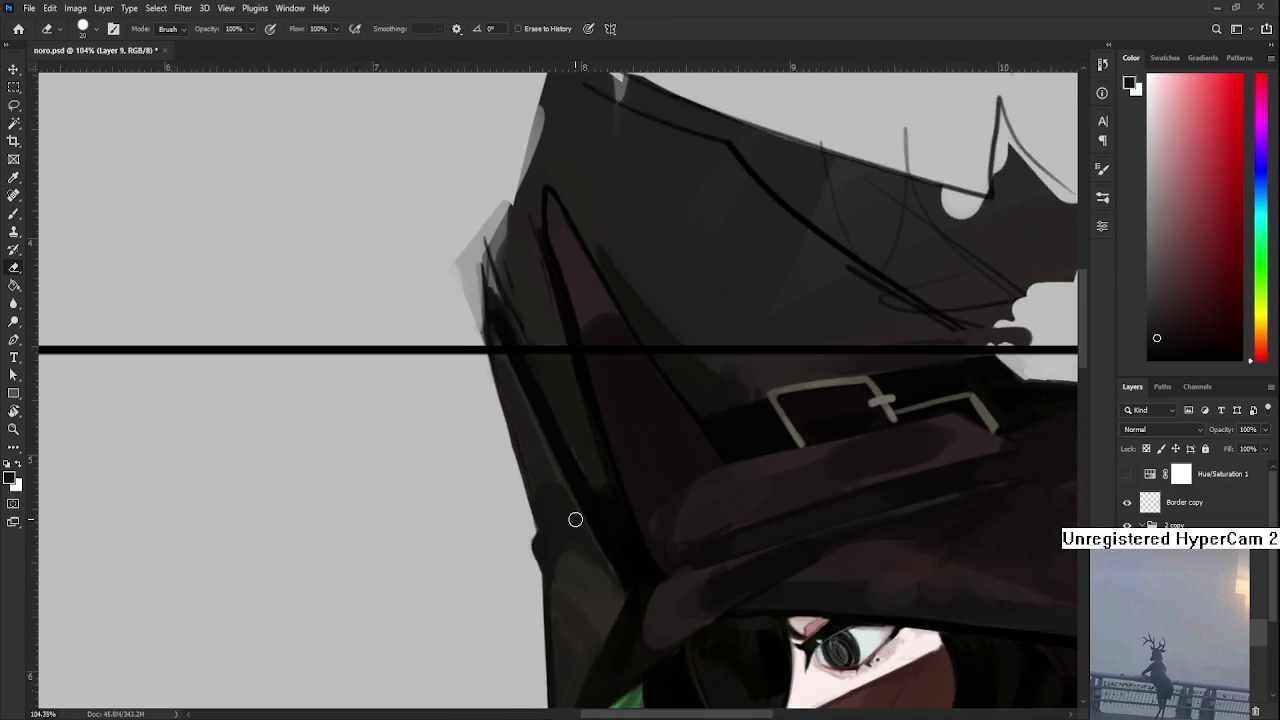
- Zoom out and tilt the canvas view with Rotate View (R)
scroll(574, 520, "down", 3)
scroll(574, 537, "down", 3)
scroll(557, 413, "up", 1)
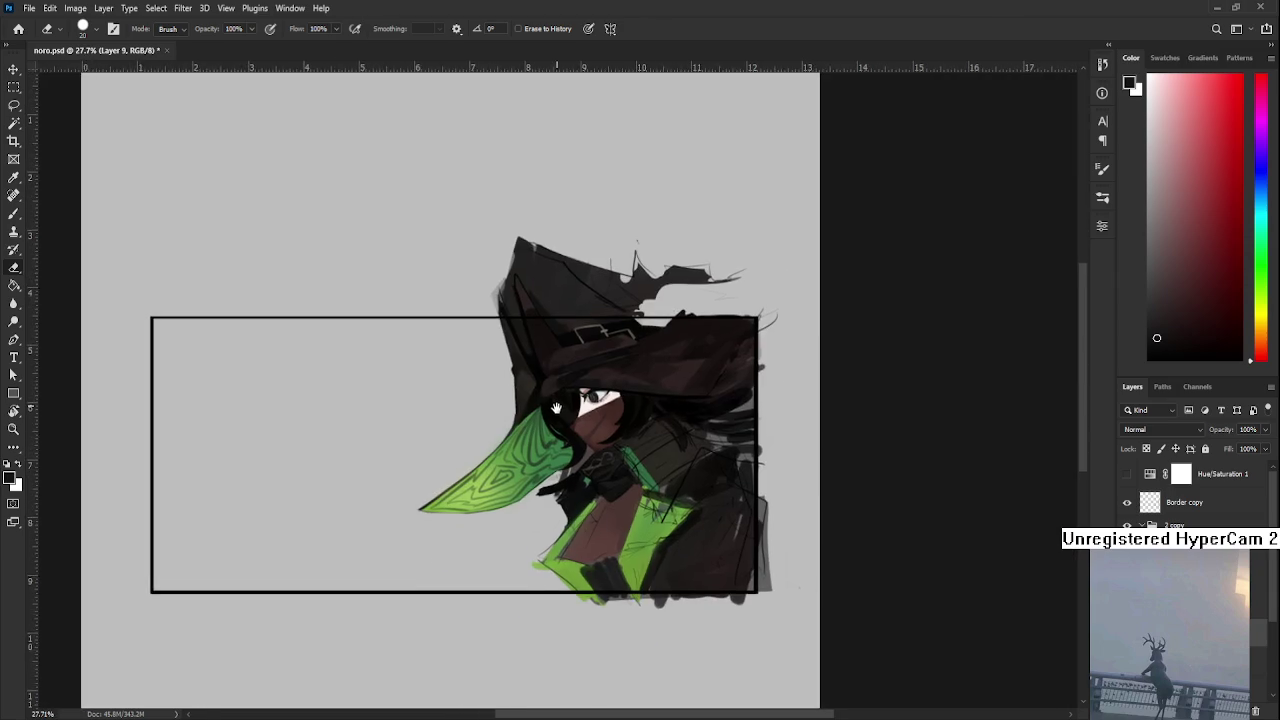
scroll(580, 425, "up", 2)
scroll(640, 455, "up", 2)
scroll(709, 491, "up", 2)
scroll(709, 491, "up", 2)
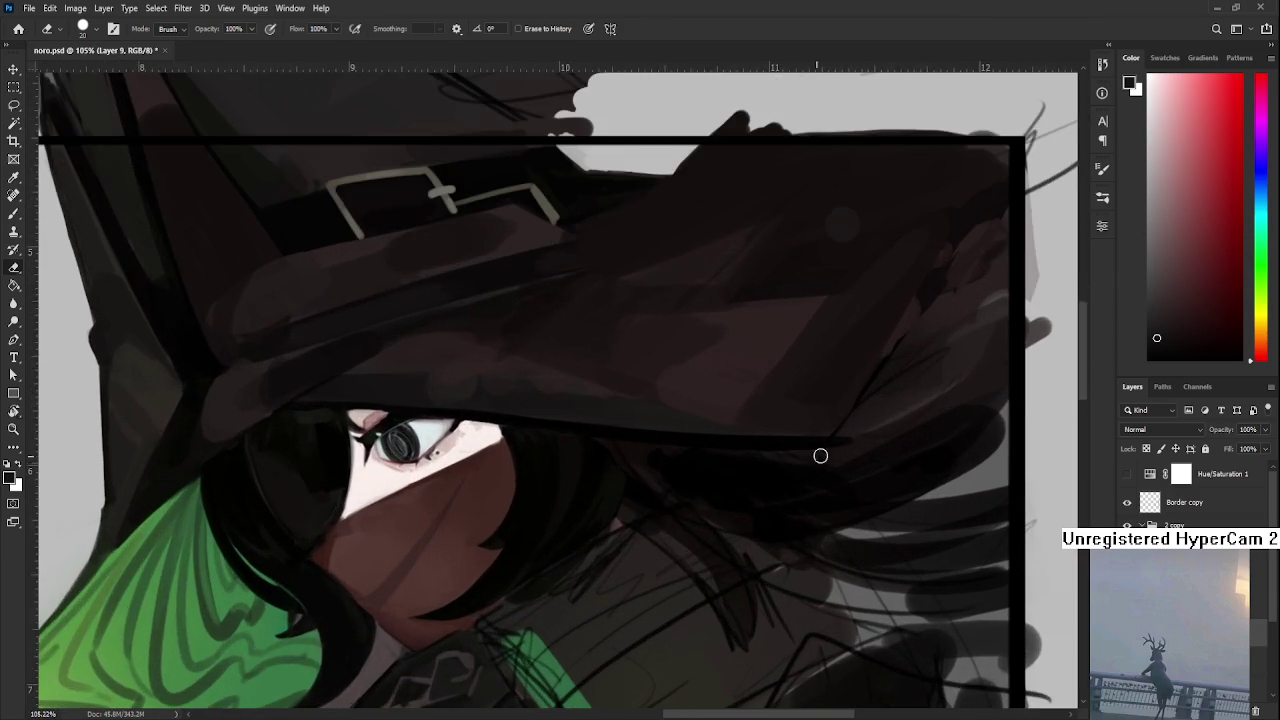
key("r")
left_click_drag(771, 457, 773, 460)
- Adjust the zoom and re-rotate the canvas to a shallower tilt of about 11°
scroll(773, 460, "down", 2)
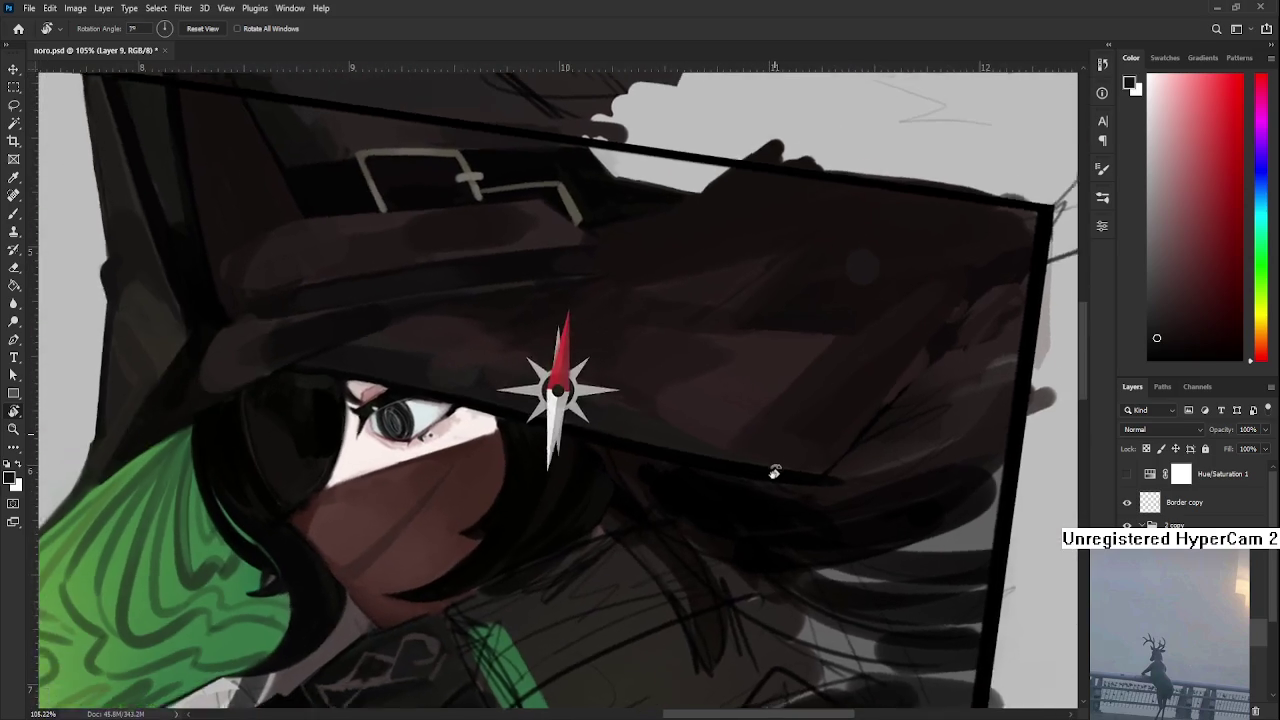
scroll(686, 491, "down", 2)
scroll(686, 491, "down", 1)
scroll(689, 493, "down", 1)
scroll(689, 493, "up", 2)
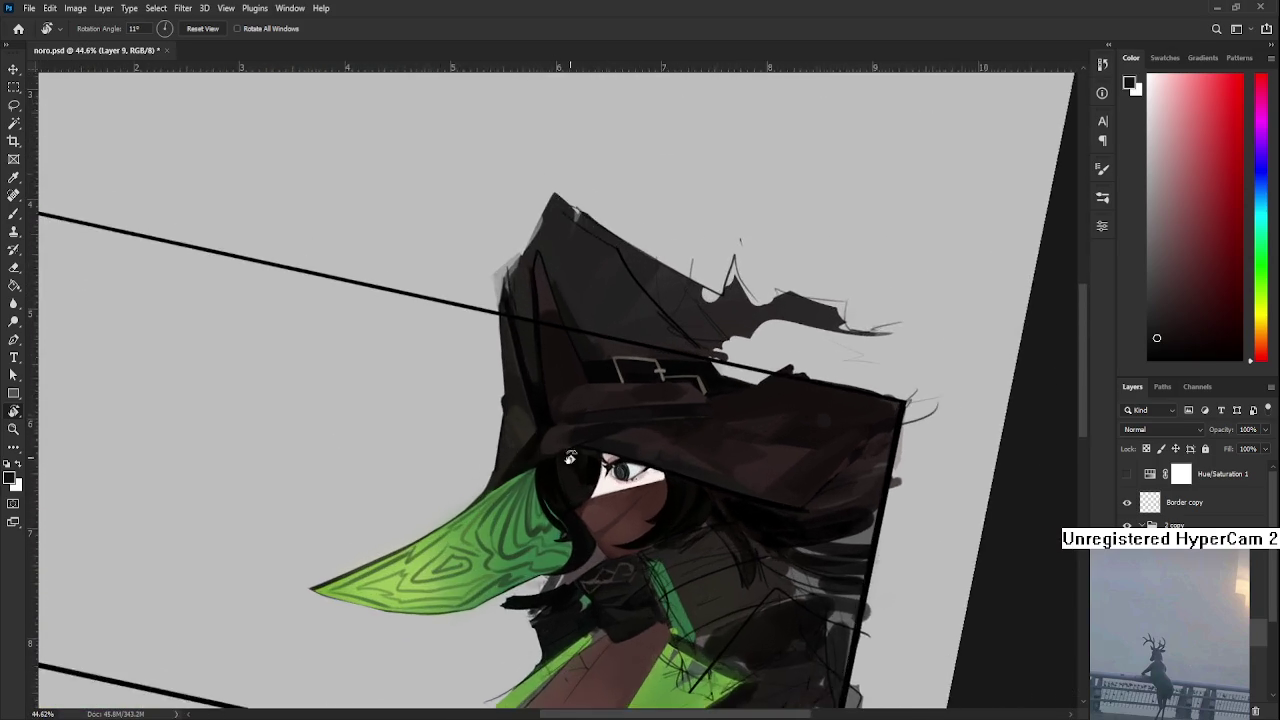
scroll(650, 480, "up", 1)
scroll(610, 475, "down", 2)
scroll(604, 474, "down", 2)
scroll(604, 474, "down", 1)
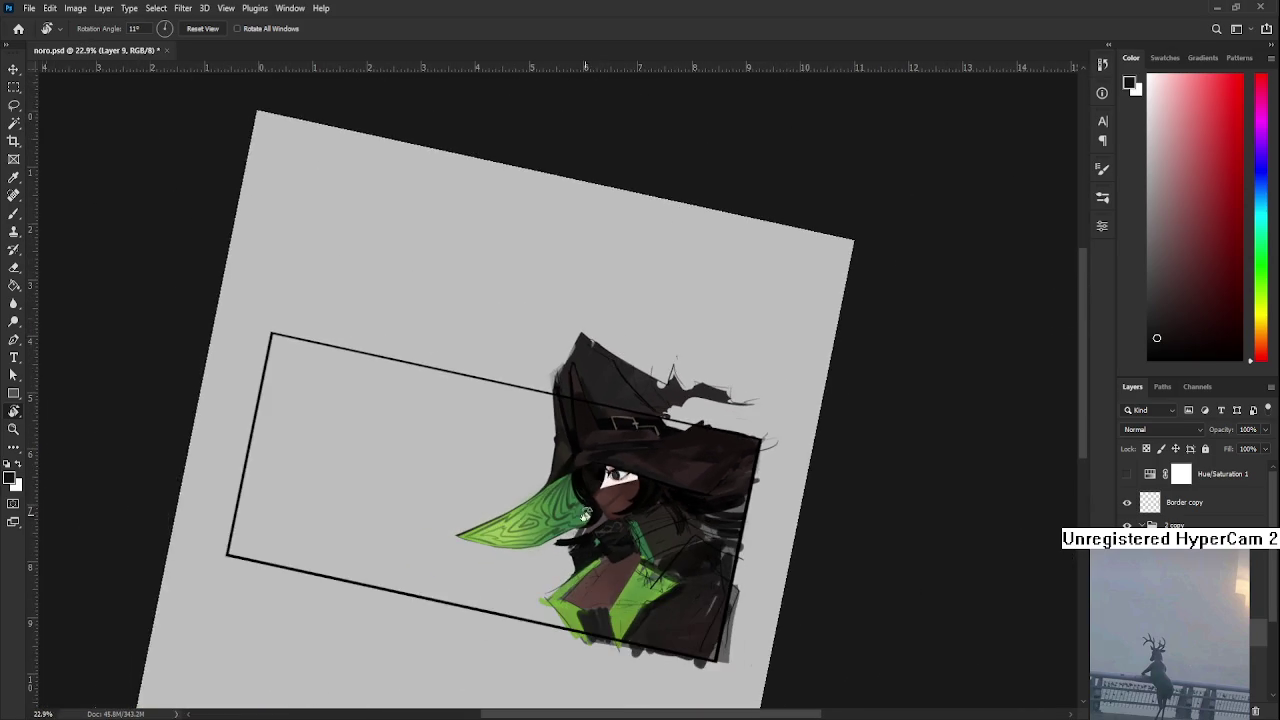
scroll(604, 474, "up", 3)
scroll(620, 480, "up", 2)
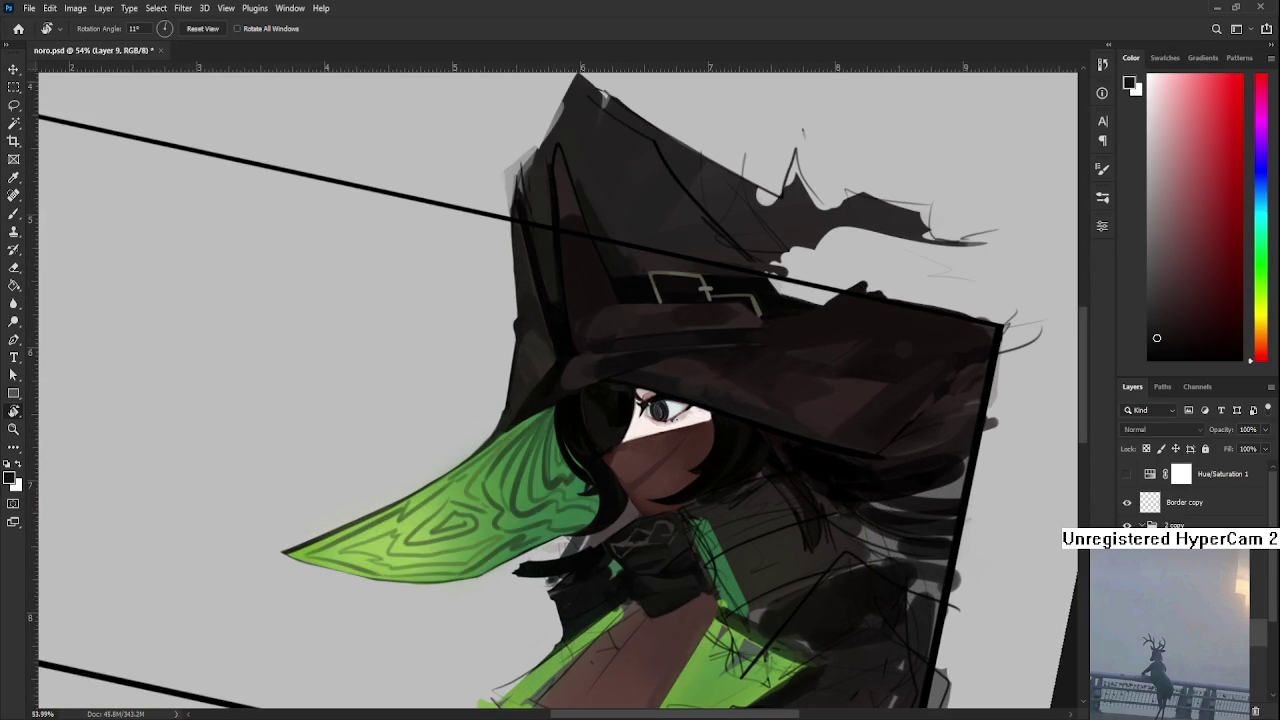
left_click(642, 583)
mouse_move(642, 583)
left_mouse_down()
mouse_move(655, 510)
mouse_move(646, 397)
left_mouse_up()
- Sample a light grey, shrink the brush, and paint a short mark on the scarf knot
key("b")
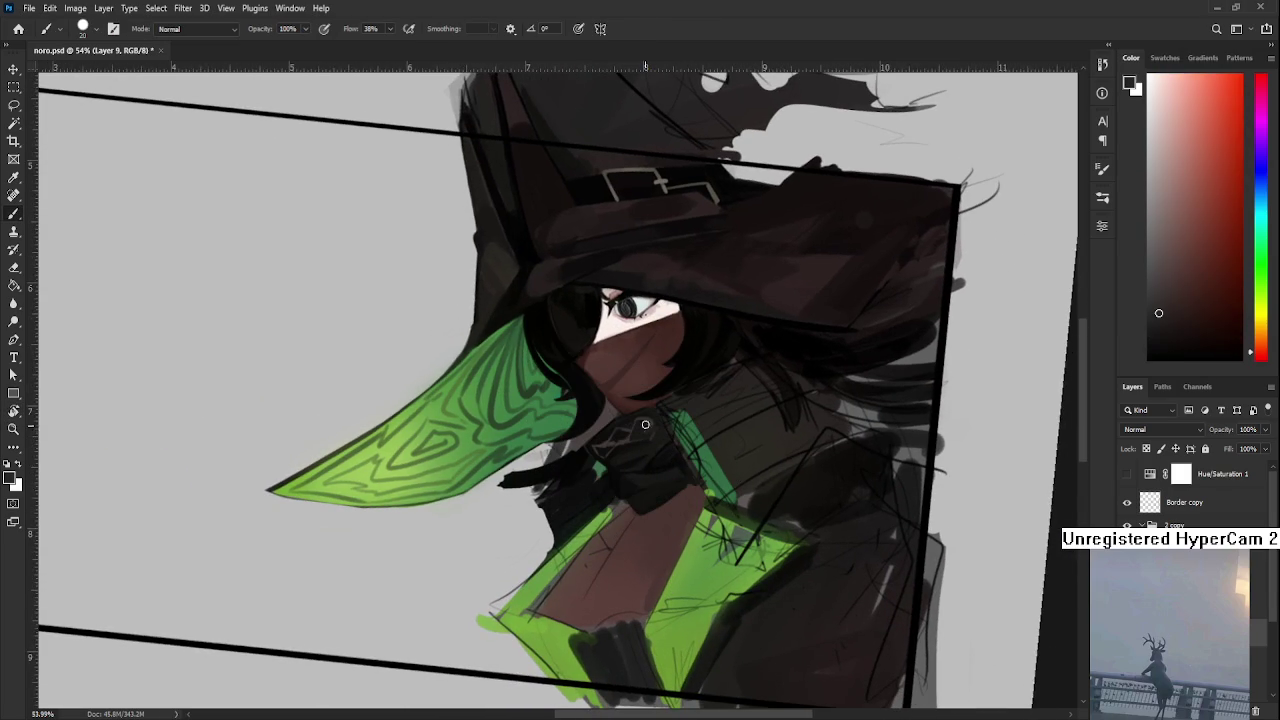
scroll(689, 492, "up", 5)
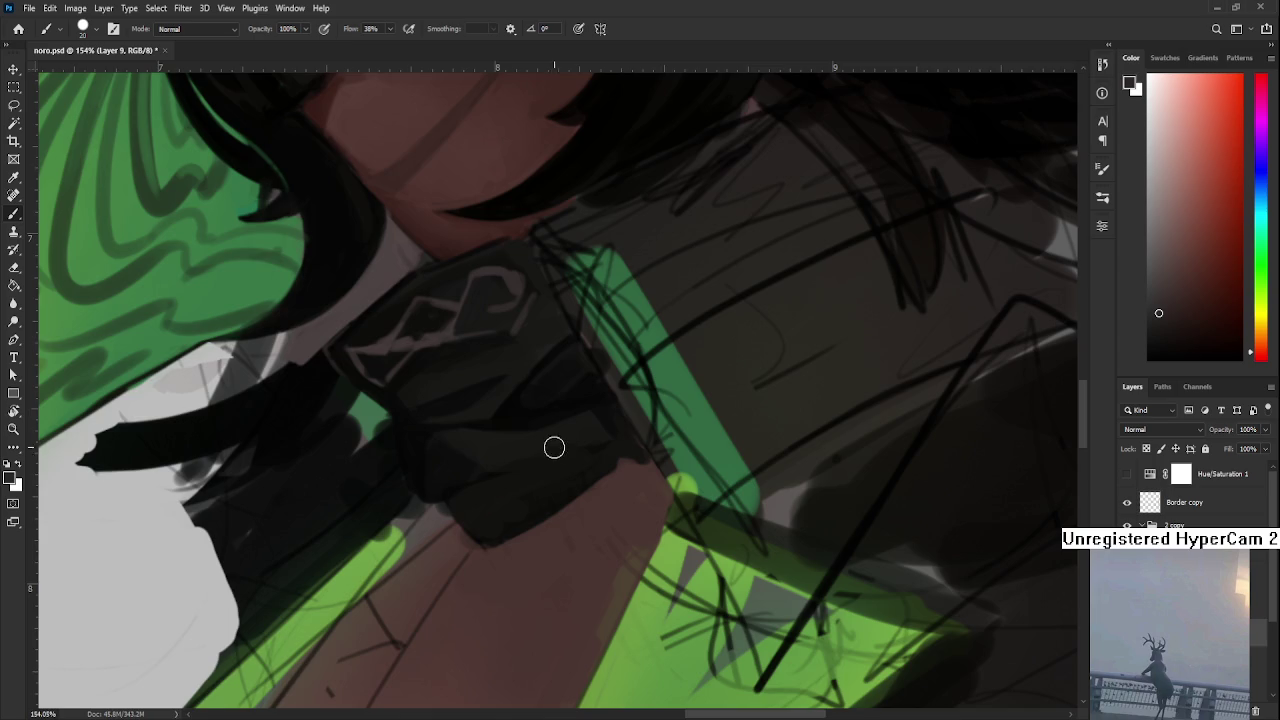
scroll(552, 452, "down", 2)
scroll(557, 451, "down", 2)
left_click(479, 441, "alt")
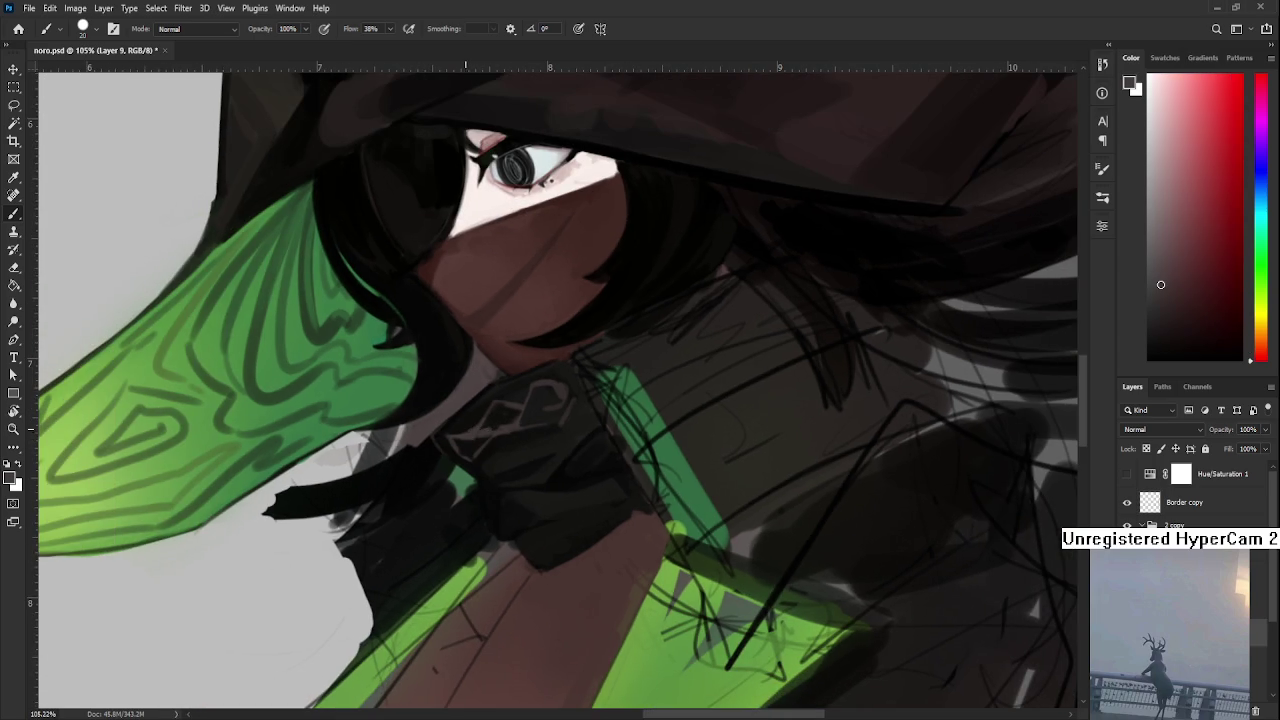
key("bracketleft")
key("bracketleft")
left_click_drag(500, 508, 506, 530)
- Paint light squiggles along the scarf's lower edge, undoing and redrawing the last stroke
left_click_drag(501, 534, 513, 527)
mouse_move(511, 527)
left_mouse_down()
mouse_move(532, 542)
mouse_move(530, 512)
mouse_move(544, 522)
left_mouse_up()
left_click_drag(550, 510, 580, 507)
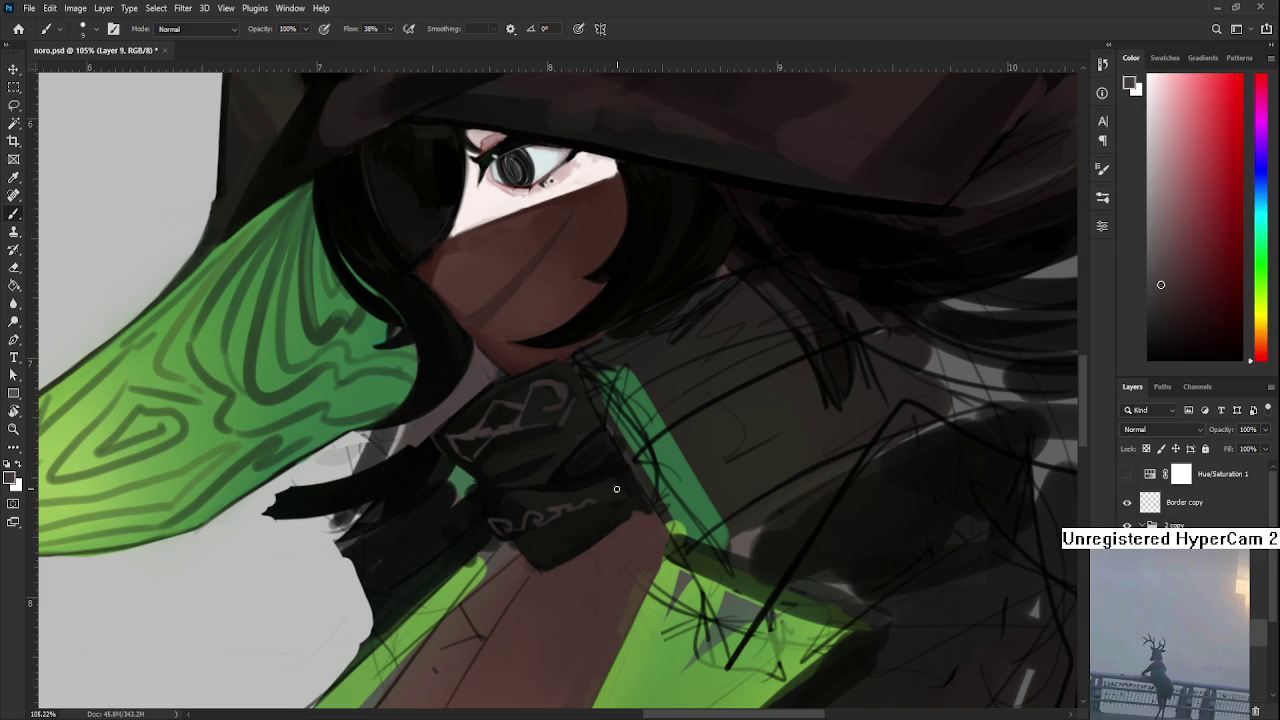
key("ctrl+z")
left_click_drag(560, 514, 630, 497)
scroll(637, 504, "down", 5)
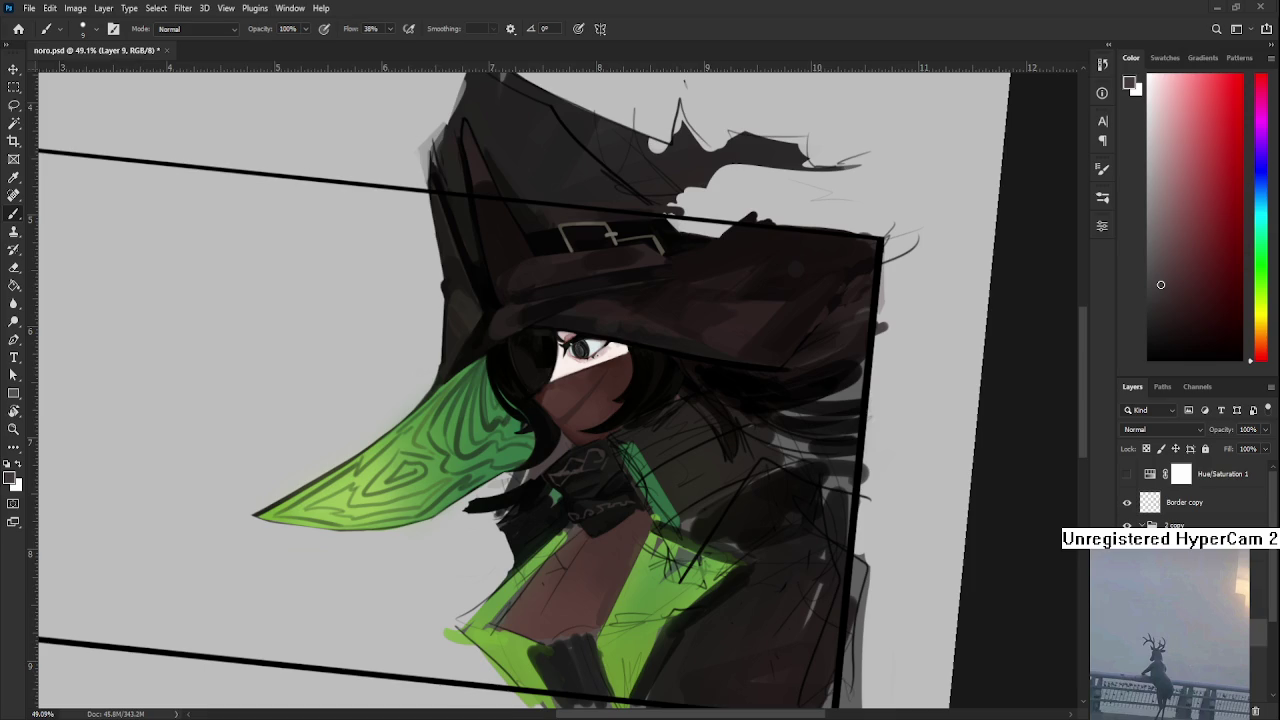
- Cover the right part of the light squiggle with dark paint
scroll(660, 525, "up", 5)
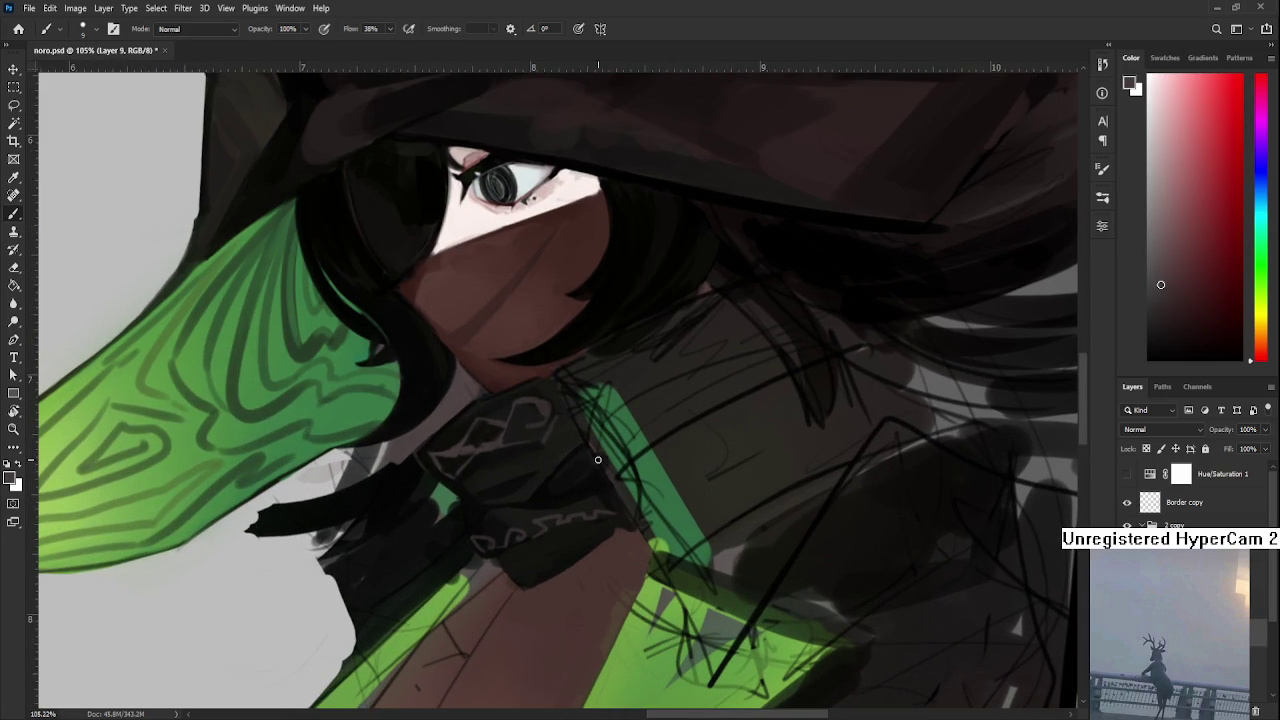
left_click_drag(612, 515, 535, 530)
mouse_move(540, 513)
left_mouse_down()
mouse_move(560, 522)
mouse_move(599, 503)
left_mouse_up()
- Extend the band's lower edge in sampled dark red, then add light chain marks along it
left_click(590, 514, "alt")
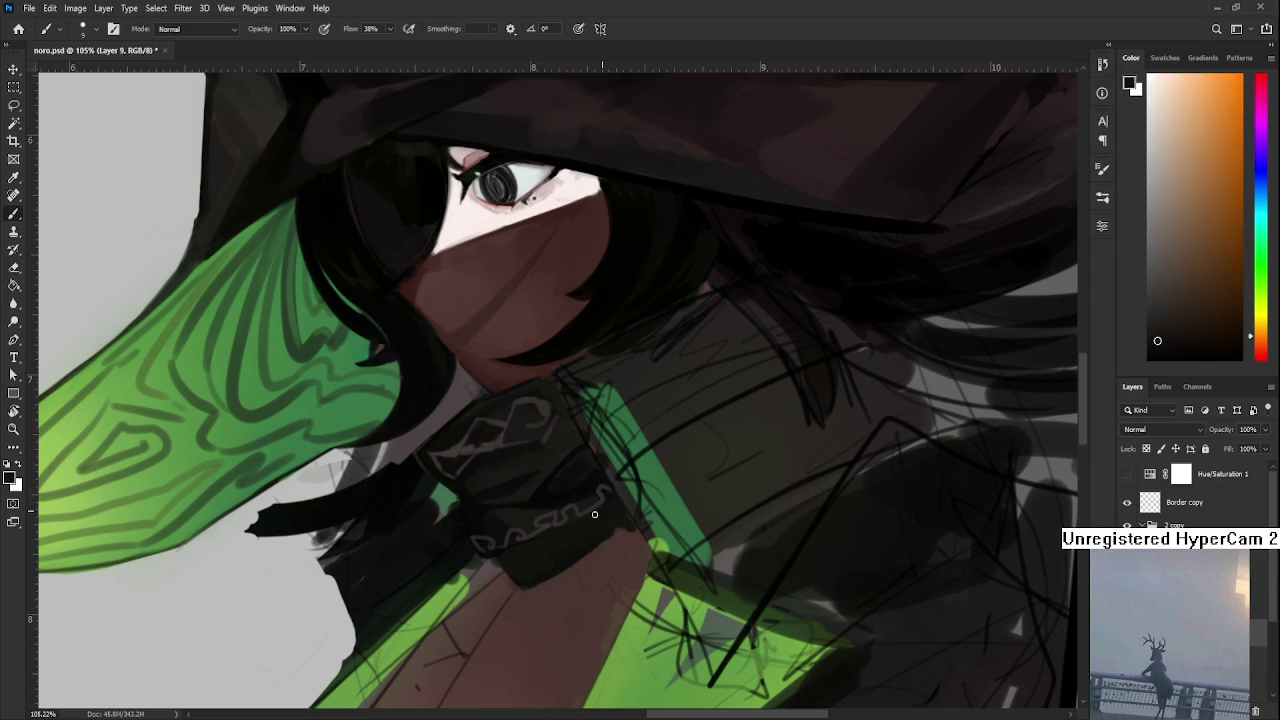
left_click_drag(594, 512, 609, 501)
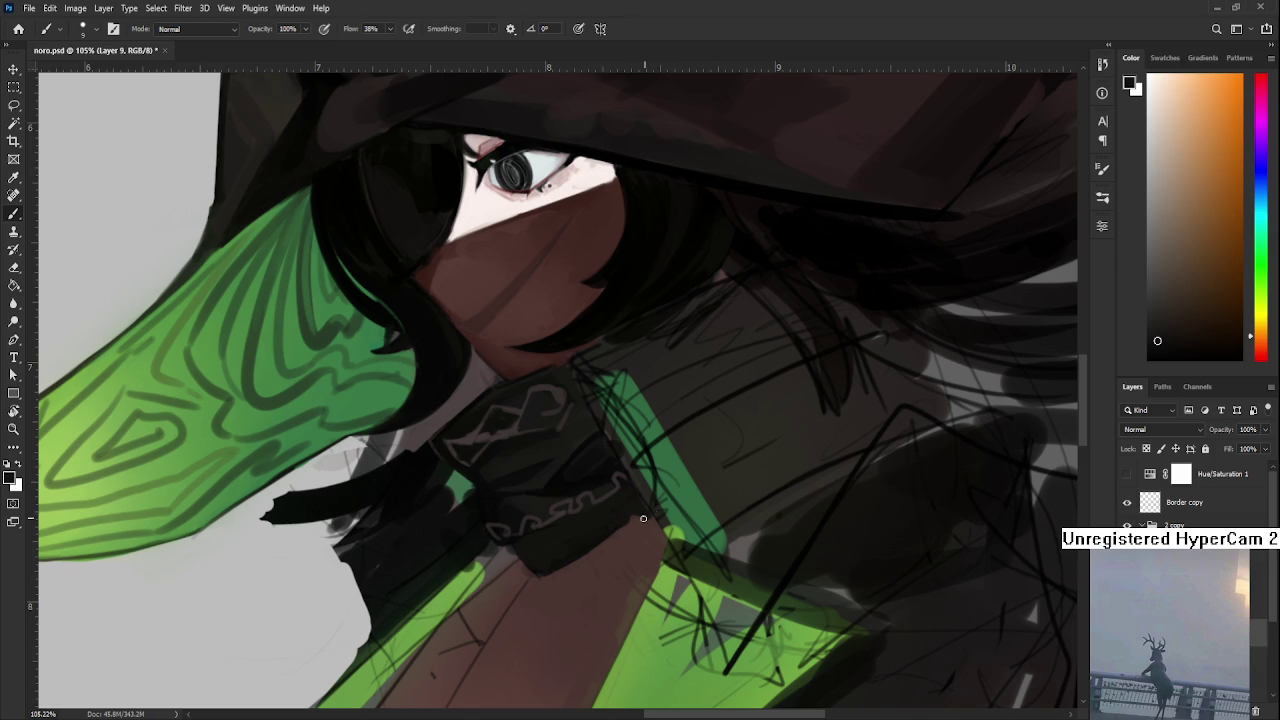
left_click(486, 423, "alt")
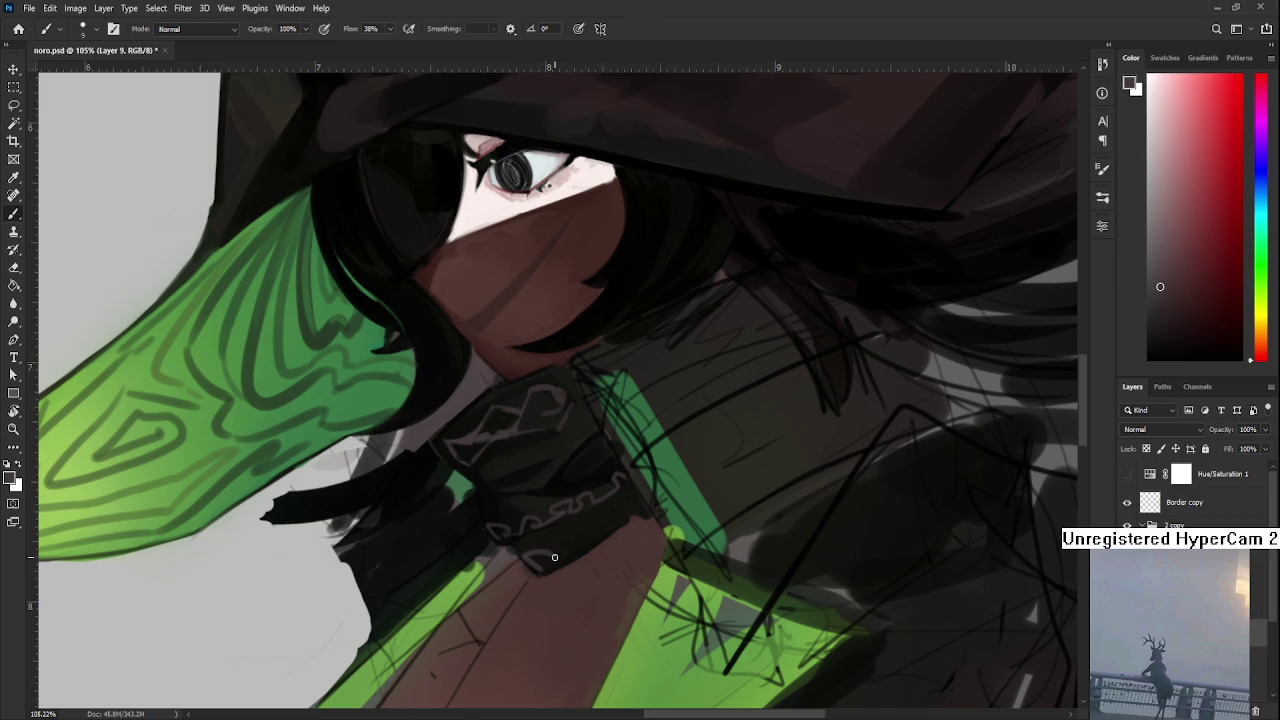
mouse_move(540, 569)
left_mouse_down()
mouse_move(528, 548)
mouse_move(546, 558)
left_mouse_up()
mouse_move(578, 540)
left_mouse_down()
mouse_move(615, 521)
mouse_move(579, 548)
left_mouse_up()
mouse_move(594, 542)
left_mouse_down()
mouse_move(585, 527)
mouse_move(610, 530)
mouse_move(632, 499)
left_mouse_up()
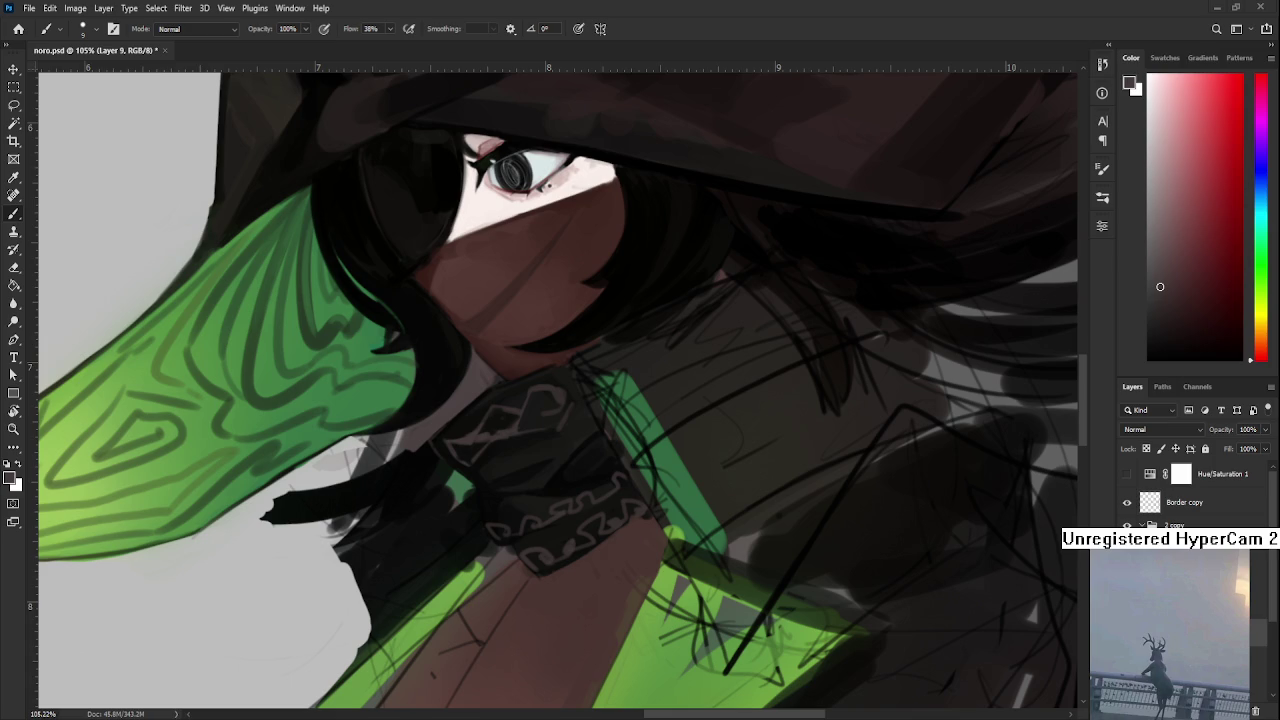
- Sample near-black green and dark red tones from the canvas around the knot
left_click(615, 477, "alt")
left_click_drag(600, 474, 571, 470)
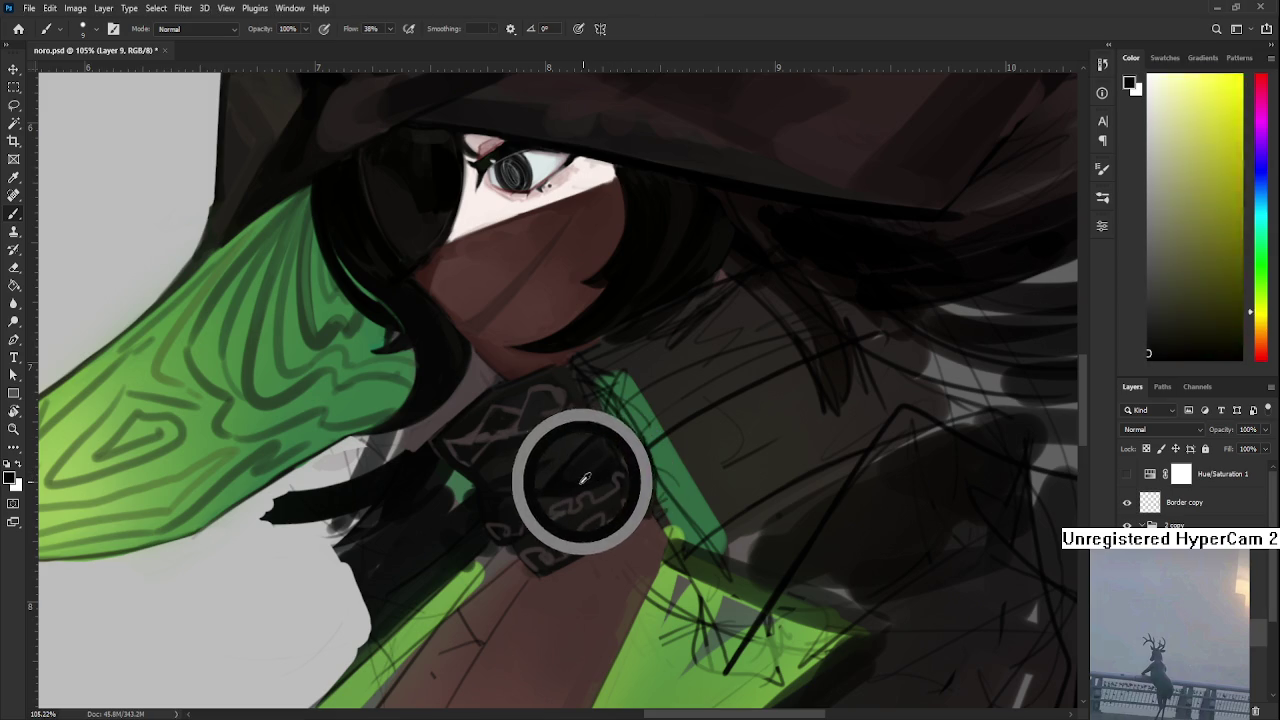
left_click(567, 476, "alt")
left_click(567, 476, "alt")
left_click(562, 478, "alt")
left_click(590, 455, "alt")
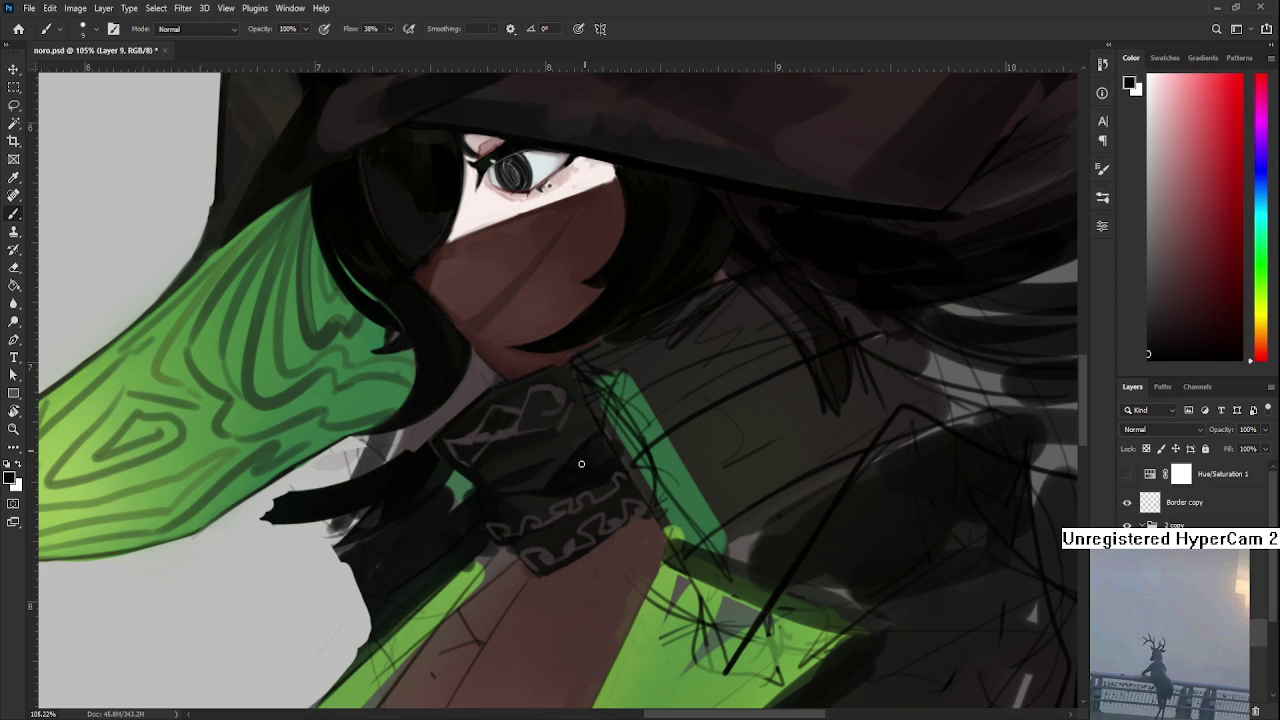
left_click(600, 446, "alt")
mouse_move(591, 445)
left_mouse_down()
mouse_move(594, 457)
mouse_move(565, 447)
left_mouse_up()
left_click(560, 455, "alt")
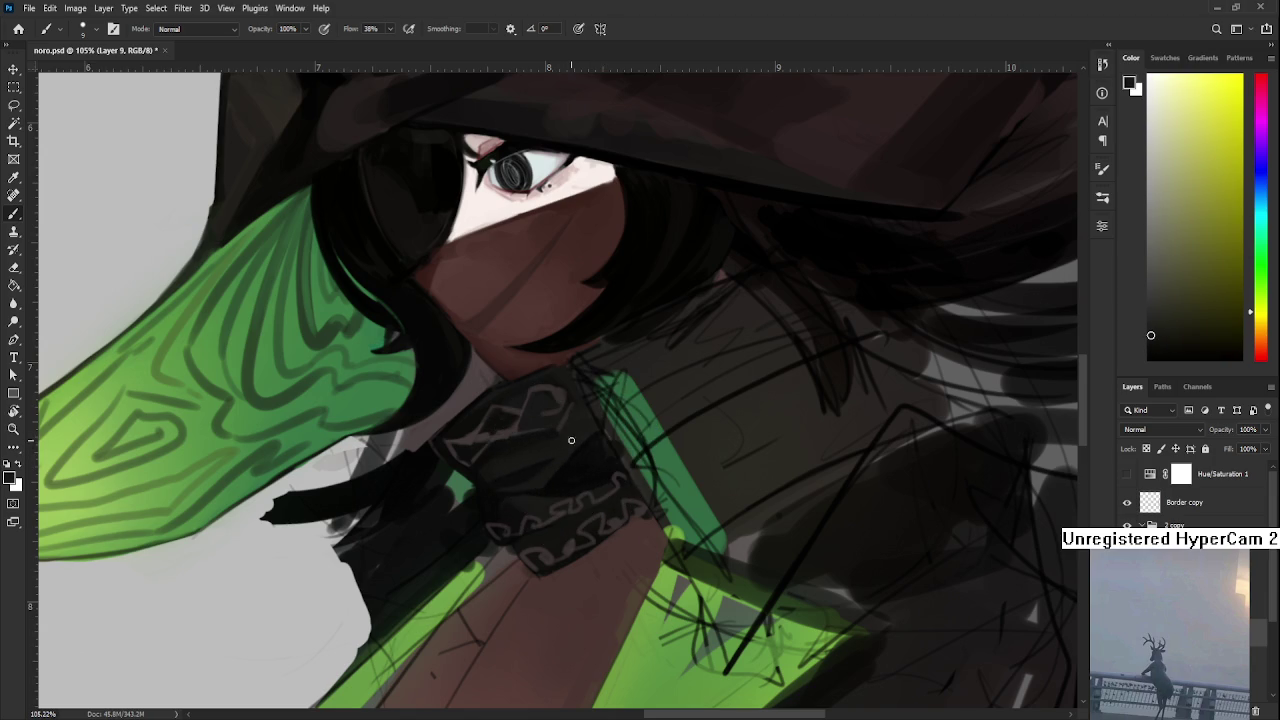
- Resample darker shades across the scarf knot, ending on a near-black red
left_click(584, 434, "alt")
left_click(571, 451, "alt")
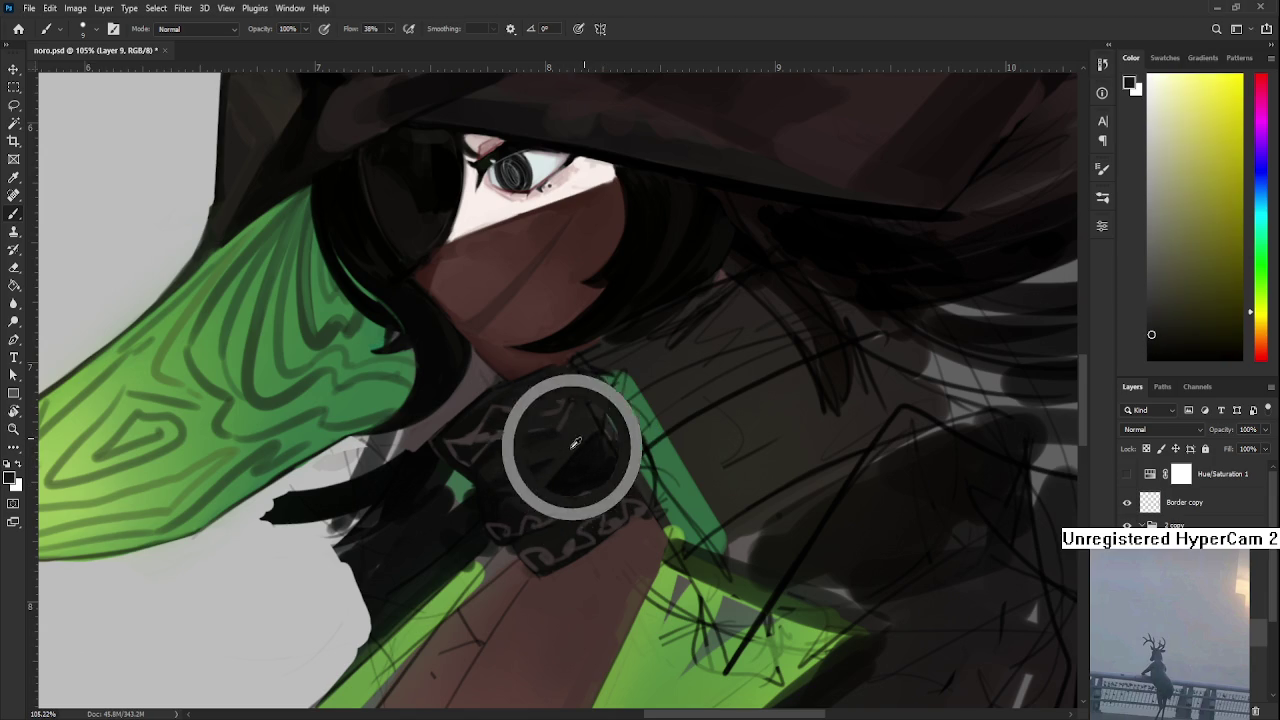
left_click(563, 460, "alt")
left_click(562, 472, "alt")
left_click(545, 484, "alt")
left_click(563, 482, "alt")
left_click(577, 482, "alt")
left_click_drag(591, 478, 596, 496)
left_click(557, 490, "alt")
left_click(571, 490, "alt")
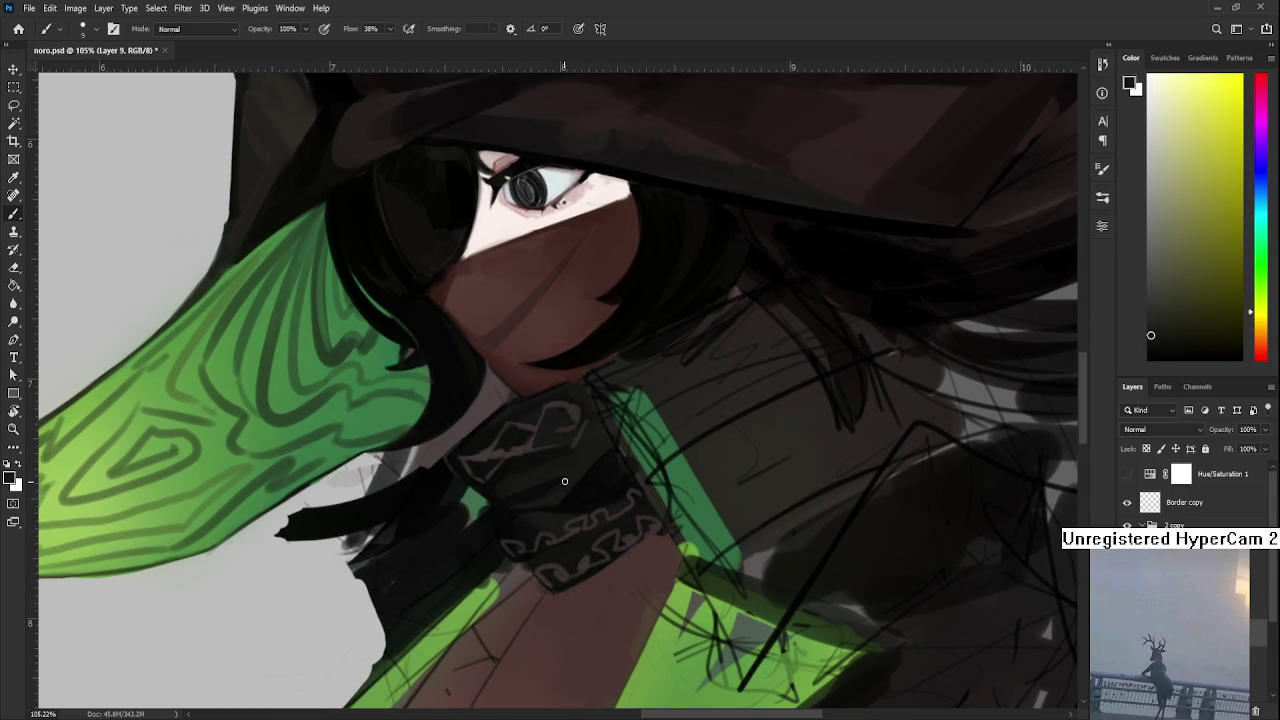
left_click(566, 471, "alt")
left_click(534, 486, "alt")
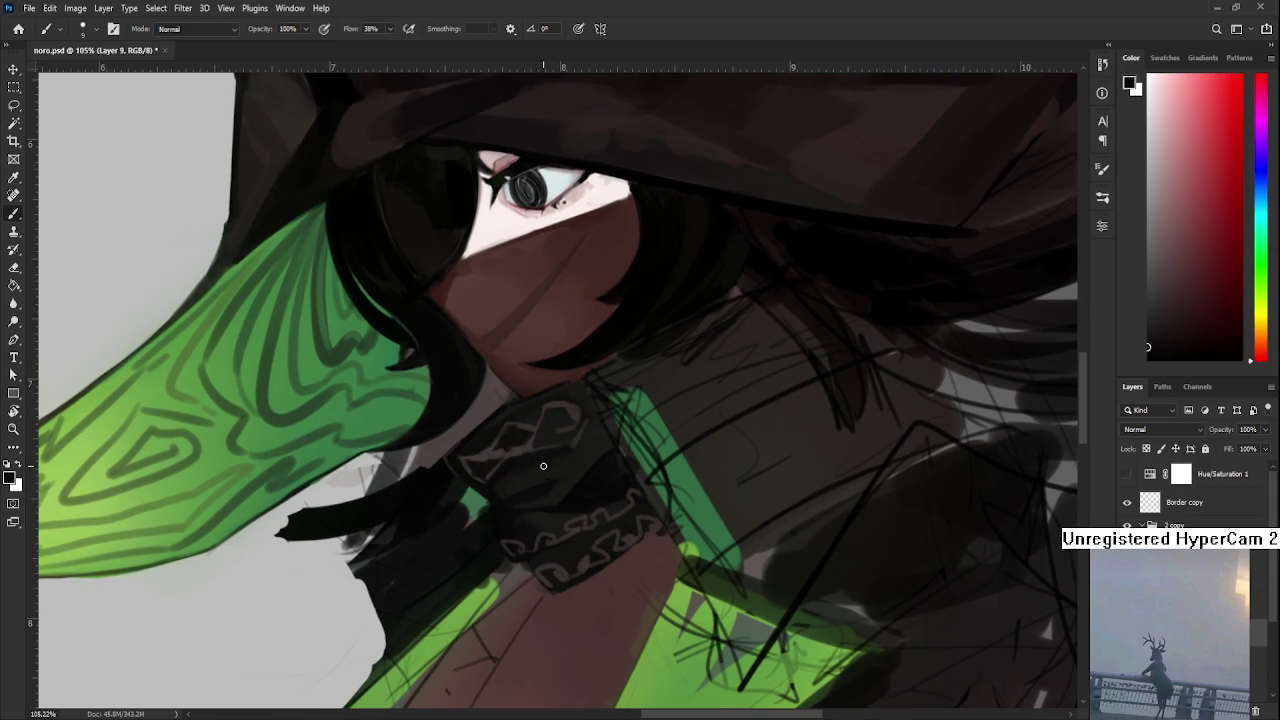
- Enlarge the brush to size 20 and paint near-black tones across the scarf knot
key("bracketright")
key("bracketright")
key("bracketright")
left_click_drag(553, 479, 569, 463)
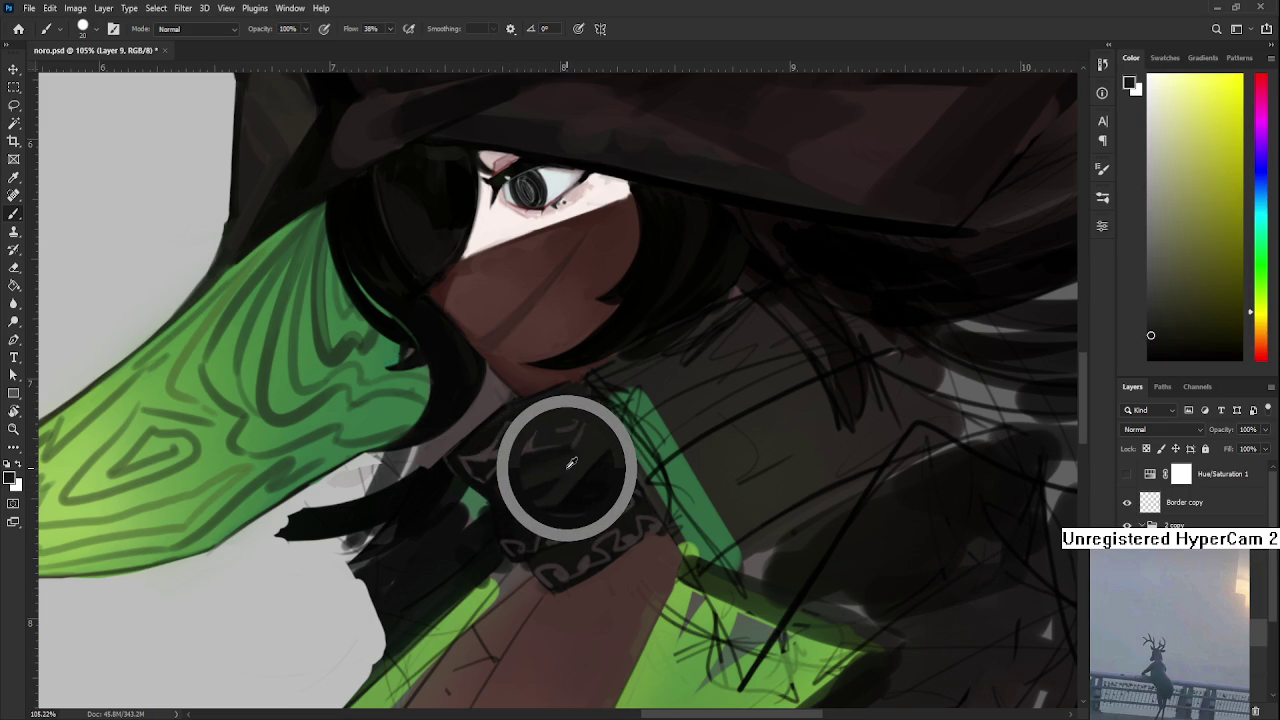
left_click_drag(569, 463, 566, 474)
left_click(569, 479, "alt")
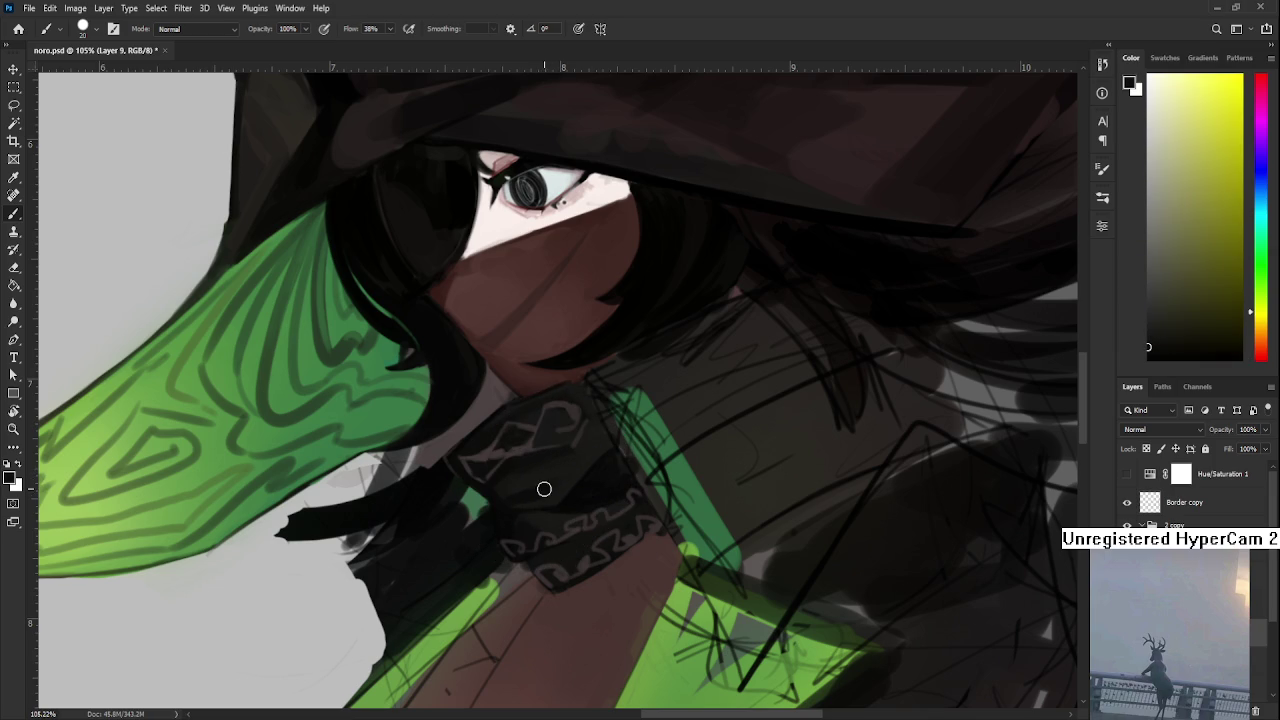
left_click(568, 473, "alt")
left_click_drag(531, 486, 548, 484)
left_click(571, 457, "alt")
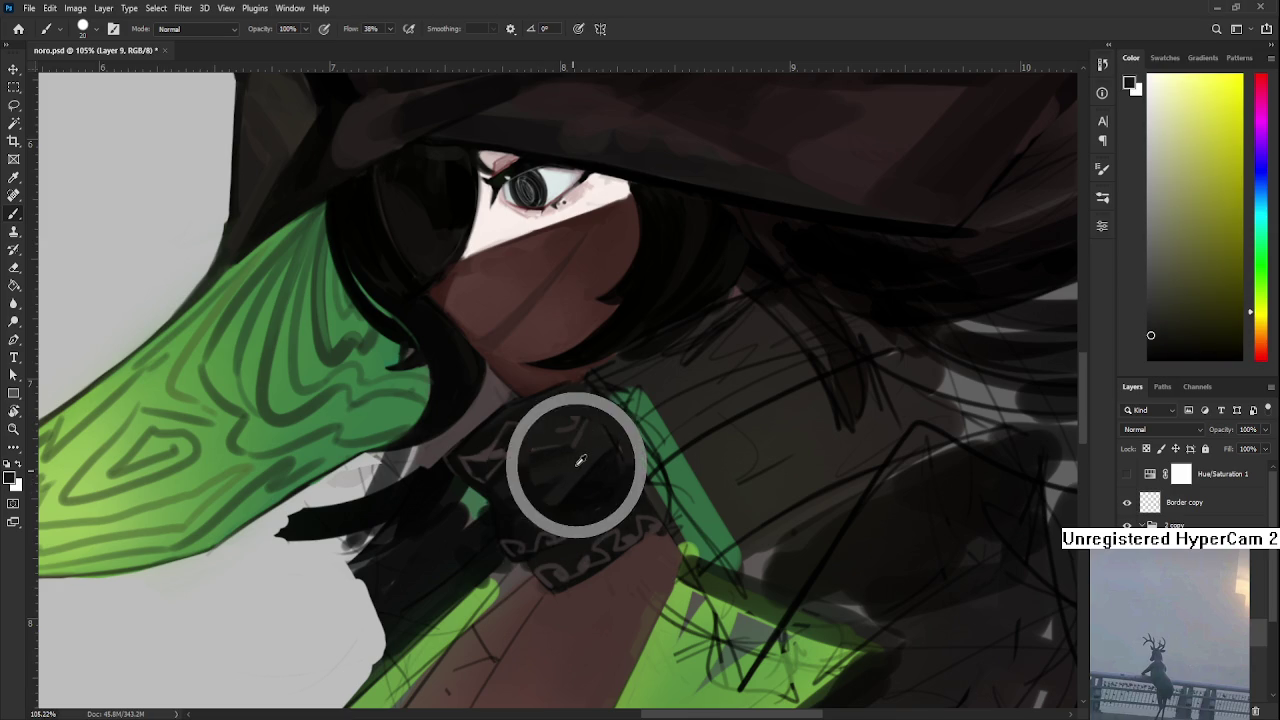
left_click(545, 470, "alt")
- Dab sampled dark red-brown and near-black tones onto the knot's centre
left_click(520, 478, "alt")
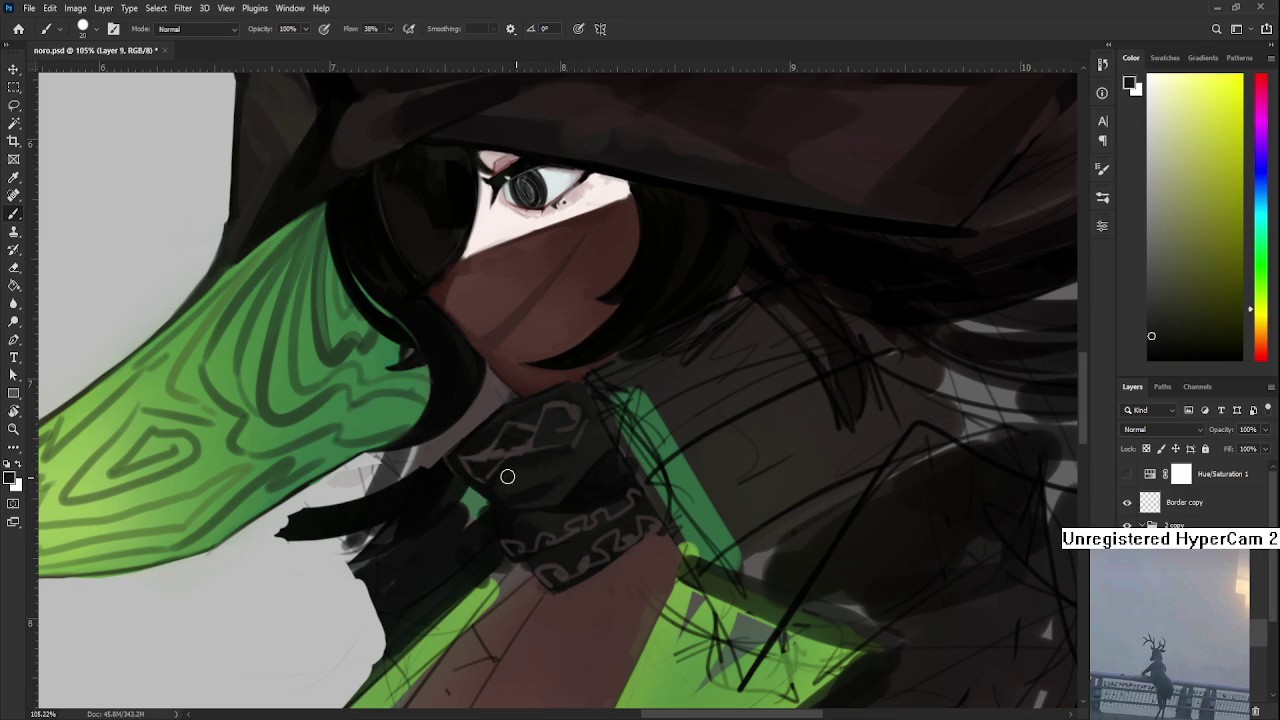
left_click(584, 493, "alt")
left_click(569, 468, "alt")
left_click(561, 491, "alt")
left_click(559, 481, "alt")
left_click(559, 486, "alt")
left_click(567, 466, "alt")
left_click(603, 460, "alt")
left_click(602, 464, "alt")
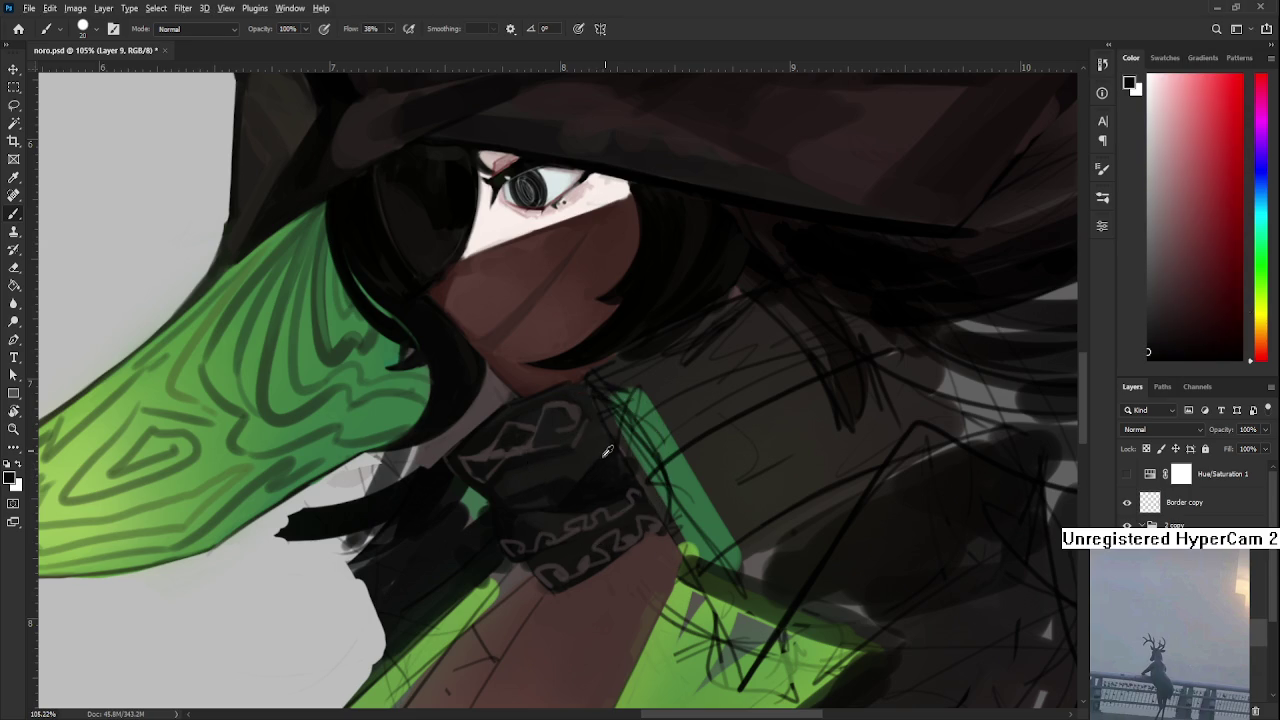
left_click(600, 467, "alt")
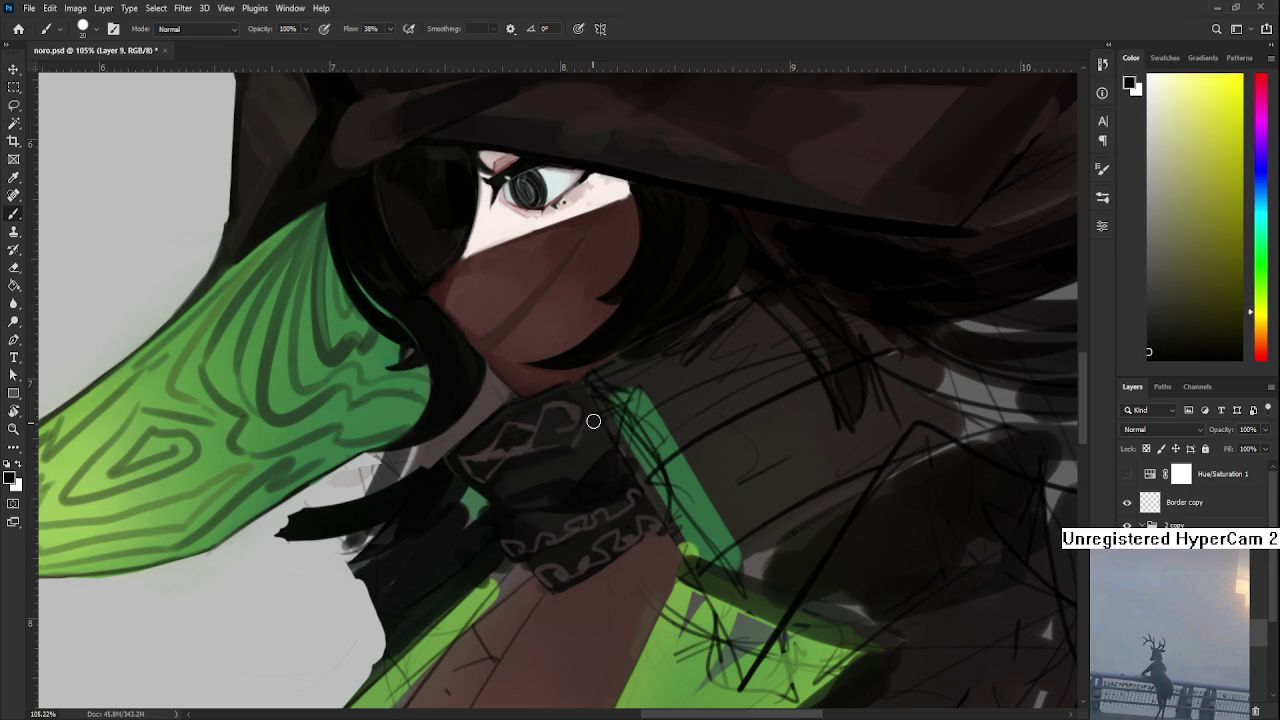
left_click(582, 446, "alt")
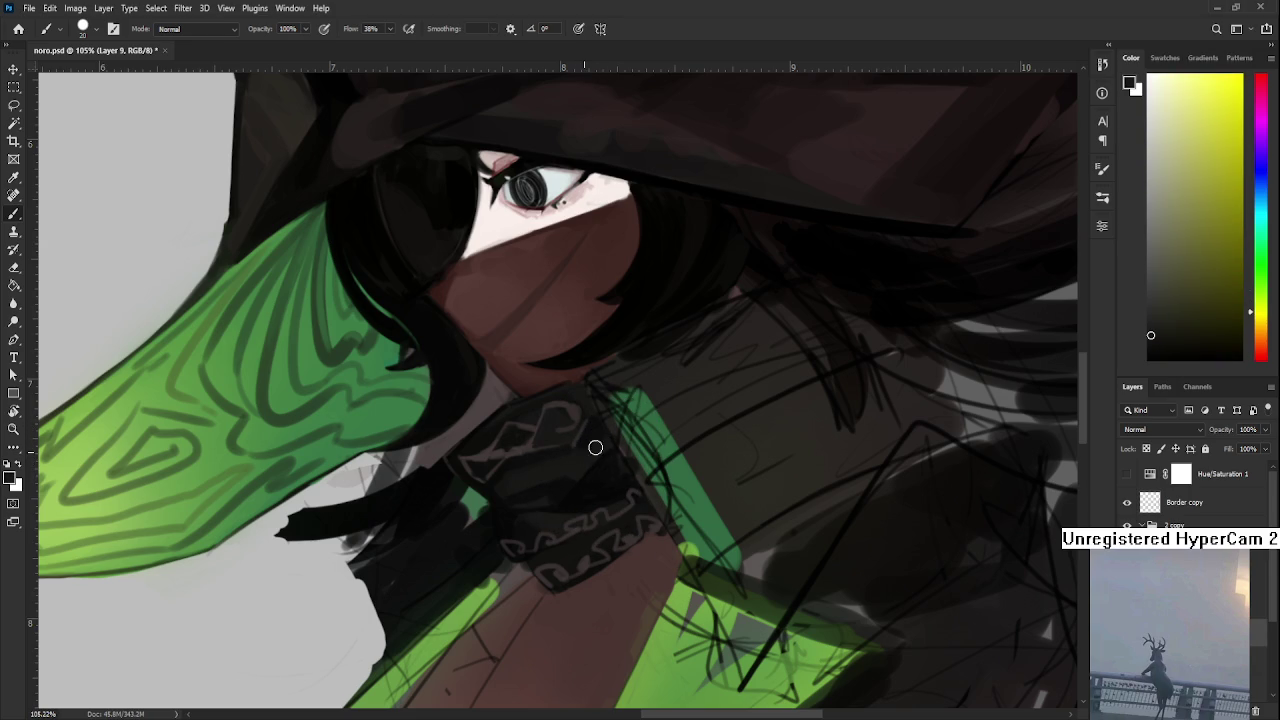
left_click(591, 443, "alt")
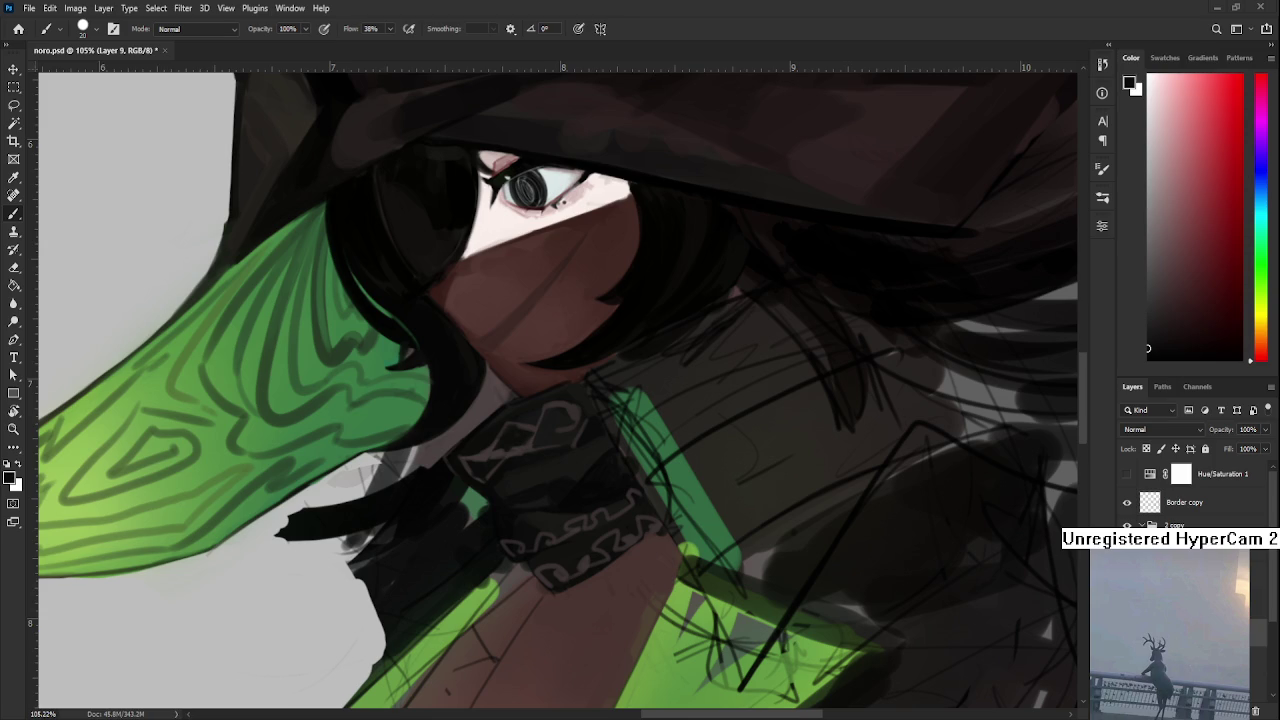
- Zoom out to 79% and paint near-black strokes across the knot's right side
scroll(672, 493, "down", 2)
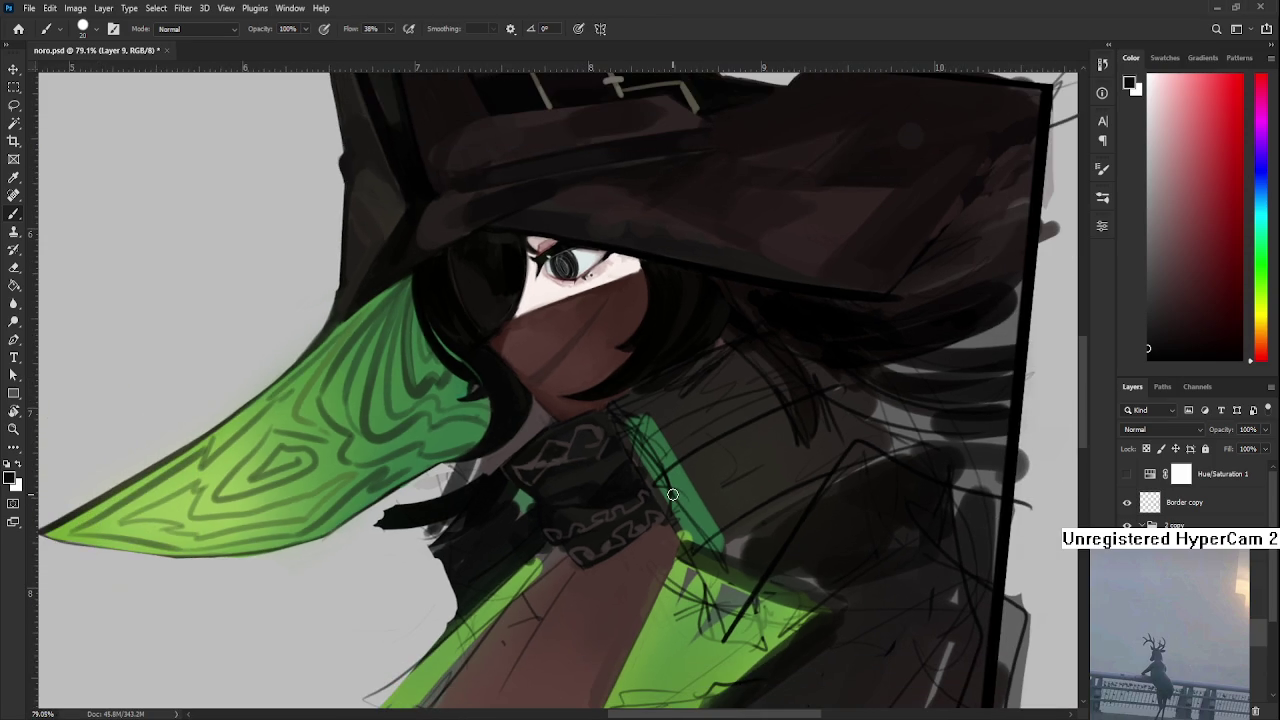
left_click(612, 494, "alt")
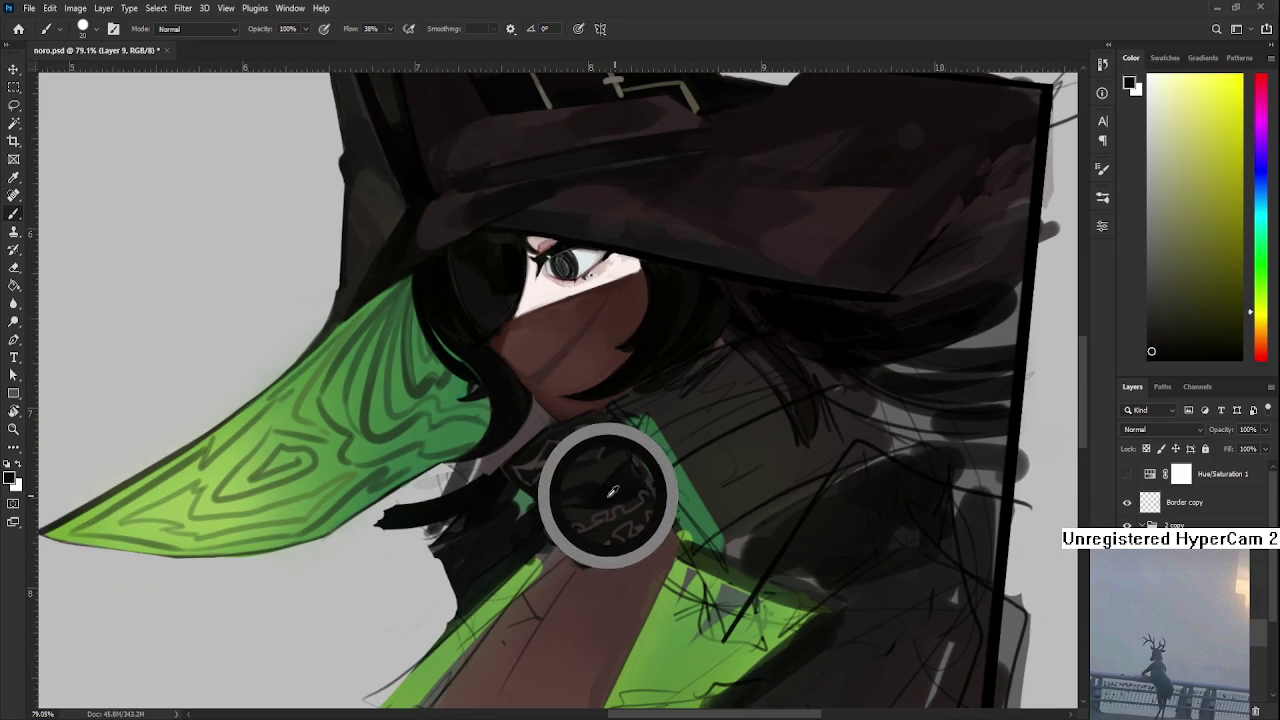
left_click_drag(607, 490, 603, 488)
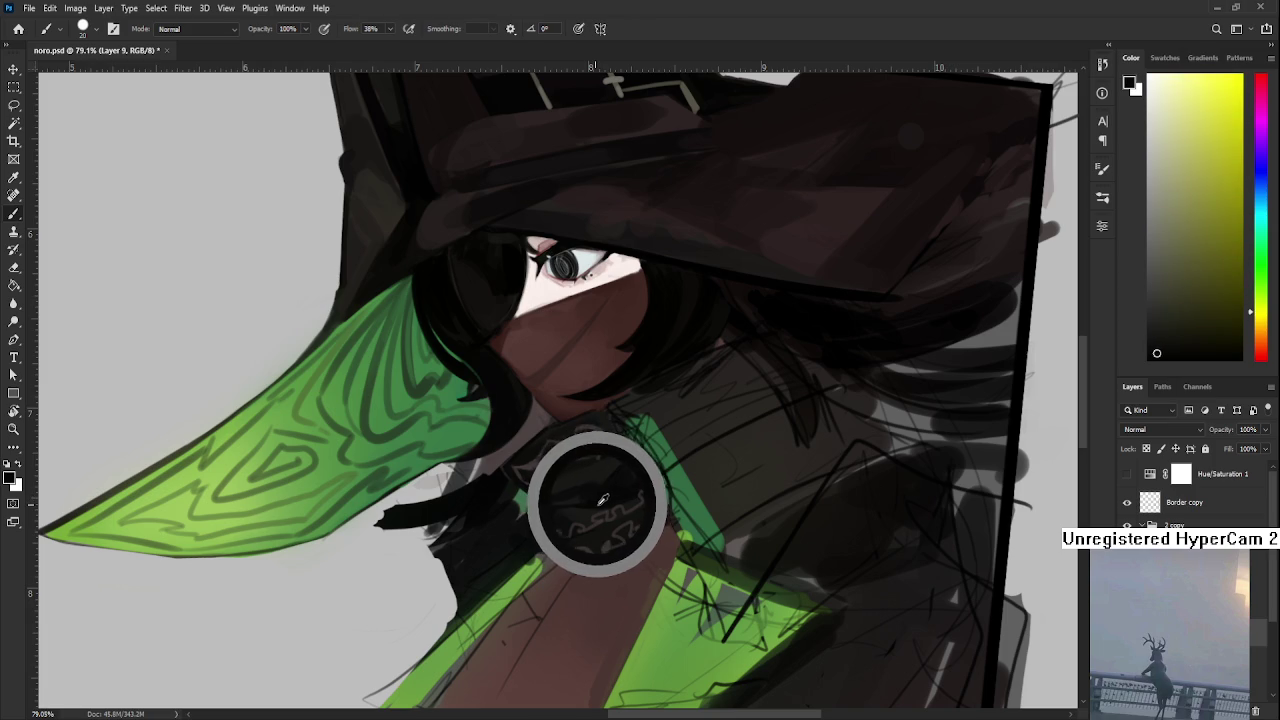
left_click(585, 496, "alt")
left_click(601, 494, "alt")
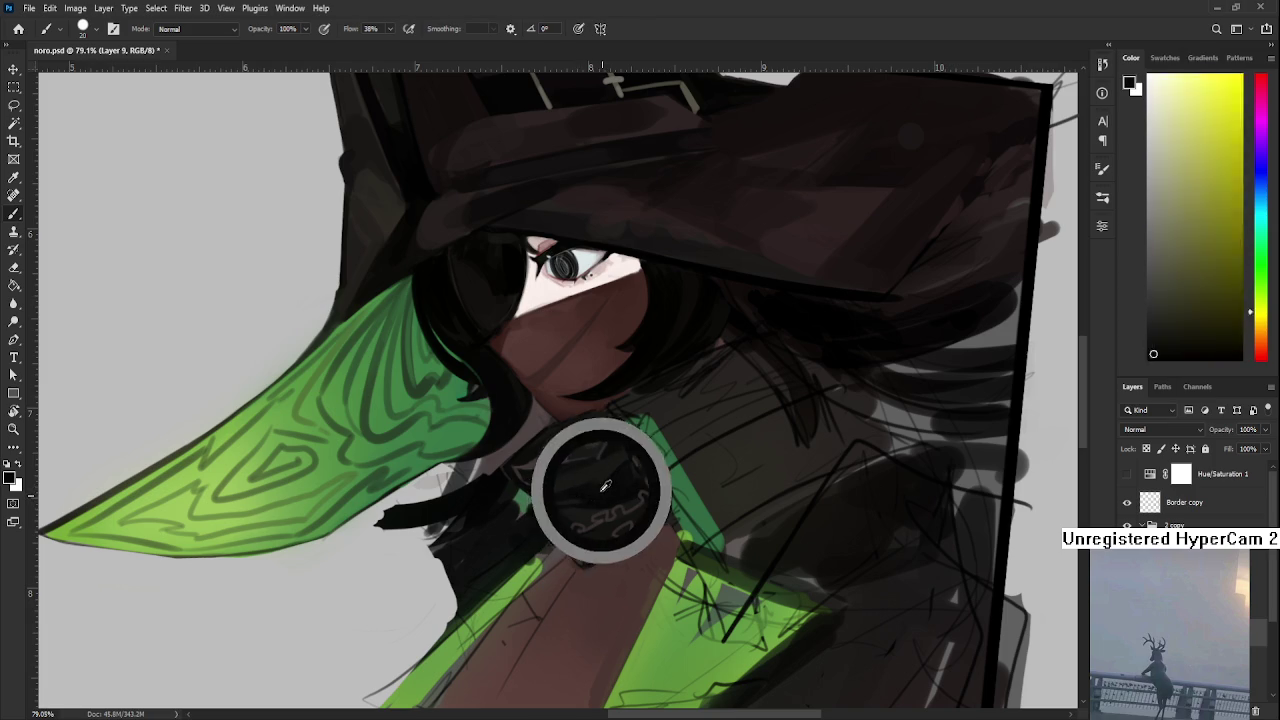
left_click(598, 497, "alt")
left_click(620, 491, "alt")
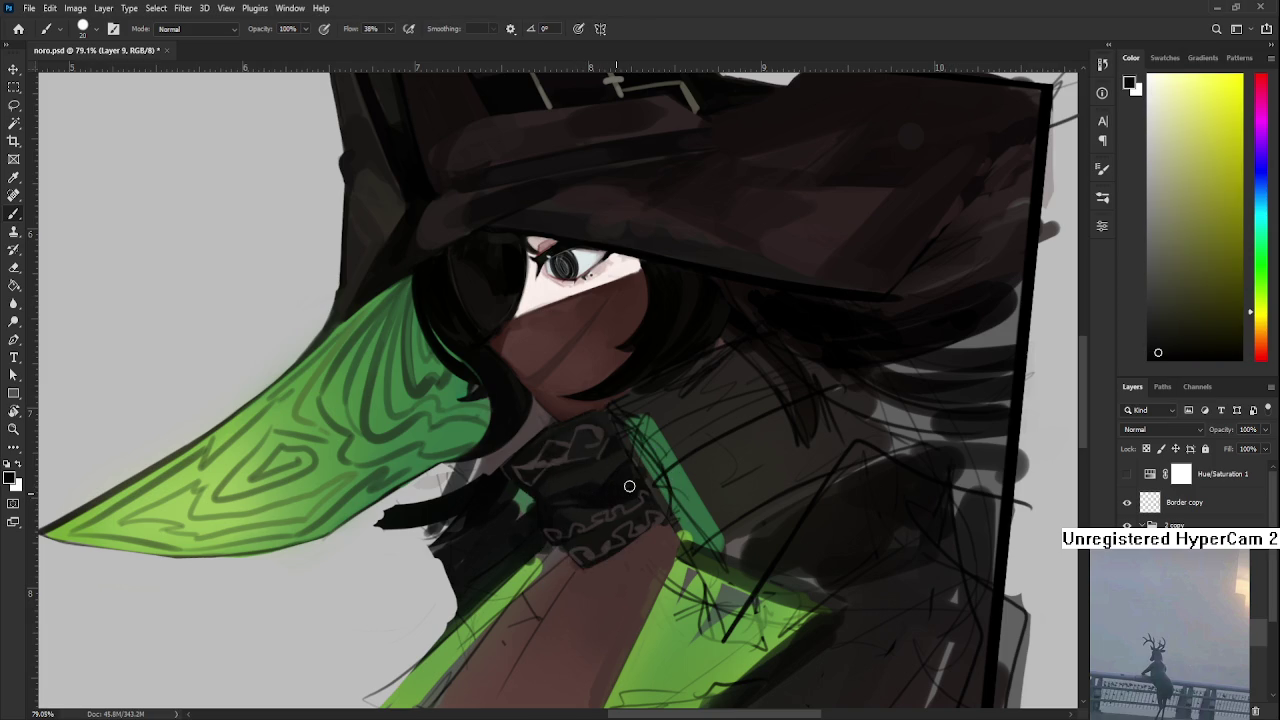
left_click_drag(600, 490, 551, 510)
- Dab lighter and darker scarf tones onto the knot's right and lower edge
left_click(613, 481, "alt")
left_click(628, 484, "alt")
left_click(630, 476, "alt")
left_click(622, 455, "alt")
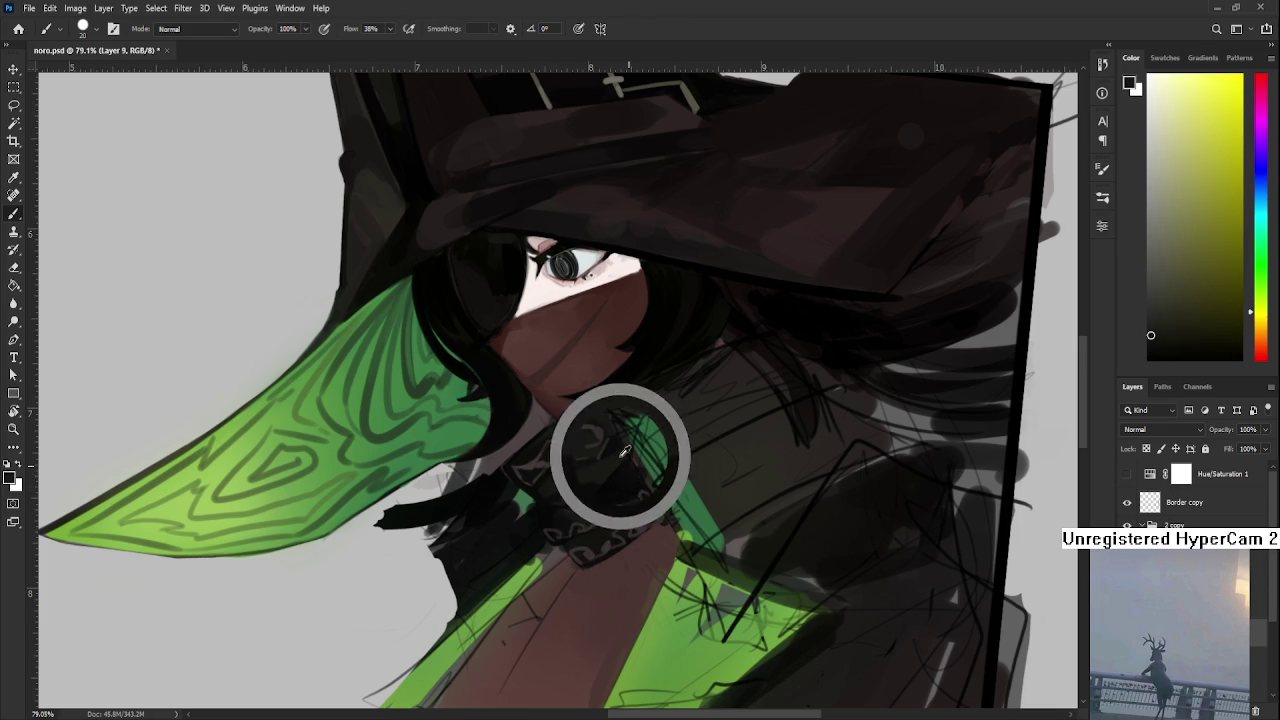
left_click(636, 484, "alt")
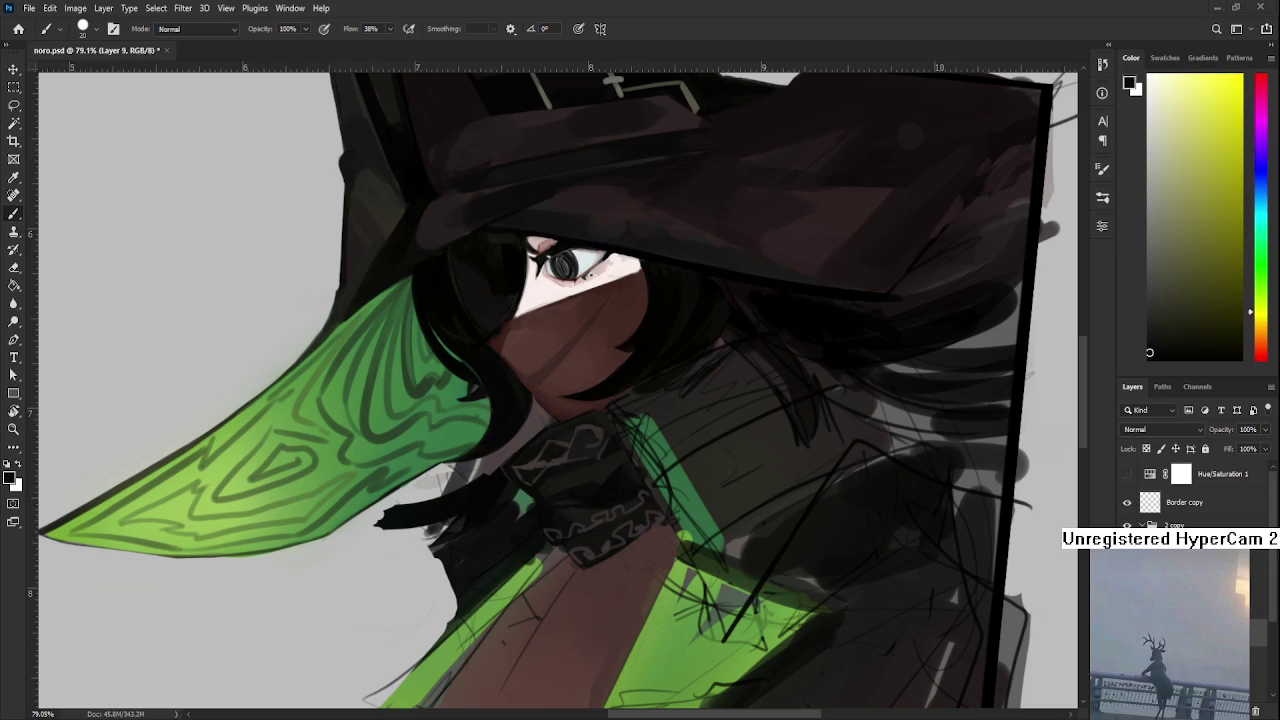
left_click(608, 480, "alt")
left_click(606, 491, "alt")
left_click(586, 509, "alt")
left_click(598, 508, "alt")
left_click(586, 512, "alt")
left_click(576, 513, "alt")
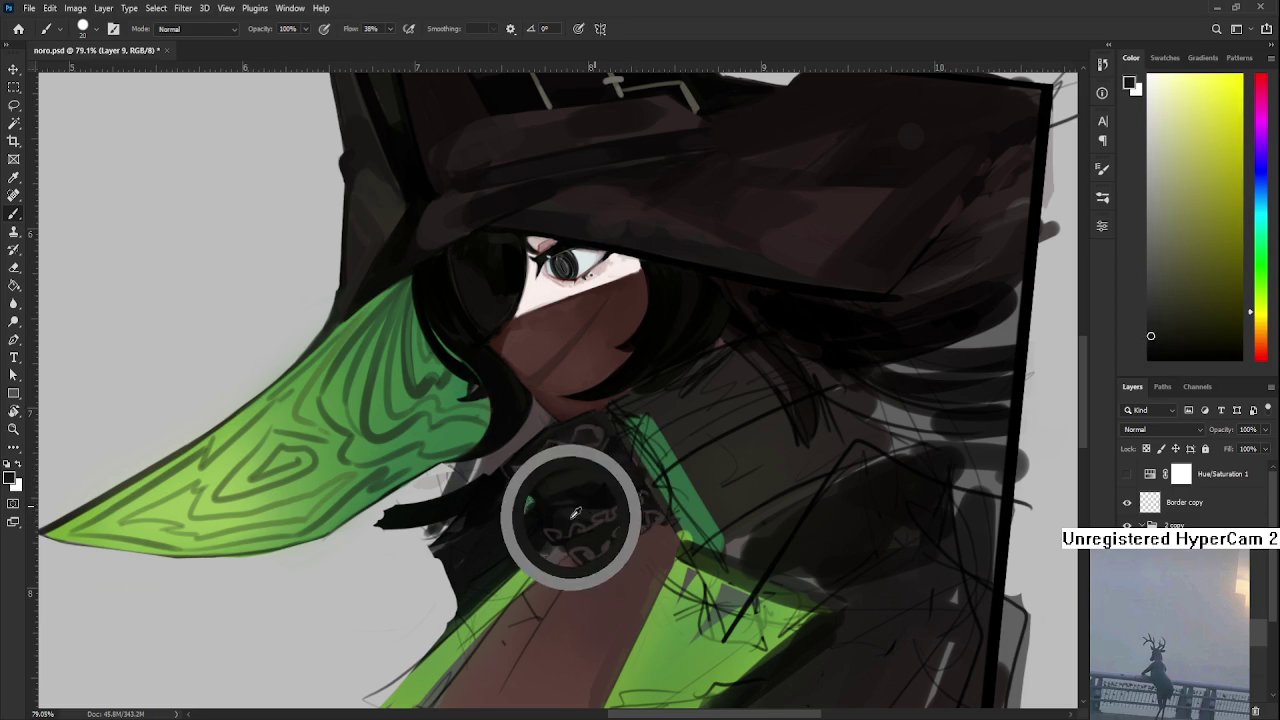
- Touch up the knot's lower edge and right side with alternating dark samples and dabs
left_click(586, 516, "alt")
left_click(570, 513, "alt")
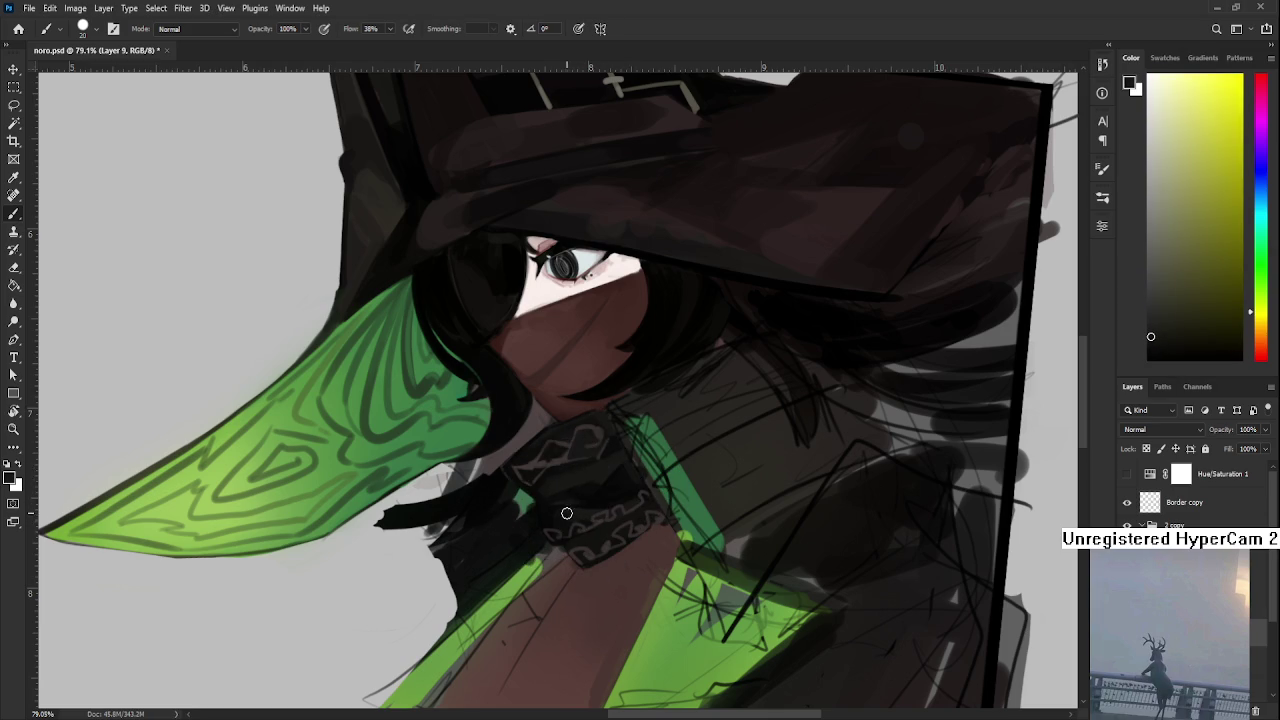
left_click(569, 511, "alt")
left_click(575, 505, "alt")
left_click(546, 522, "alt")
left_click(553, 514, "alt")
left_click(566, 513, "alt")
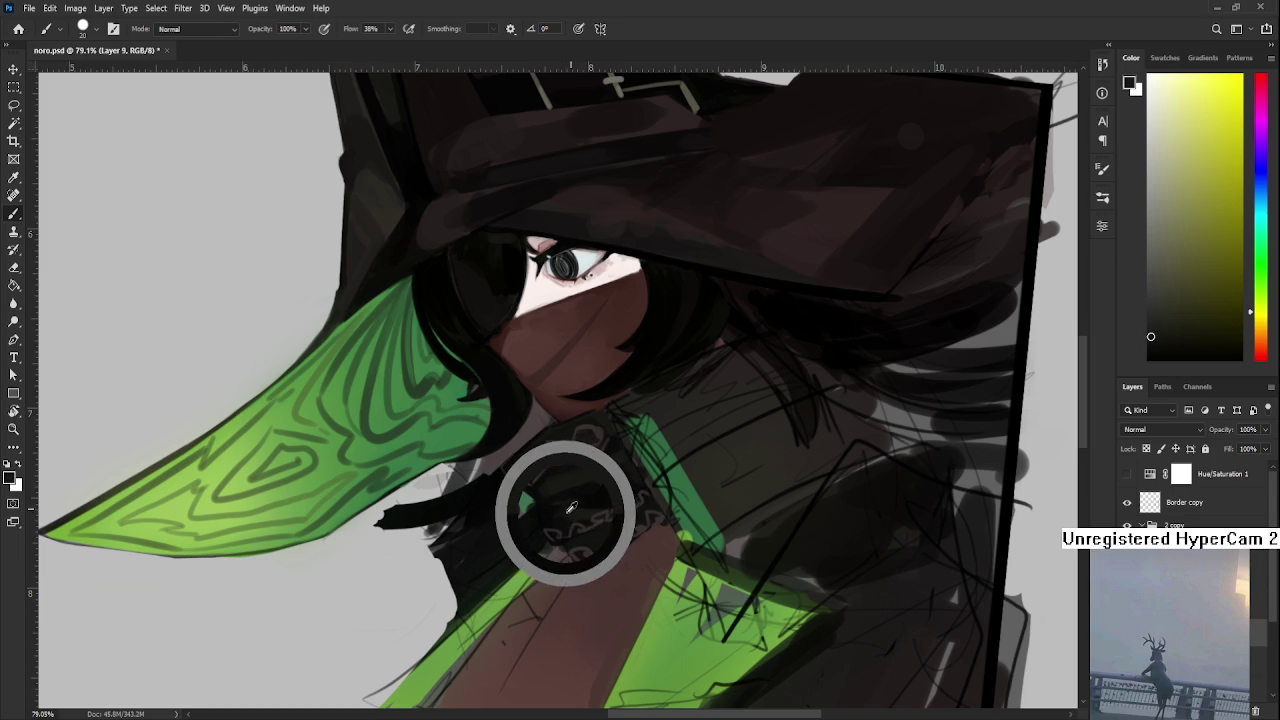
left_click(568, 512, "alt")
left_click(571, 513, "alt")
left_click(606, 497, "alt")
mouse_move(600, 494)
left_mouse_down()
mouse_move(584, 504)
mouse_move(612, 474)
mouse_move(600, 484)
mouse_move(600, 466)
left_mouse_up()
left_click(600, 493, "alt")
- Block in the upper scarf knot with sampled dark warm tones
left_click(606, 463, "alt")
left_click(600, 469, "alt")
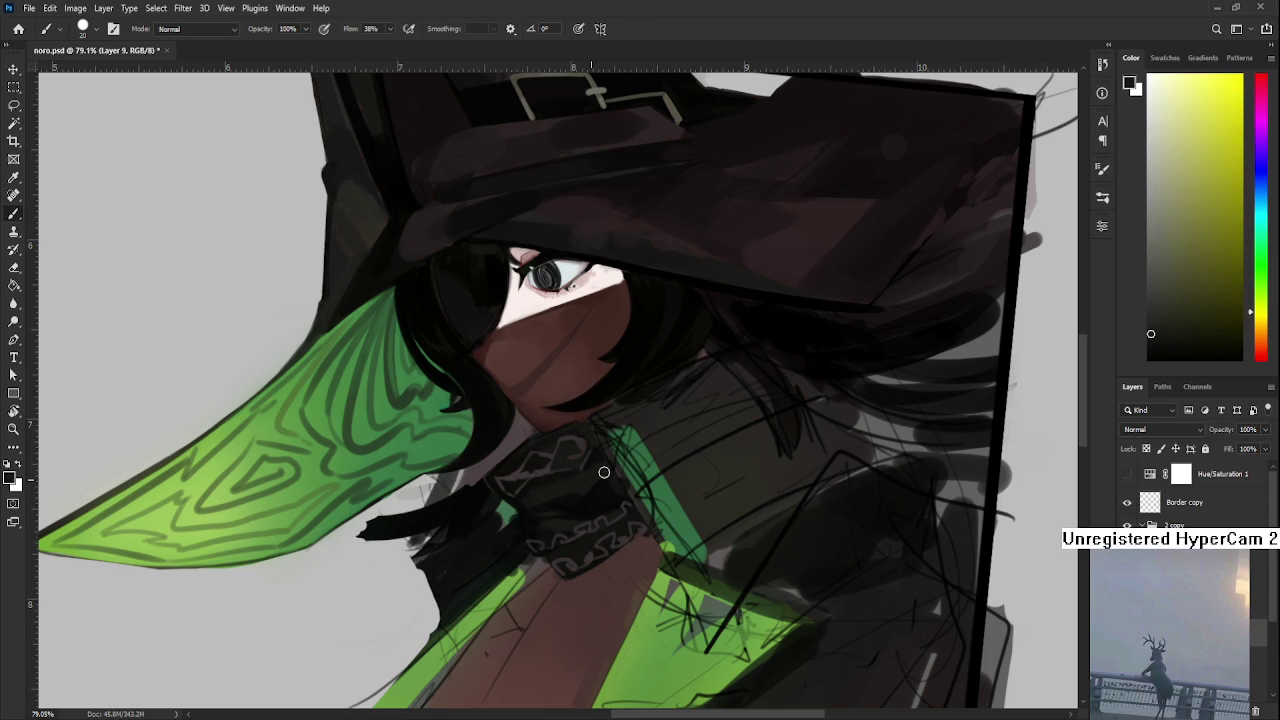
left_click(600, 485, "alt")
left_click(605, 470, "alt")
left_click(618, 470, "alt")
left_click(598, 485, "alt")
left_click(596, 489, "alt")
- Dab dark green and warm scarf tones into the knot's swirl pattern and edges
left_click(545, 482, "alt")
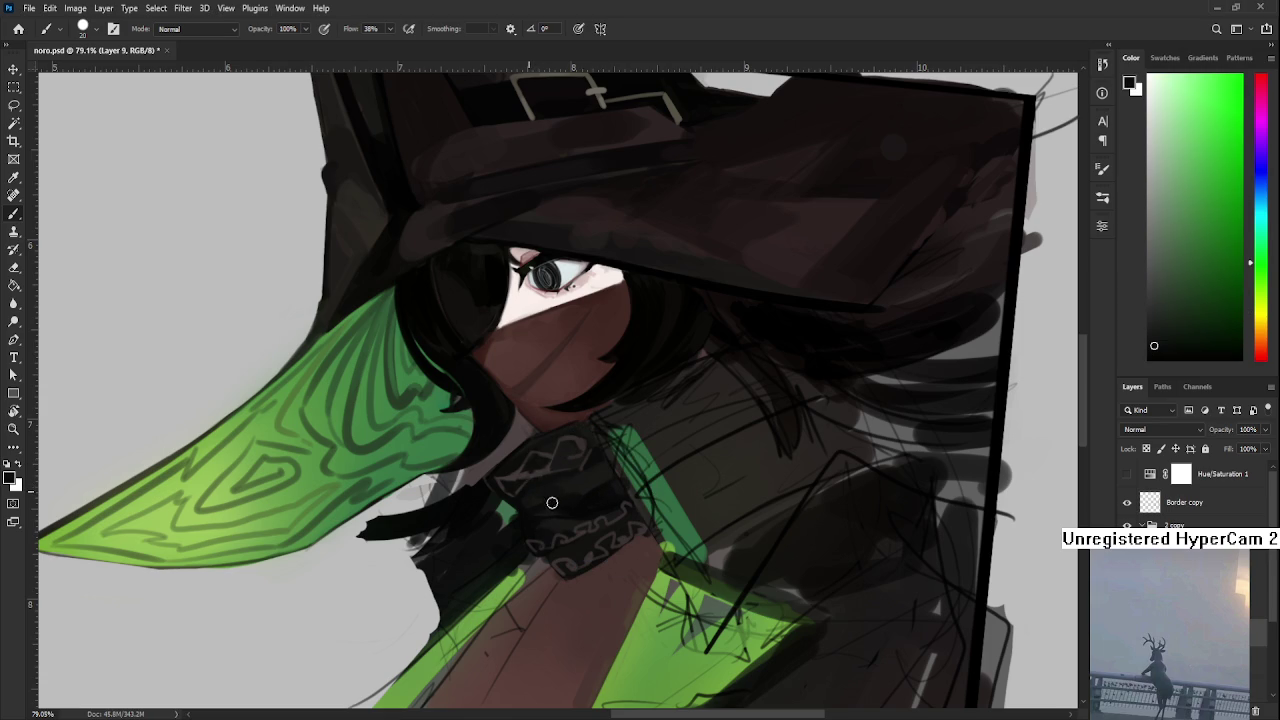
left_click(567, 486, "alt")
left_click(568, 486, "alt")
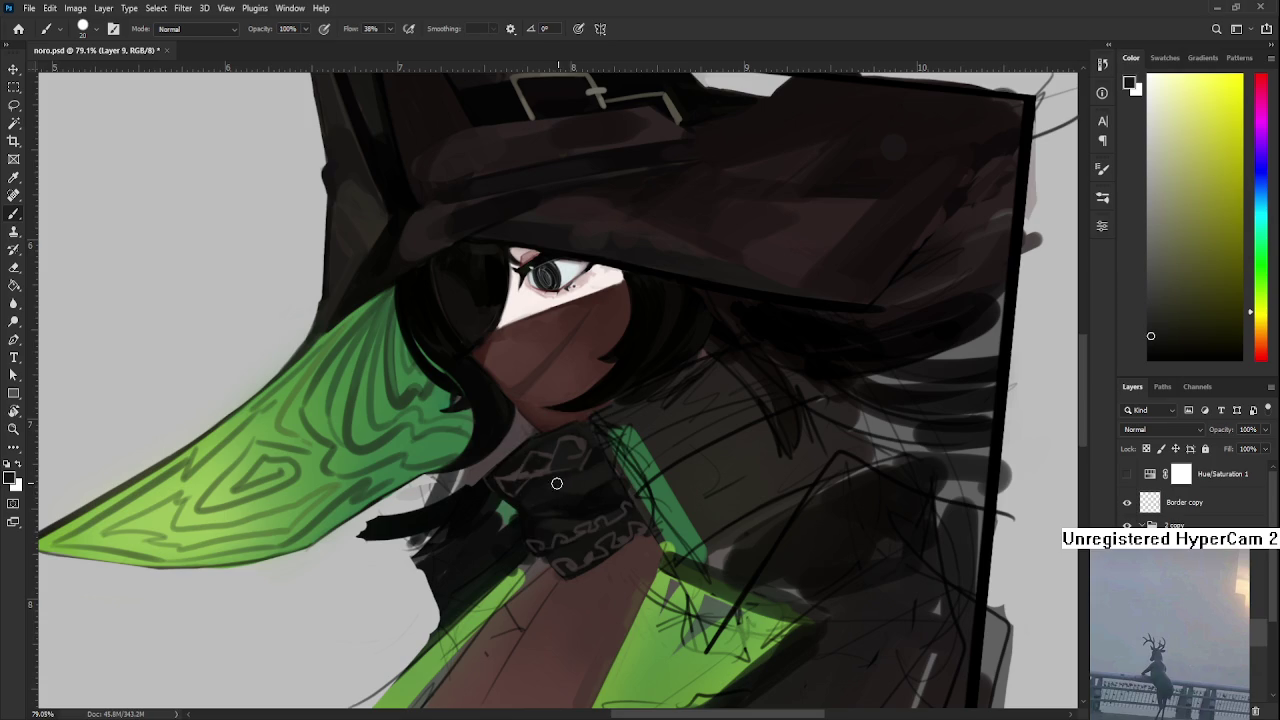
left_click(580, 484, "alt")
left_click(578, 482, "alt")
left_click(575, 497, "alt")
left_click(572, 494, "alt")
left_click(566, 495, "alt")
left_click(572, 497, "alt")
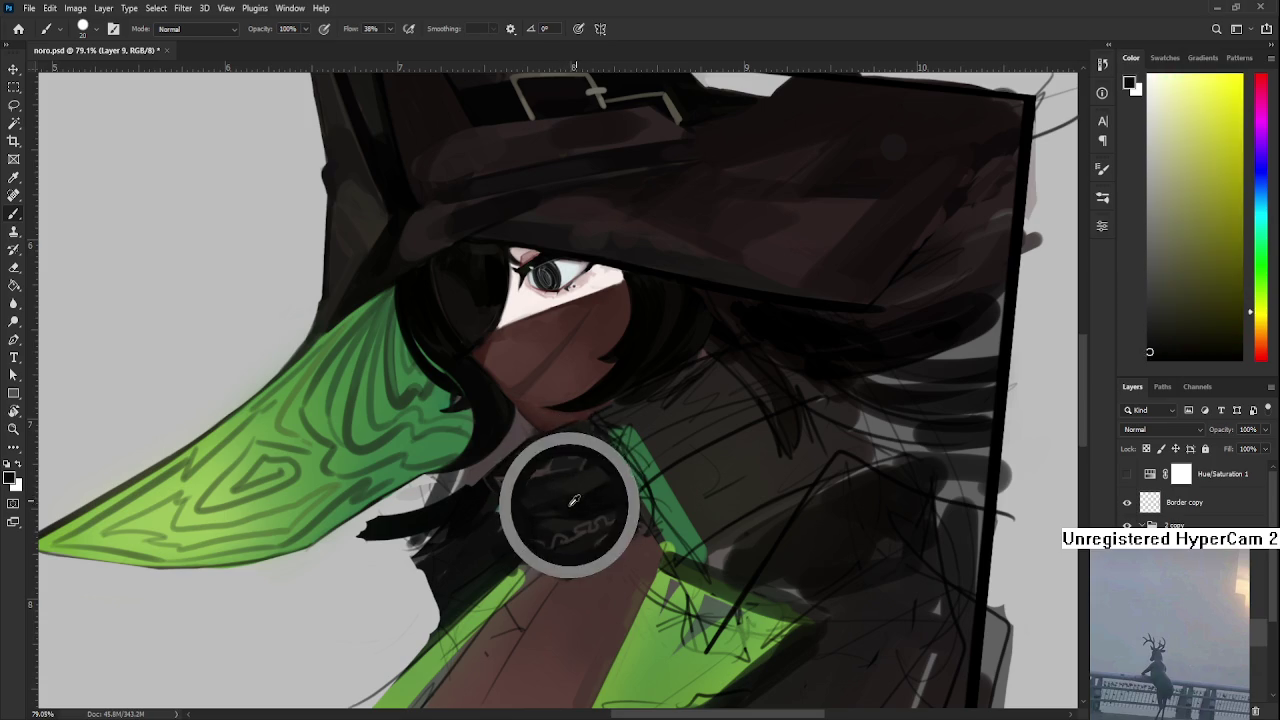
left_click(577, 496, "alt")
left_click(580, 495, "alt")
left_click(585, 497, "alt")
left_click(582, 497, "alt")
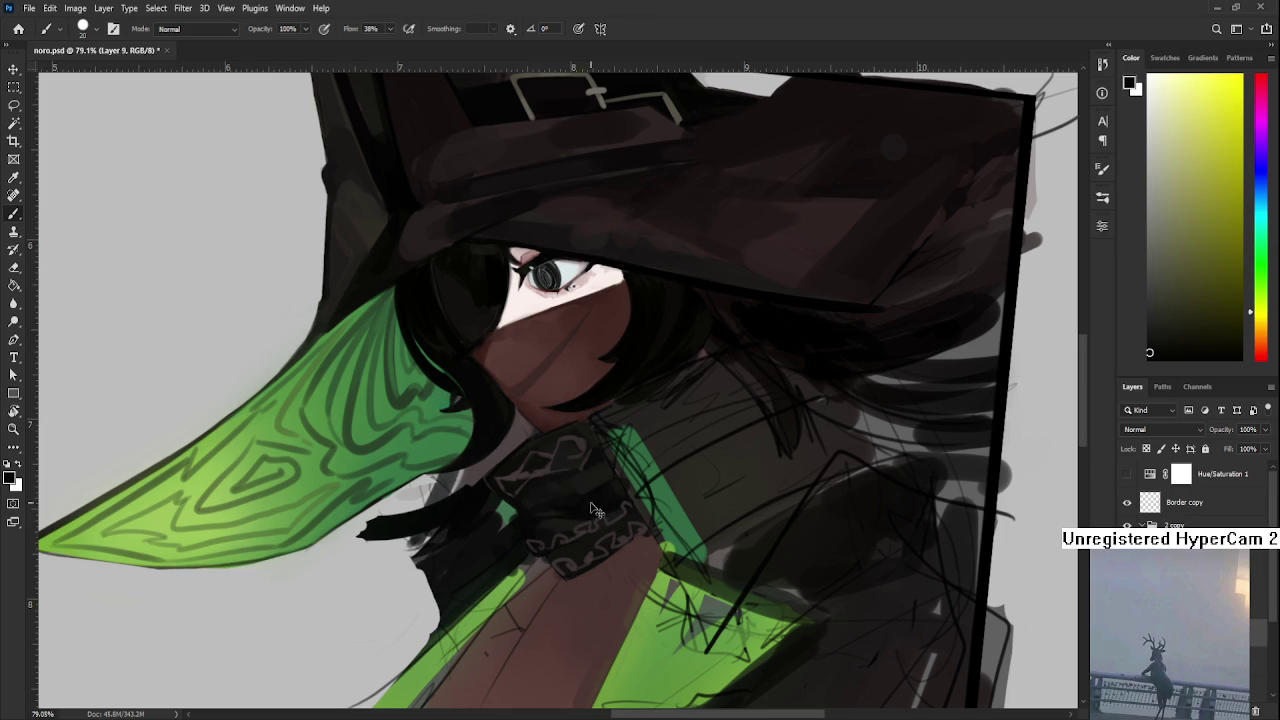
- Deepen the knot with darker shades, dark green dabs and a dark stroke
left_click(587, 481, "alt")
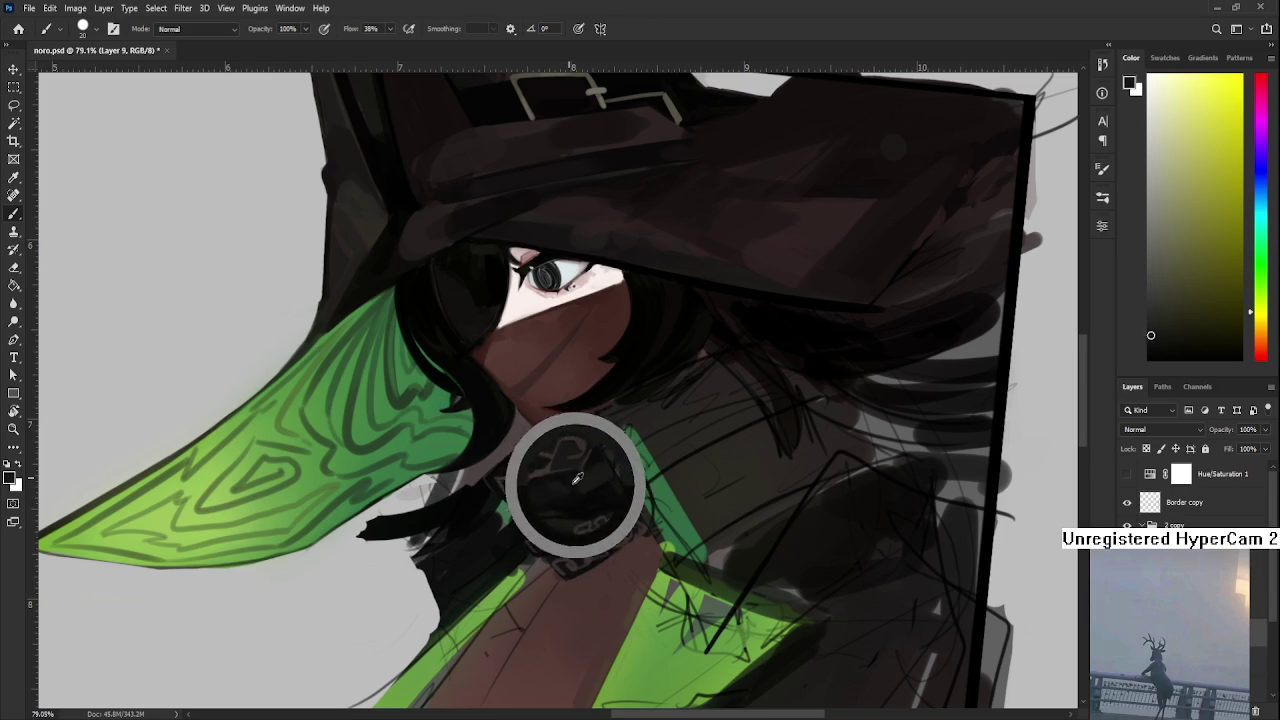
left_click(600, 465, "alt")
left_click(601, 462, "alt")
left_click(602, 458, "alt")
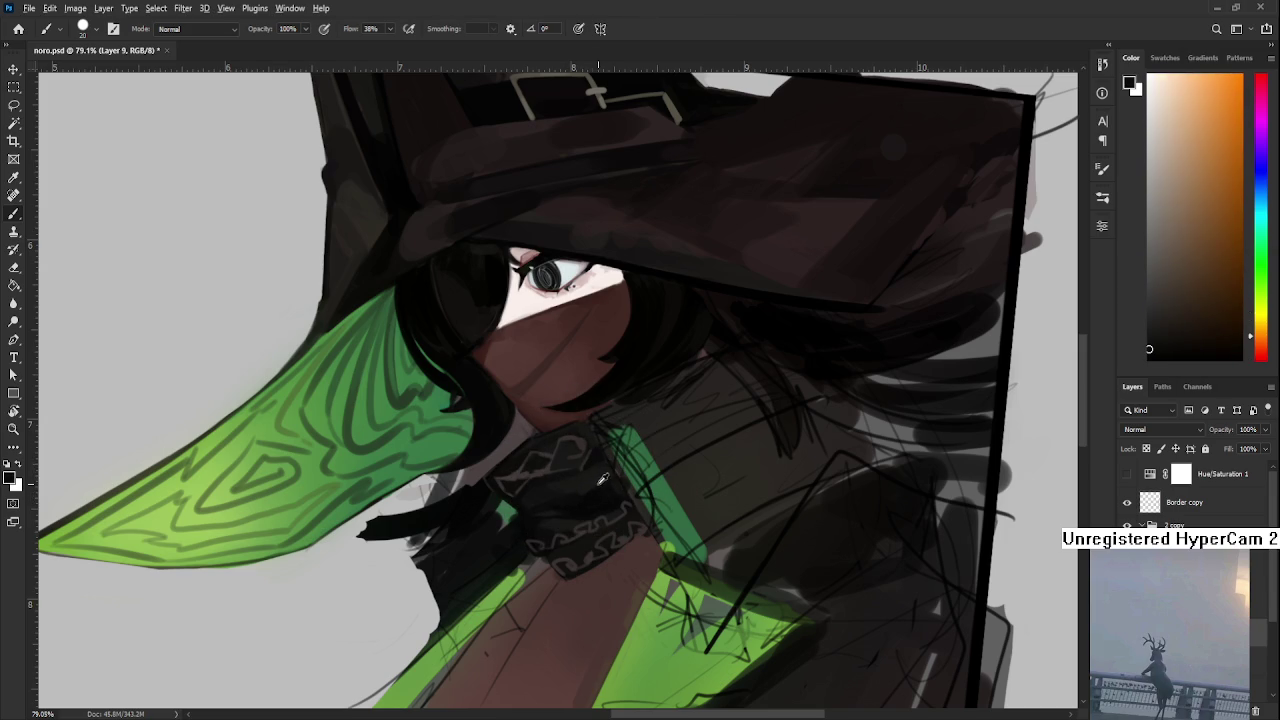
left_click(594, 478, "alt")
left_click(557, 486, "alt")
left_click(545, 486, "alt")
left_click(531, 508, "alt")
left_click(528, 490, "alt")
left_click(528, 490, "alt")
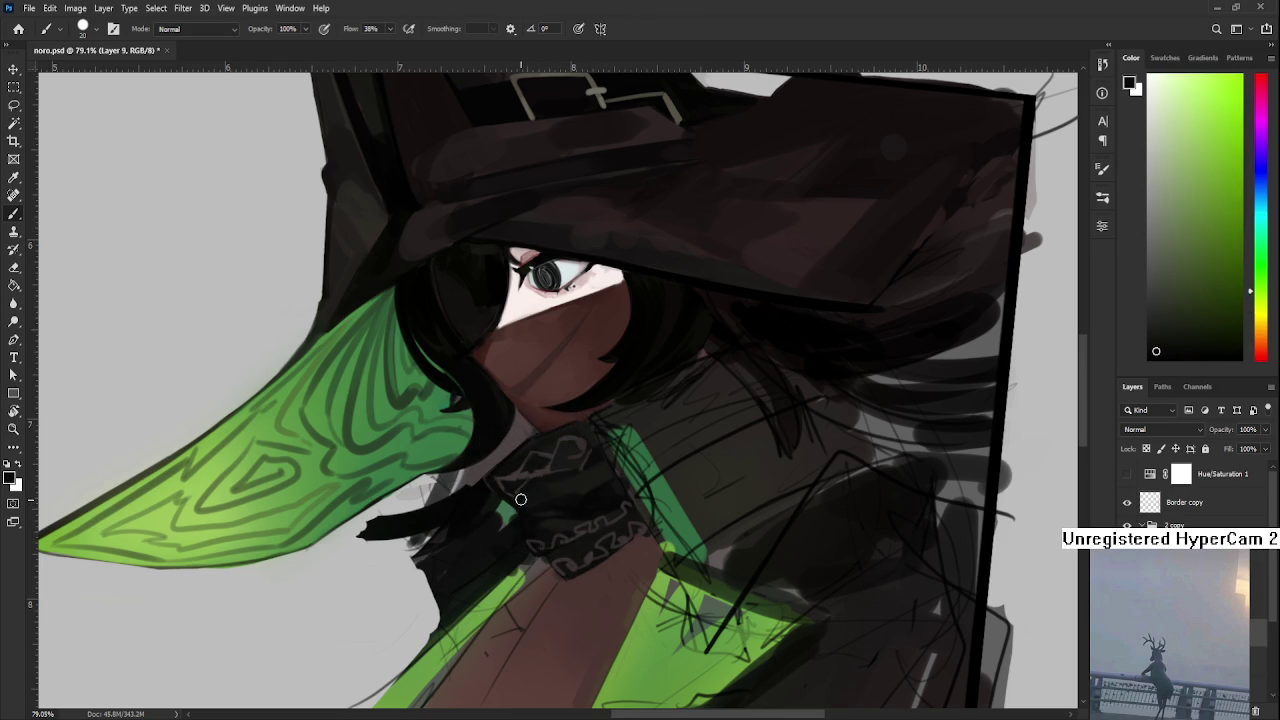
mouse_move(536, 506)
left_mouse_down()
mouse_move(529, 497)
mouse_move(568, 481)
mouse_move(535, 507)
left_mouse_up()
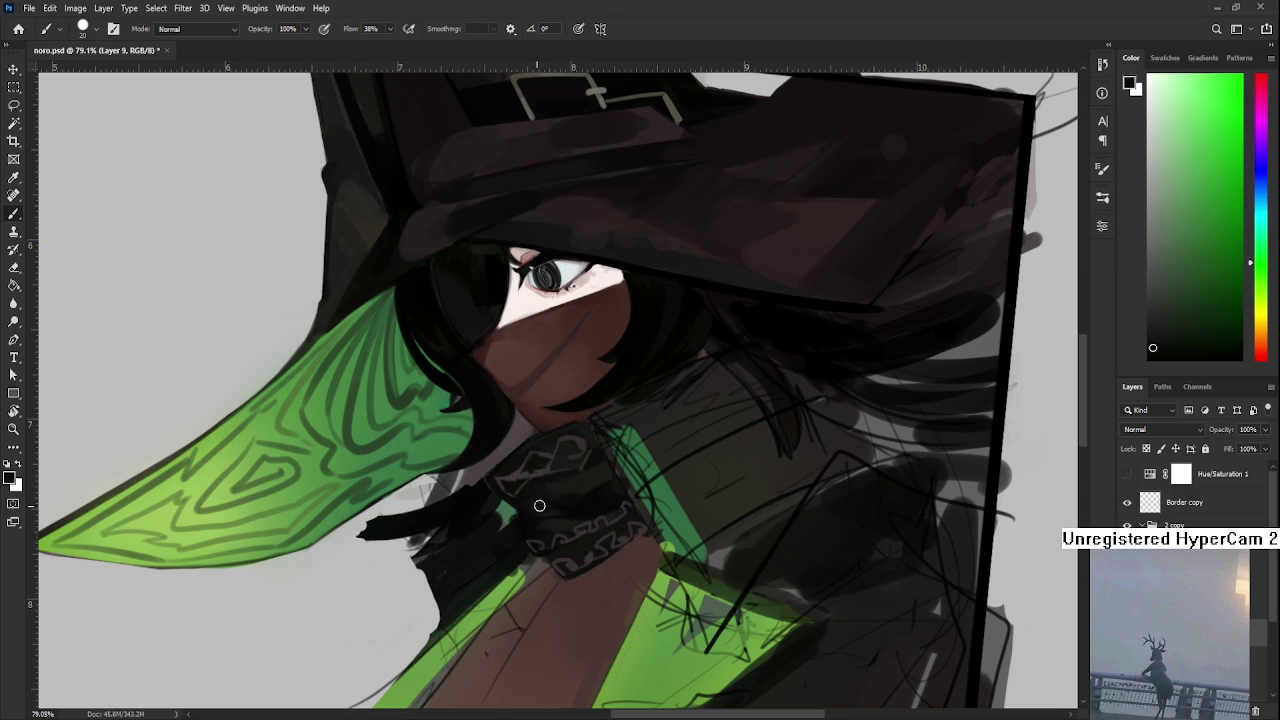
- Paint dark shading up the knot and pick up its reddish near-black
left_click(560, 491, "alt")
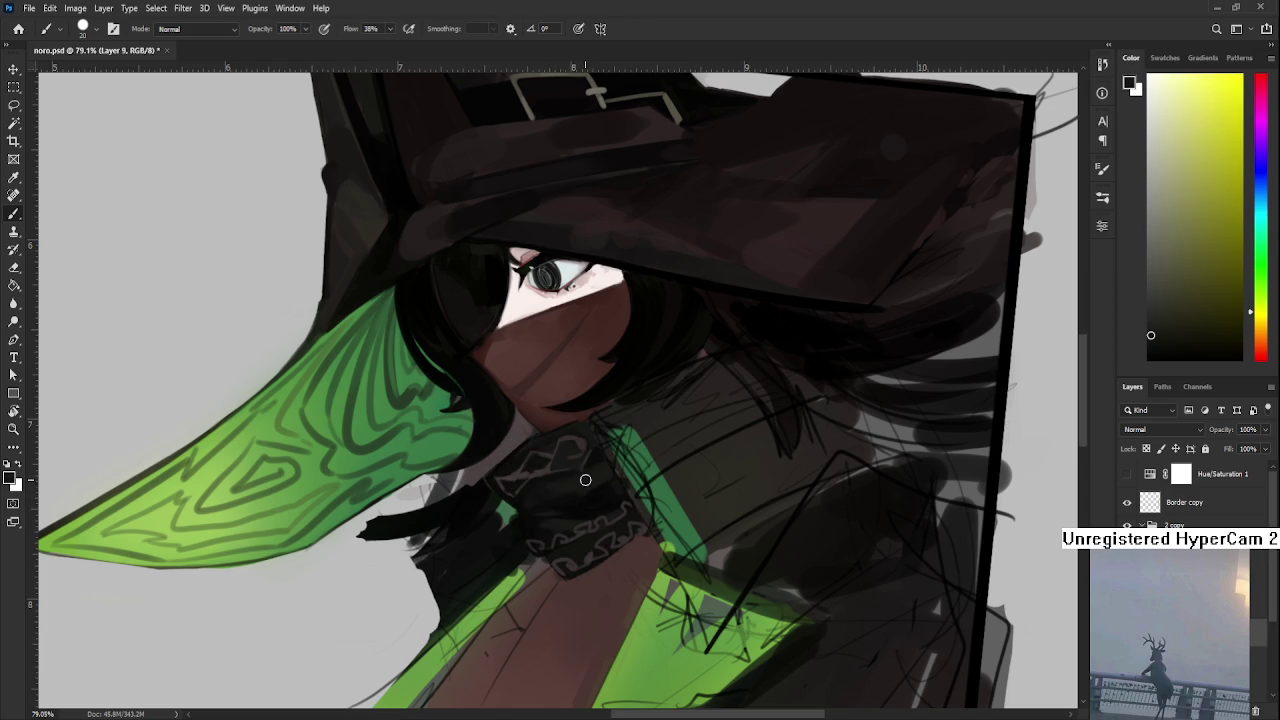
left_click(571, 483, "alt")
left_click(570, 492, "alt")
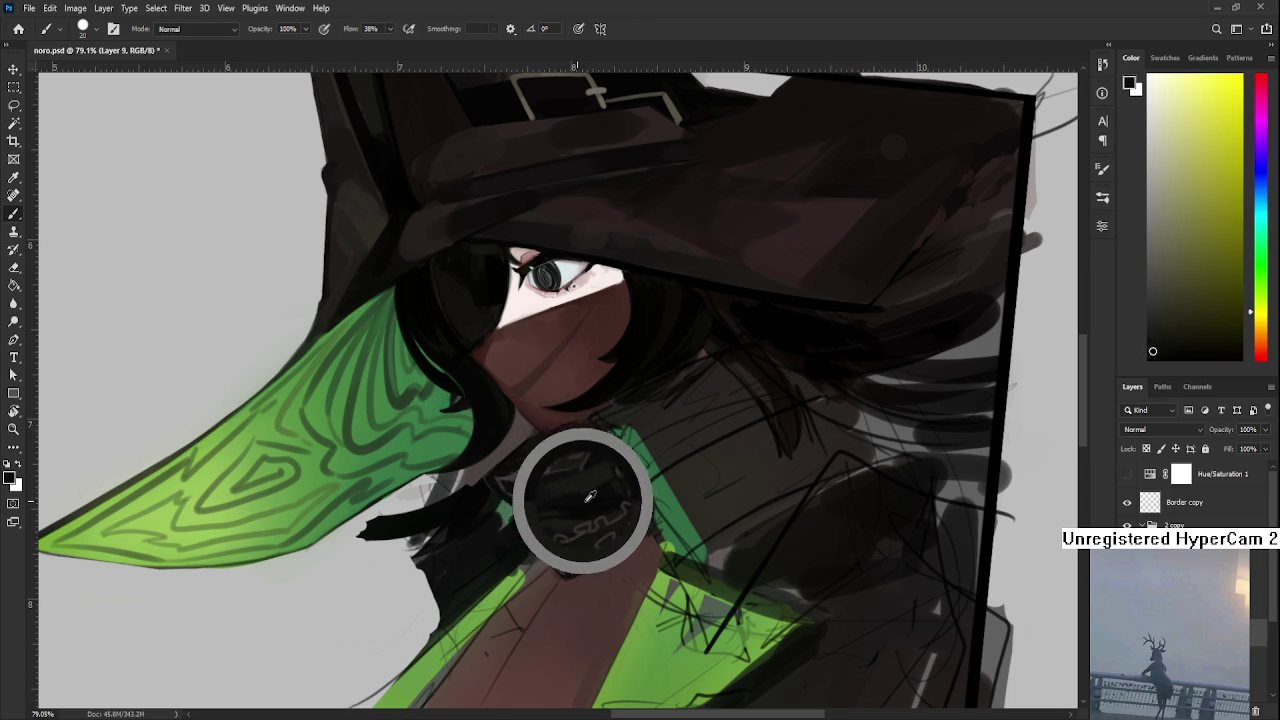
mouse_move(573, 497)
left_mouse_down()
mouse_move(567, 477)
mouse_move(580, 480)
left_mouse_up()
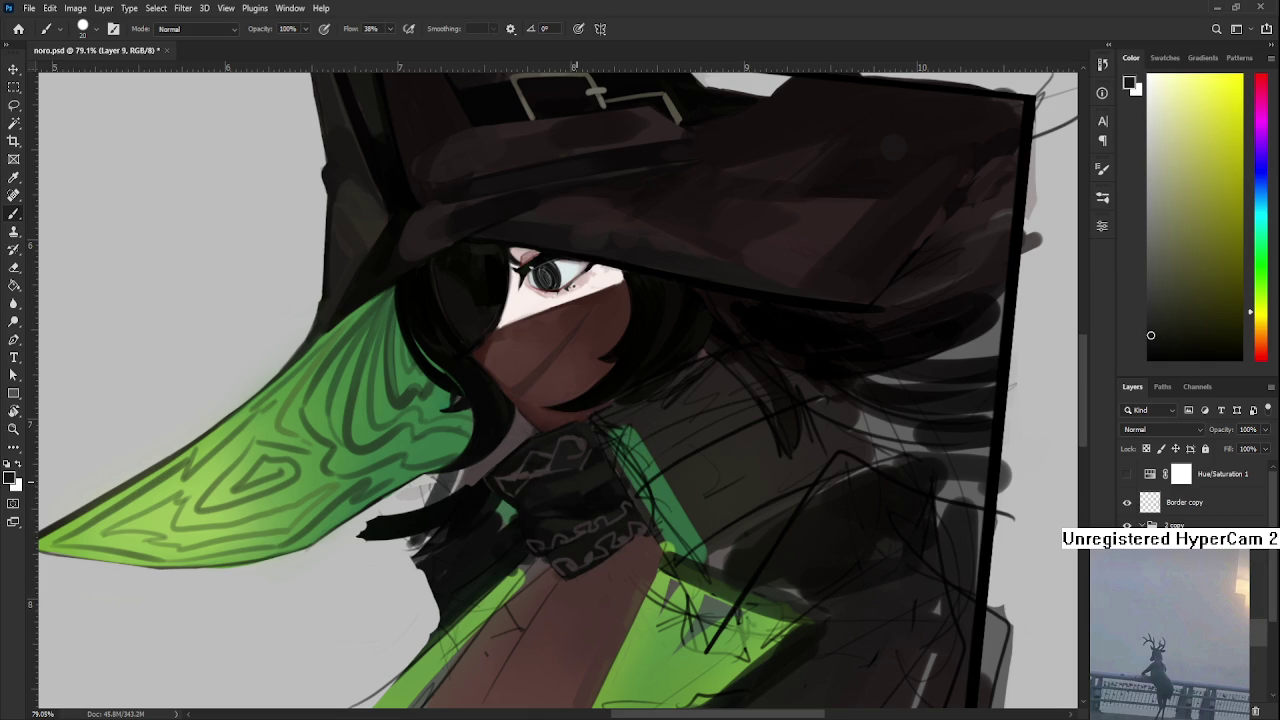
left_click(560, 490, "alt")
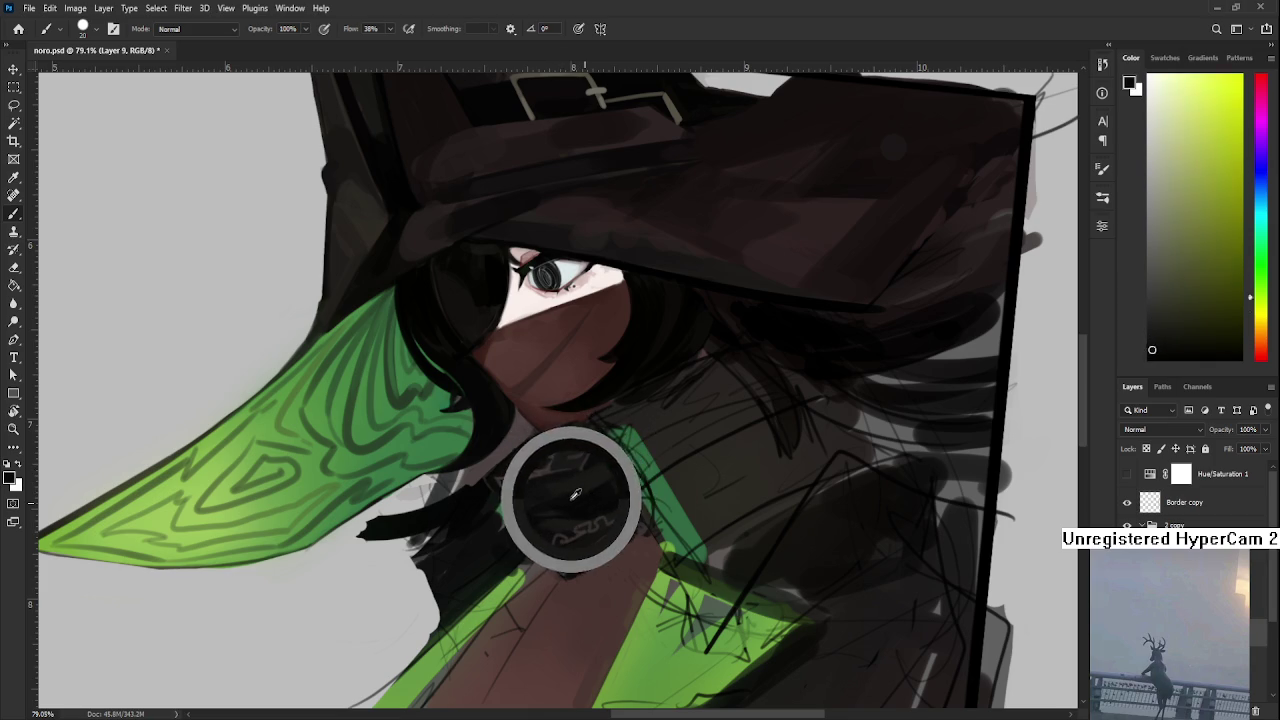
left_click(600, 465, "alt")
left_click(578, 495, "alt")
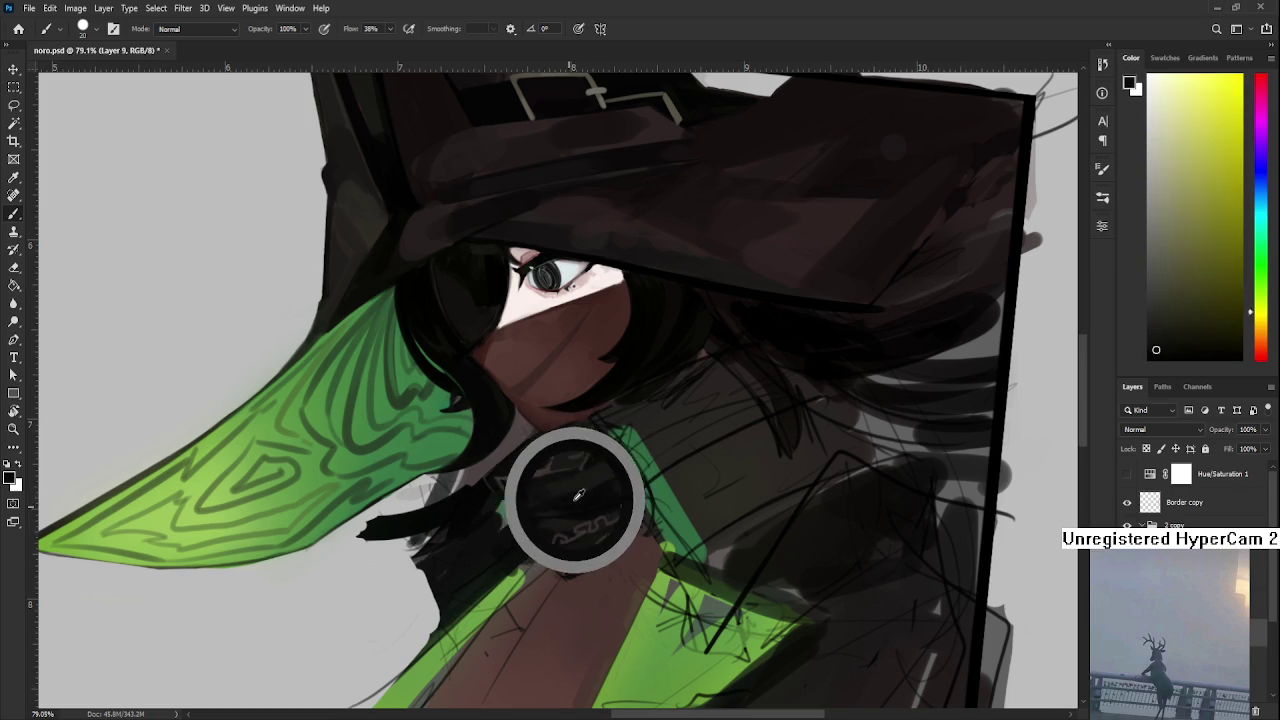
left_click(576, 495, "alt")
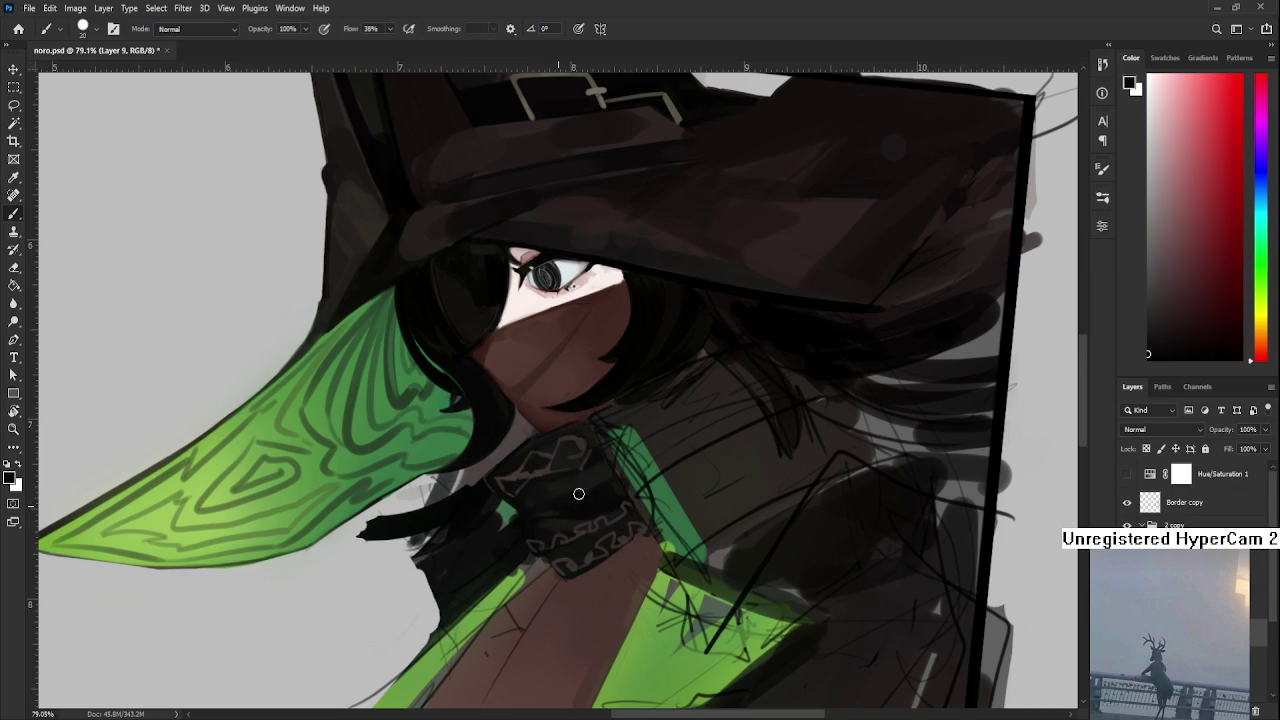
- Paint over the knot with the sampled dark and shade beside the collar stripe
left_click_drag(576, 495, 594, 493)
left_click(606, 463, "alt")
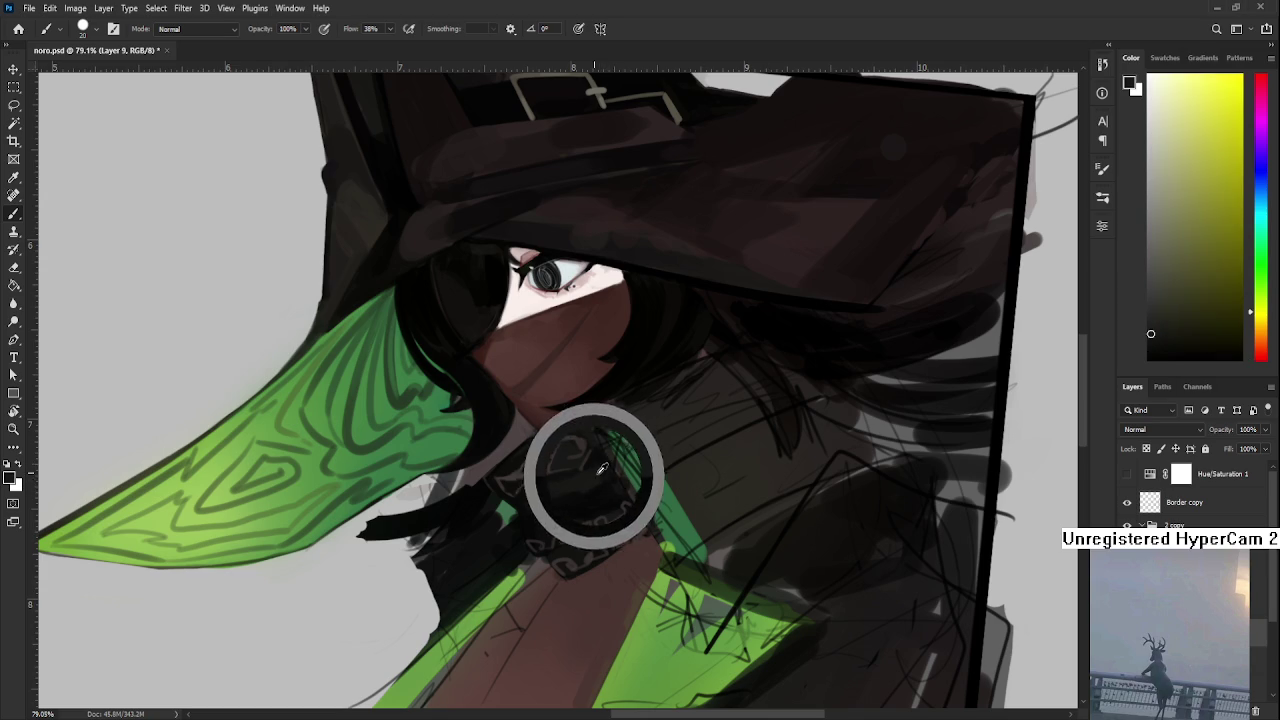
left_click(610, 469, "alt")
left_click(614, 468, "alt")
left_click(605, 484, "alt")
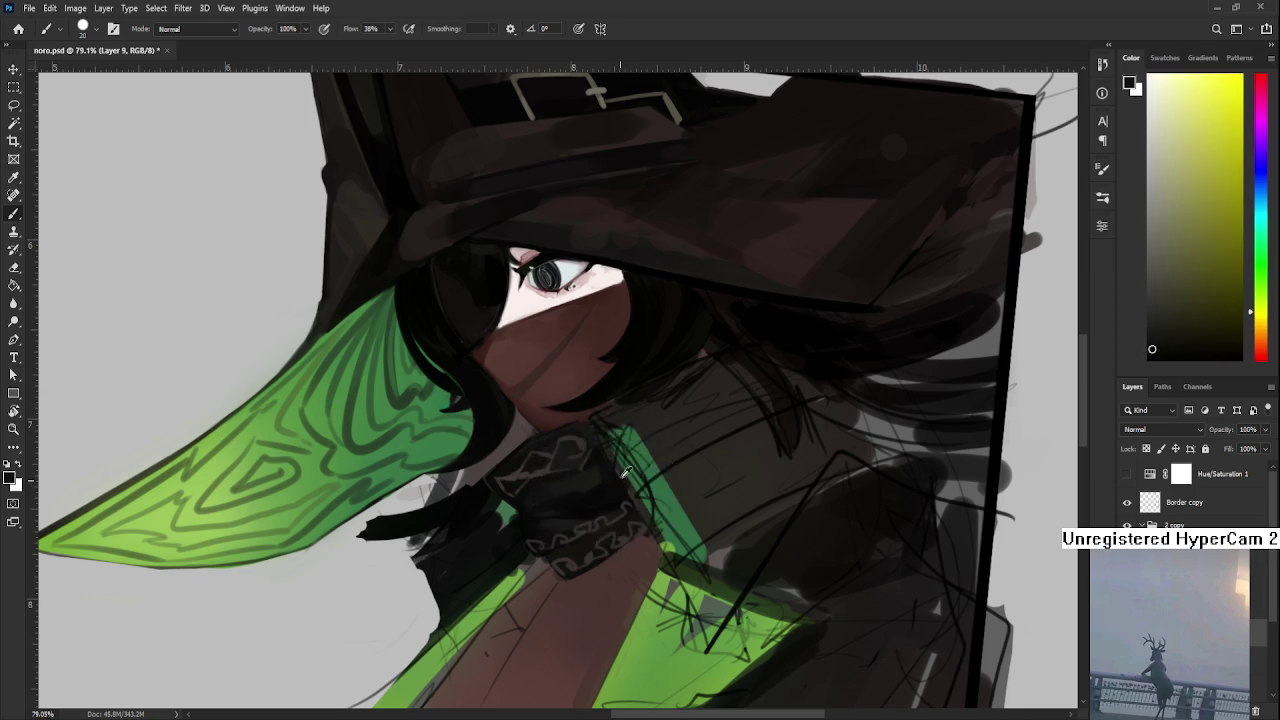
left_click(536, 494, "alt")
- Darken the top of the scarf knot and the shadow under the chin
left_click(582, 453, "alt")
left_click(584, 437, "alt")
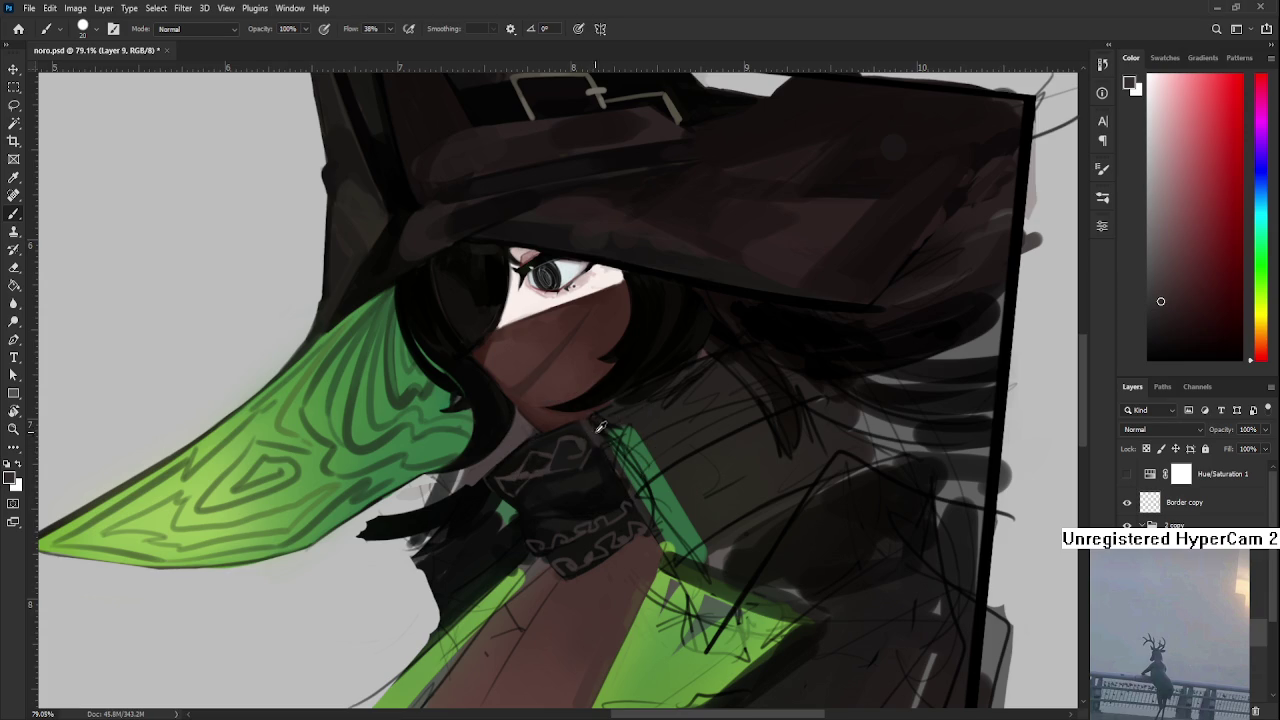
left_click(596, 424, "alt")
left_click(596, 425, "alt")
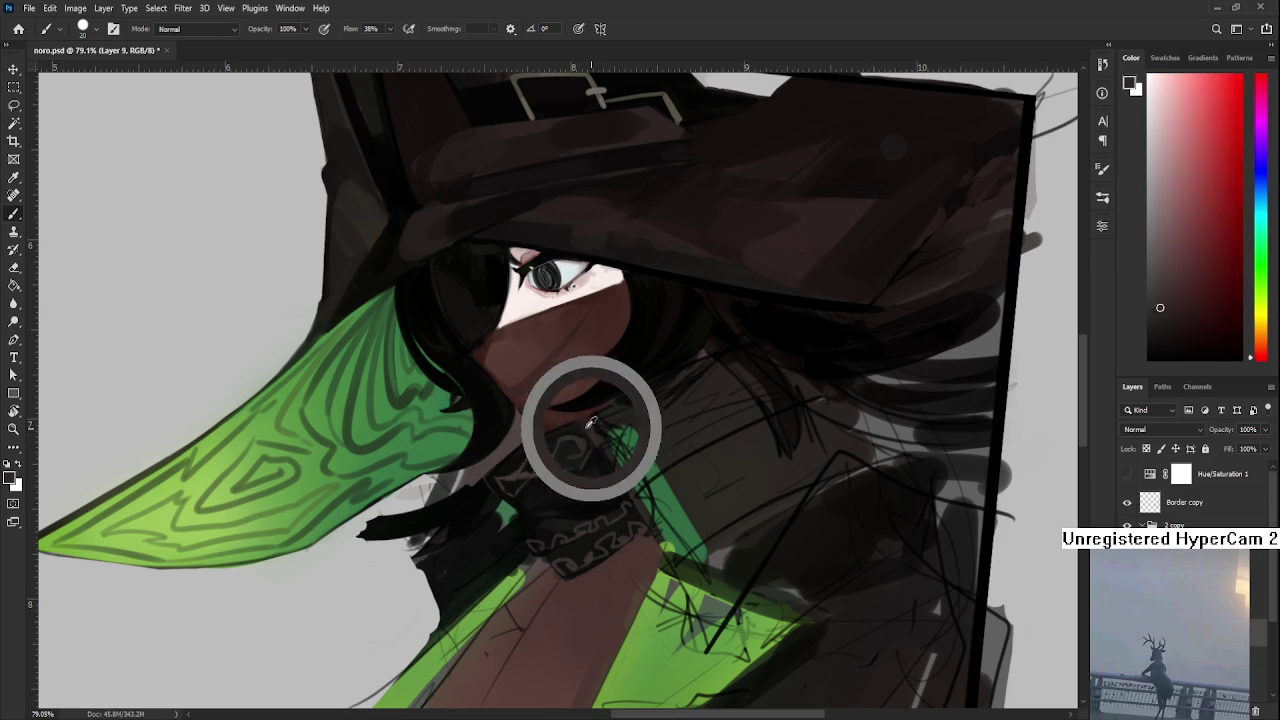
left_click(596, 424, "alt")
left_click(578, 412, "alt")
left_click(587, 438, "alt")
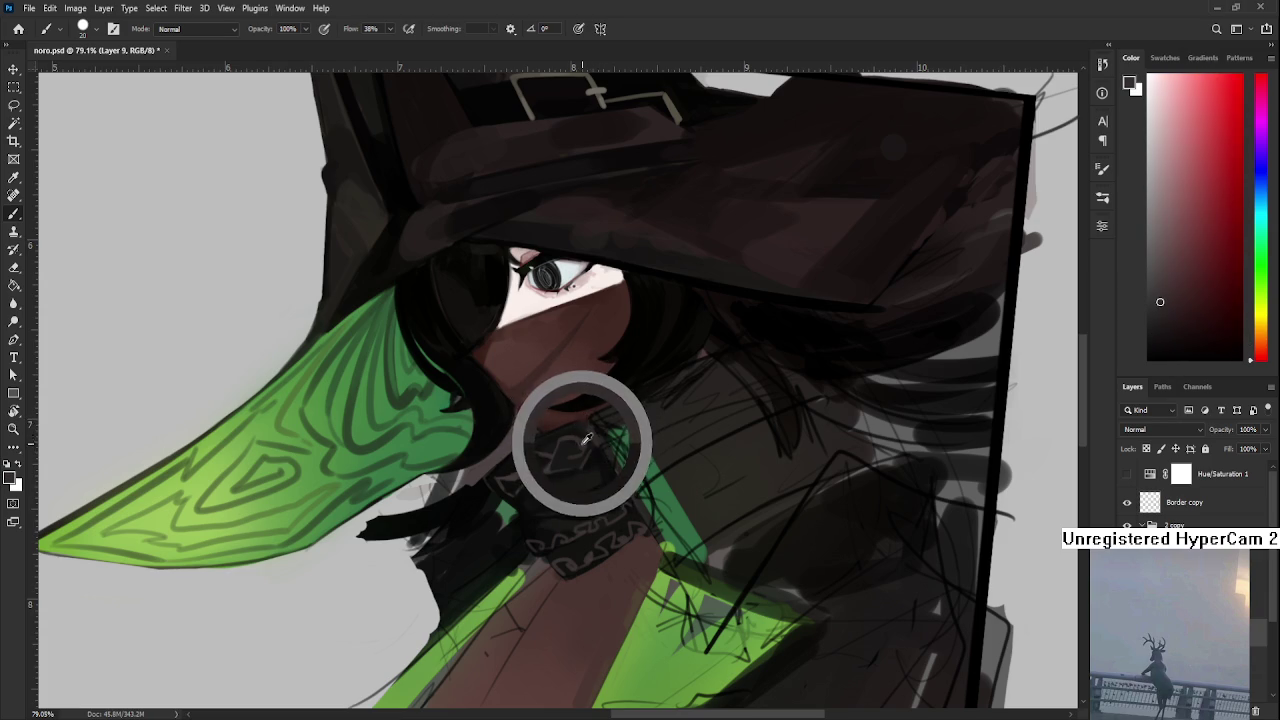
left_click(592, 416, "alt")
left_click(590, 420, "alt")
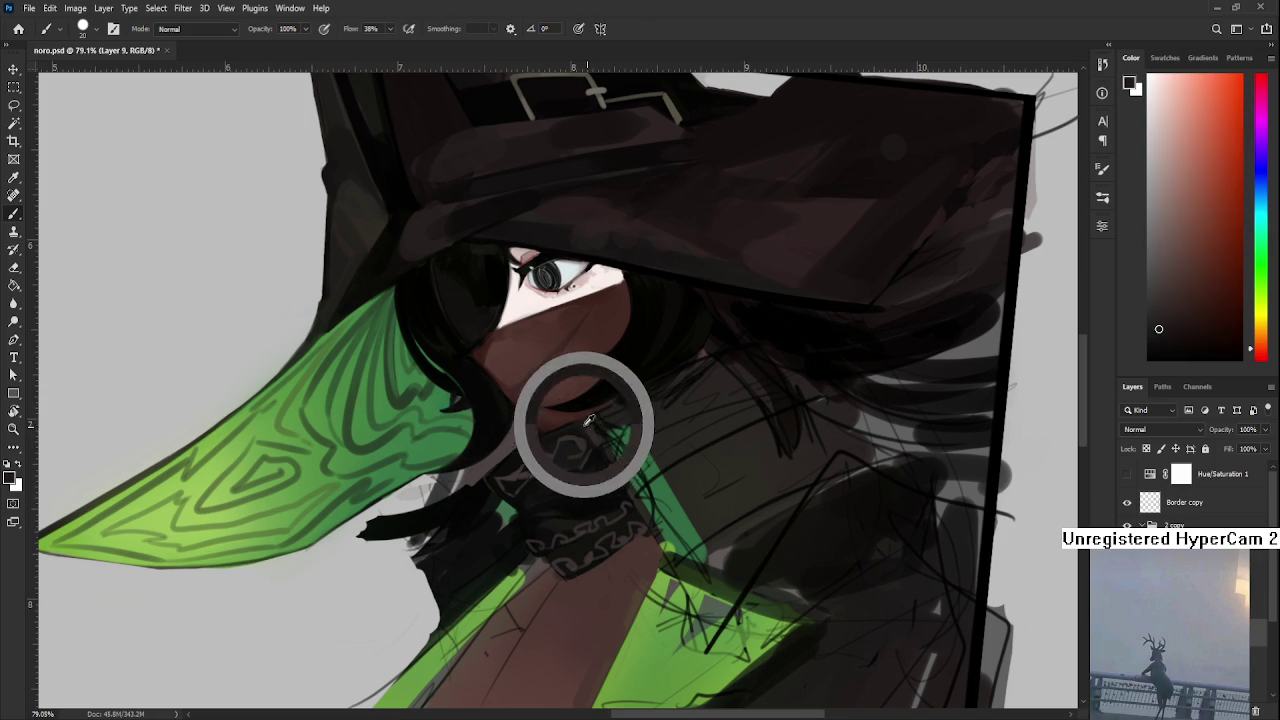
left_click(588, 421, "alt")
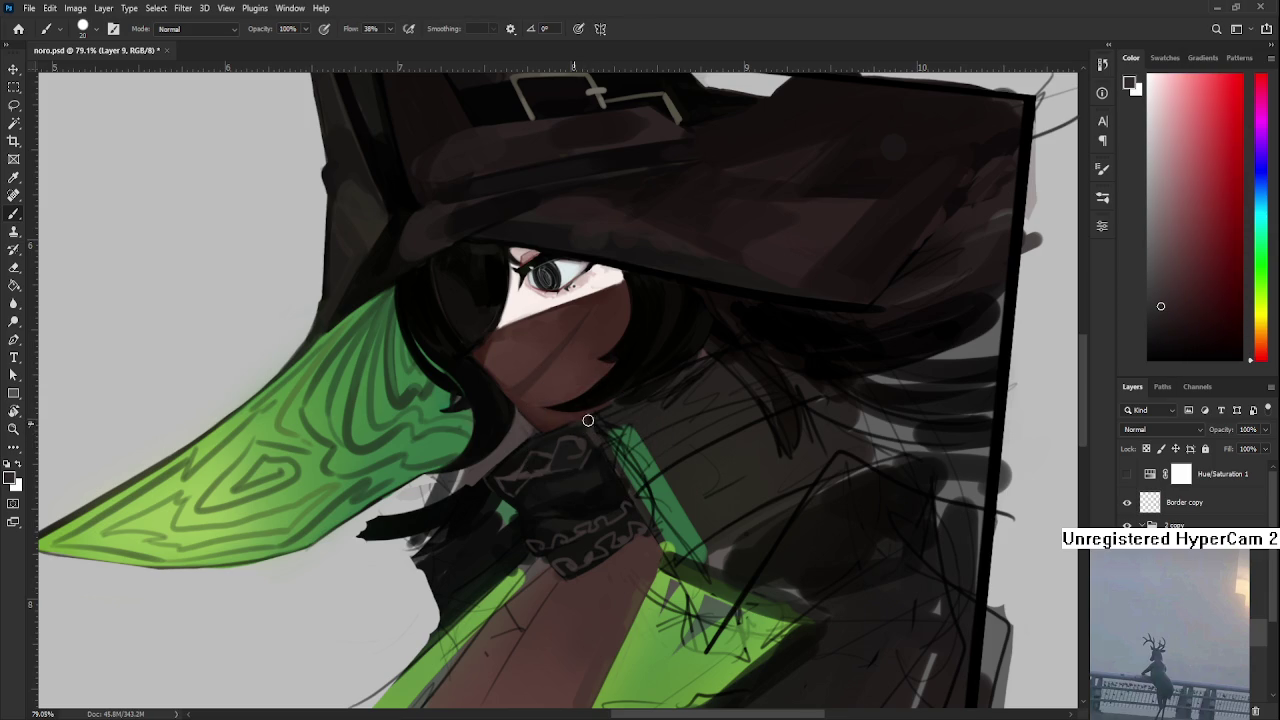
left_click(580, 424, "alt")
- Shade down the dark collar edge and resample the knot's reddish dark
mouse_move(636, 430)
left_mouse_down("alt")
mouse_move(591, 500)
mouse_move(550, 503)
left_mouse_up("alt")
left_click(560, 510, "alt")
left_click(574, 494, "alt")
left_click(591, 506, "alt")
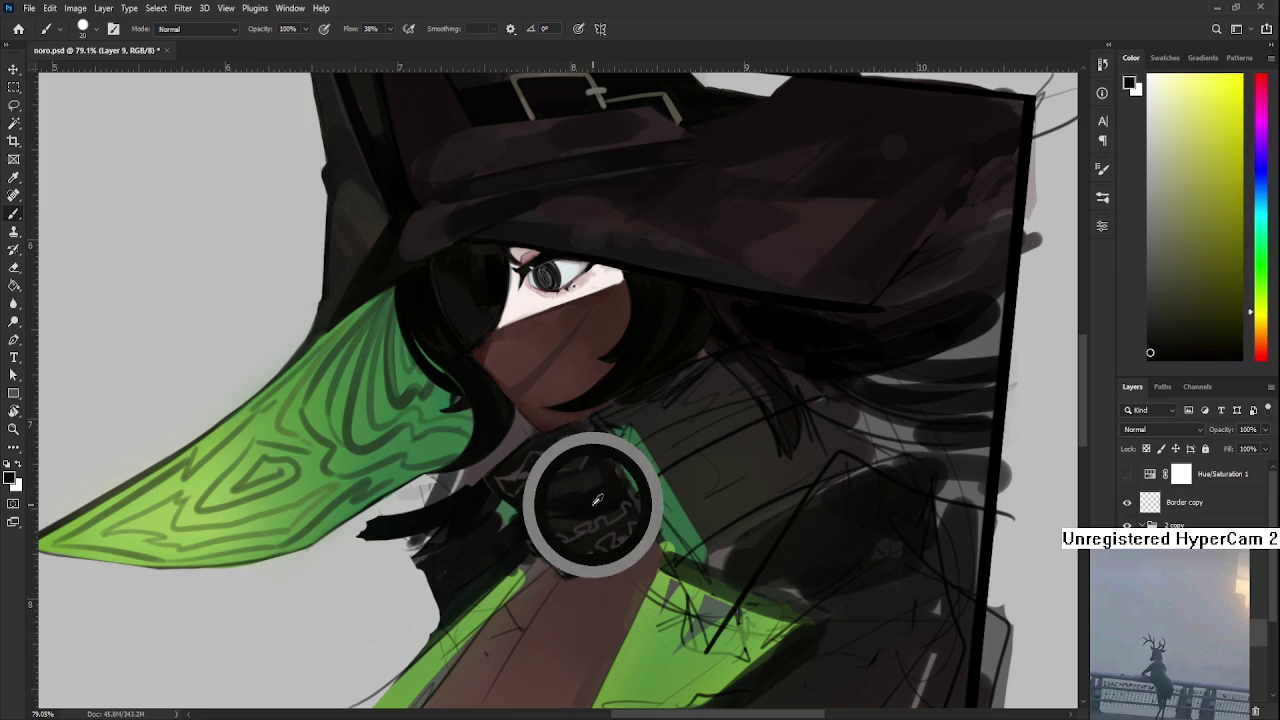
- Paint small dark strokes and dabs on the collar beside the scarf knot
left_click_drag(589, 500, 582, 490, "alt")
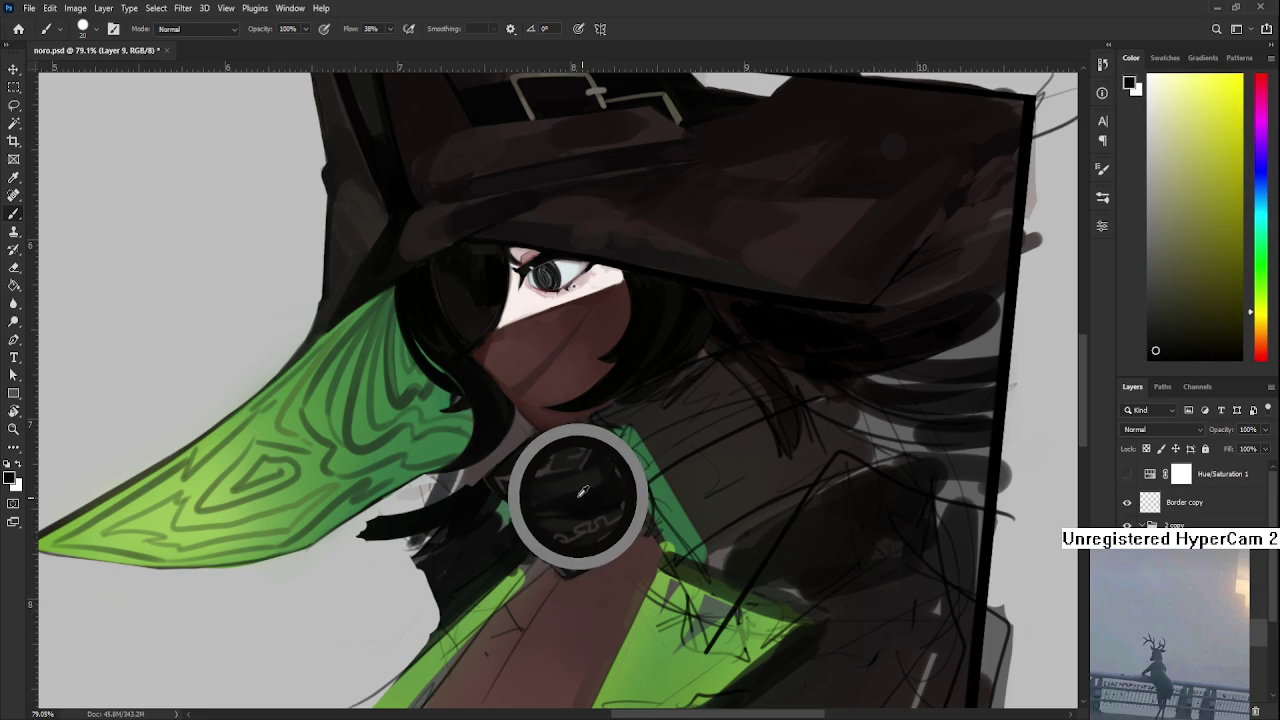
mouse_move(582, 490)
left_mouse_down("alt")
mouse_move(572, 499)
mouse_move(593, 497)
mouse_move(581, 491)
left_mouse_up("alt")
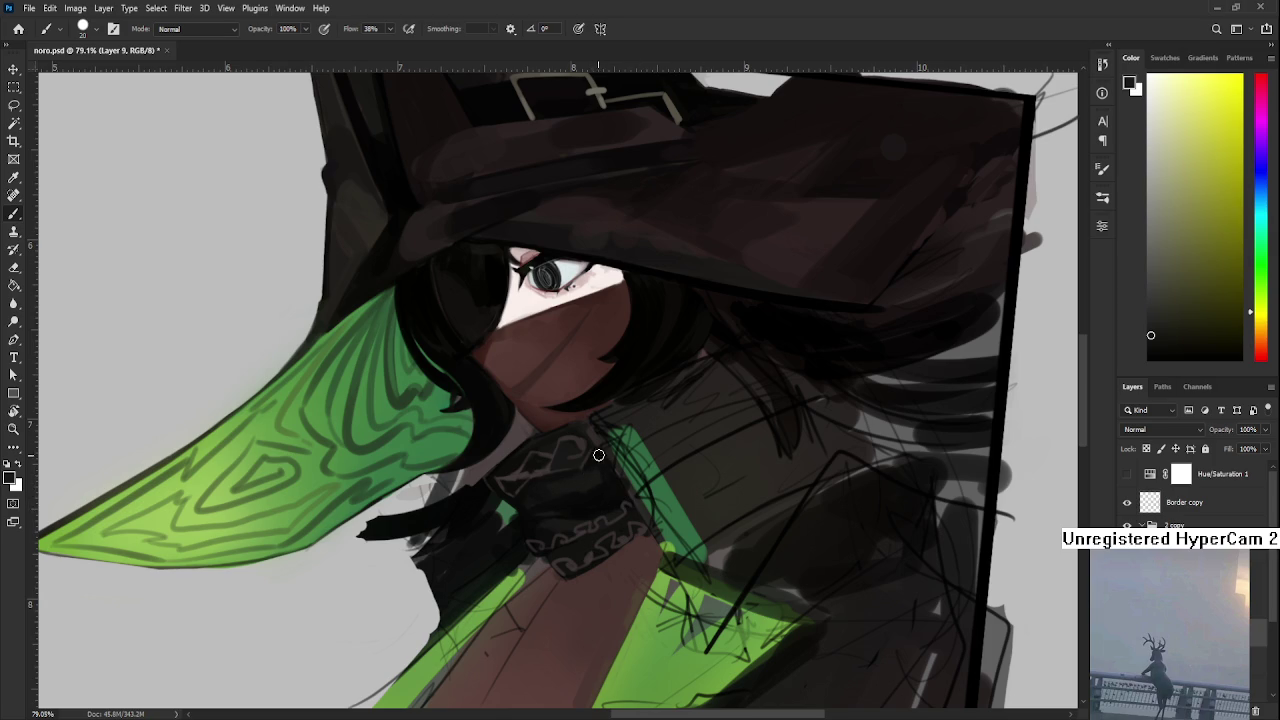
left_click(576, 483, "alt")
left_click(580, 480, "alt")
left_click(597, 486, "alt")
left_click(600, 494, "alt")
left_click(609, 498, "alt")
left_click(594, 491, "alt")
left_click(606, 502, "alt")
left_click(609, 504, "alt")
left_click(584, 487, "alt")
left_click_drag(600, 465, 575, 488, "alt")
- Smooth the collar shading beside the green stripe with dark olive strokes
left_click(580, 480, "alt")
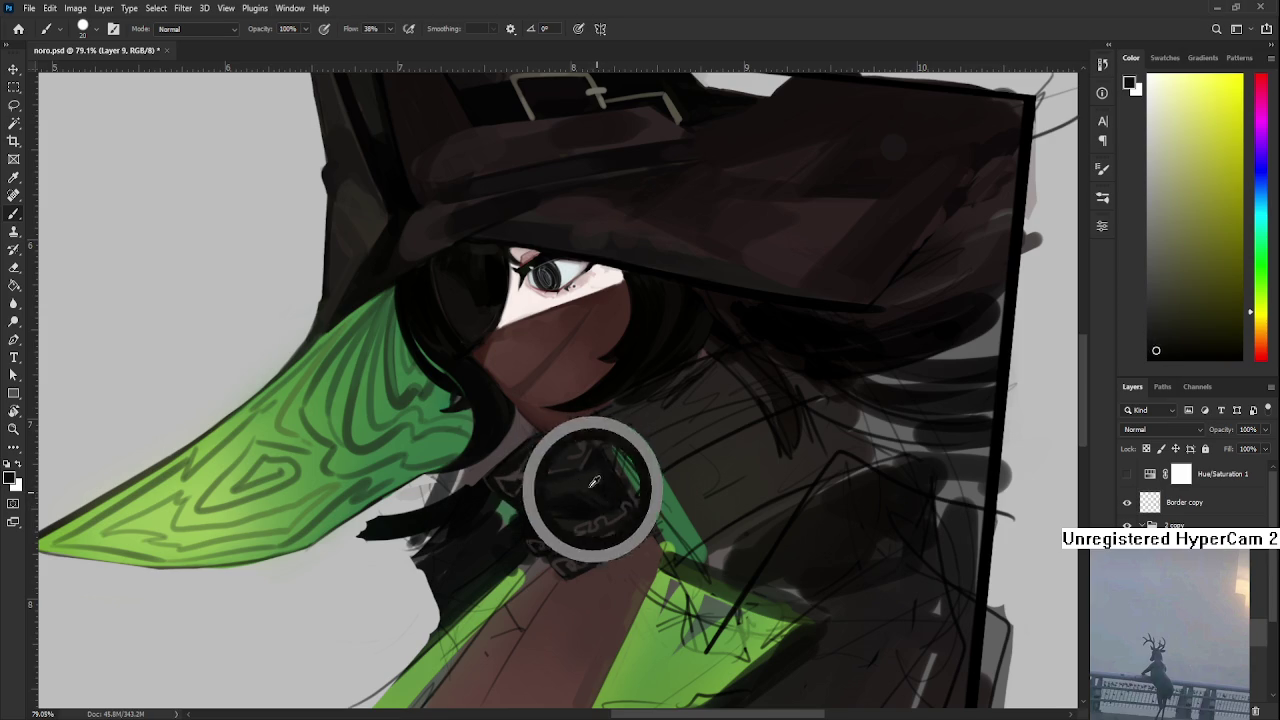
mouse_move(588, 481)
left_mouse_down("alt")
mouse_move(598, 474)
mouse_move(577, 498)
left_mouse_up("alt")
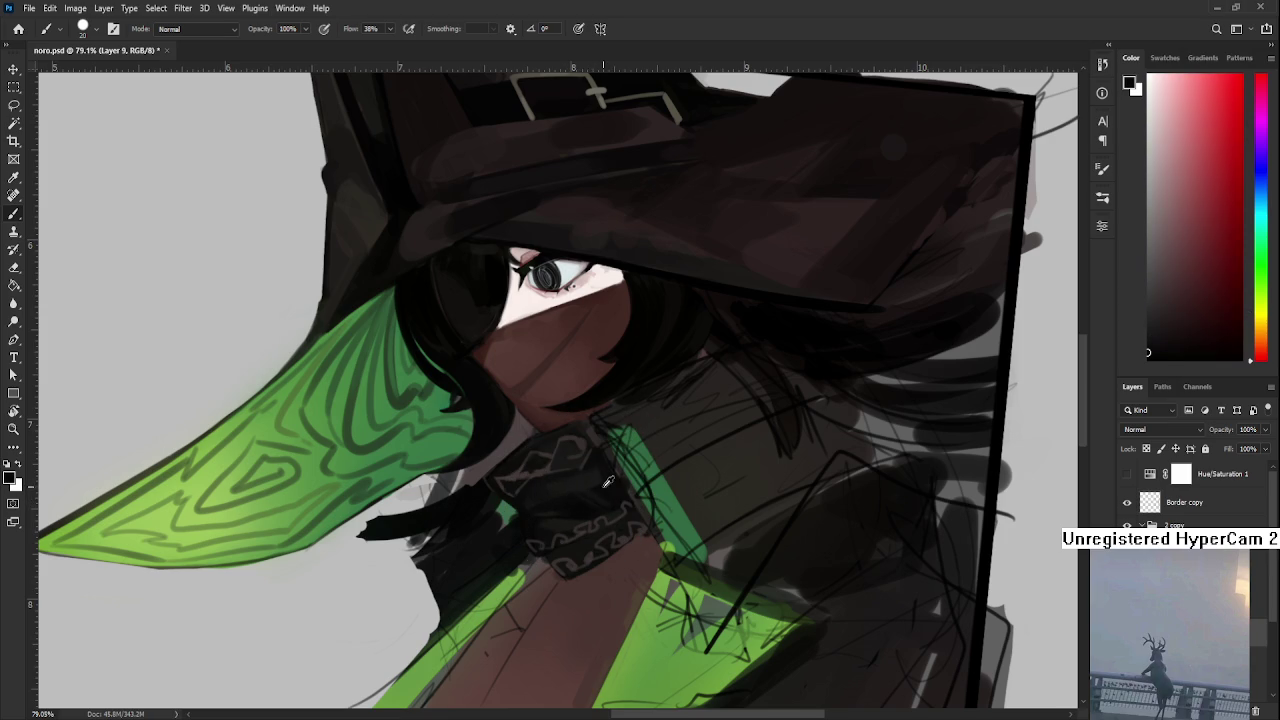
left_click(600, 483, "alt")
left_click(572, 486, "alt")
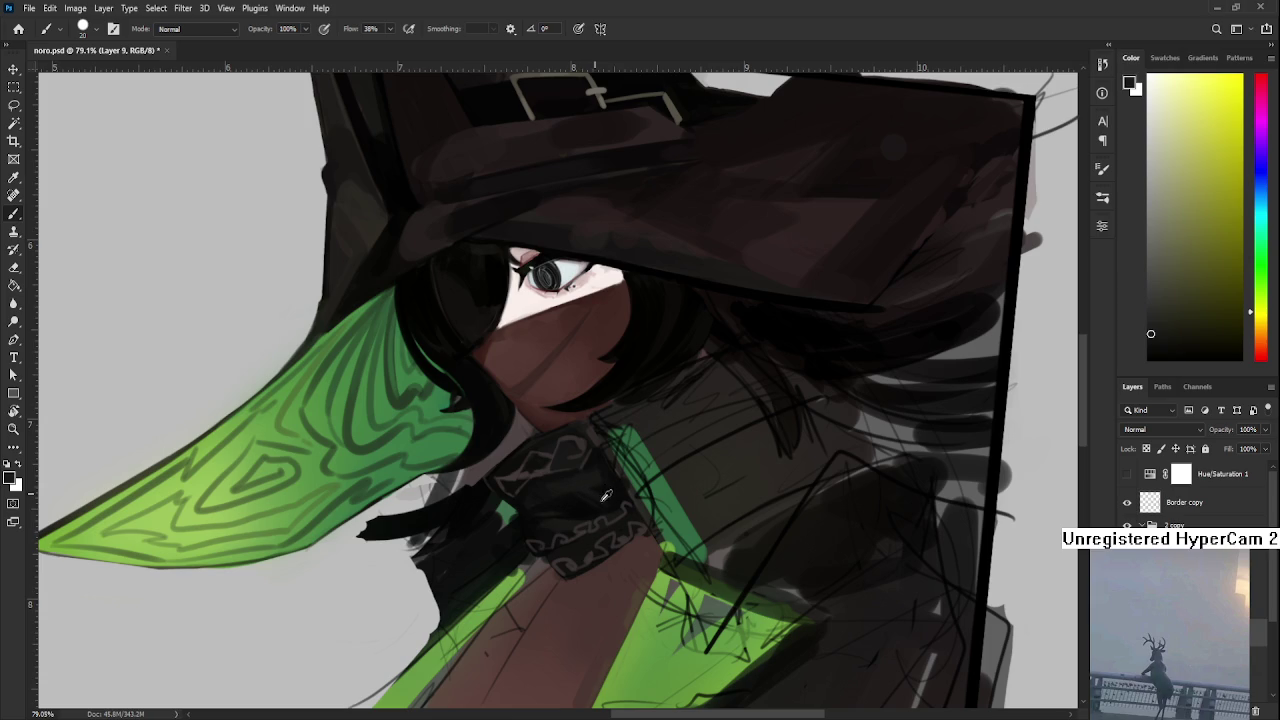
left_click_drag(604, 494, 613, 502, "alt")
- Dab alternating reddish, olive and darker shades along the collar edge
left_click(600, 486, "alt")
left_click(606, 495, "alt")
left_click(600, 489, "alt")
left_click(598, 487, "alt")
left_click(606, 491, "alt")
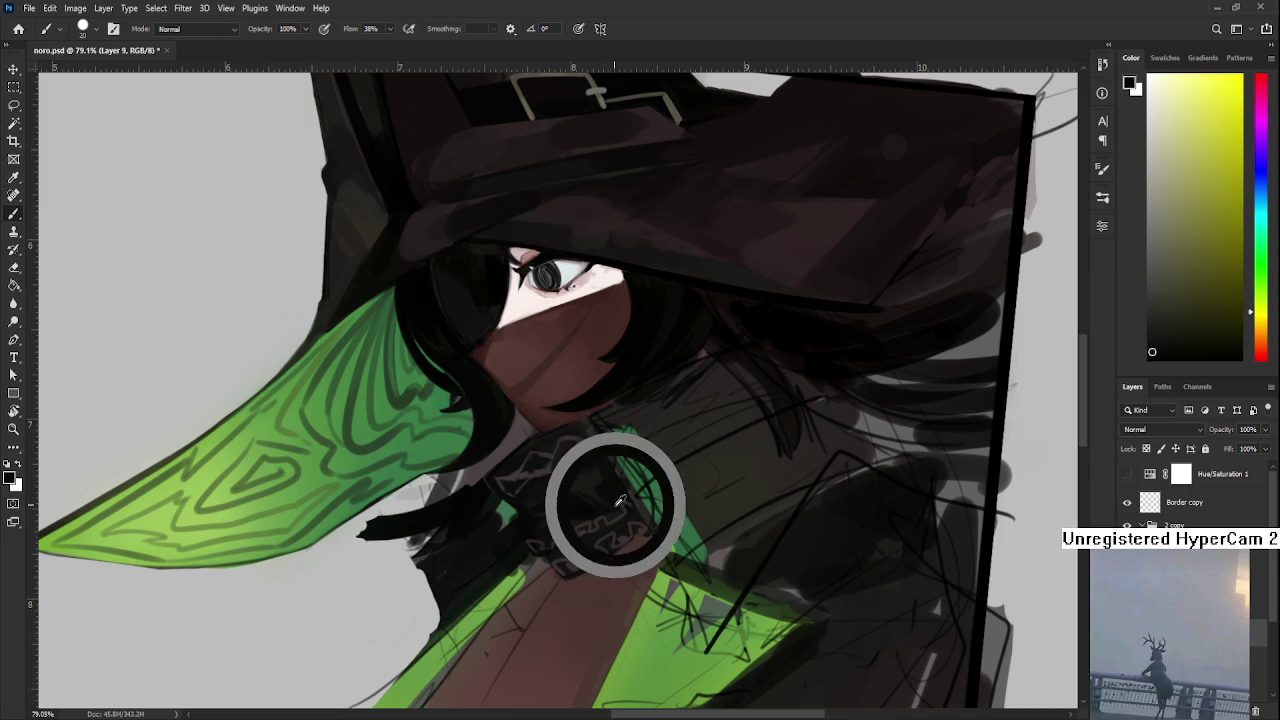
left_click(613, 488, "alt")
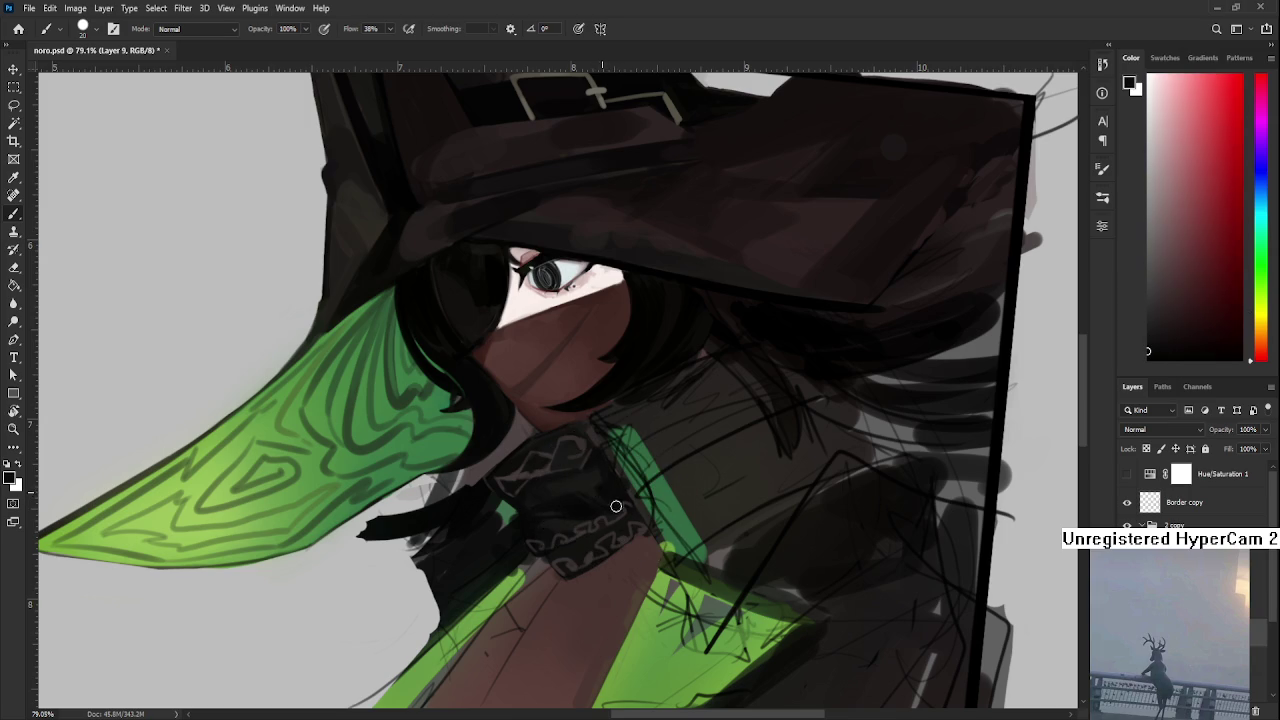
left_click(605, 486, "alt")
left_click(594, 486, "alt")
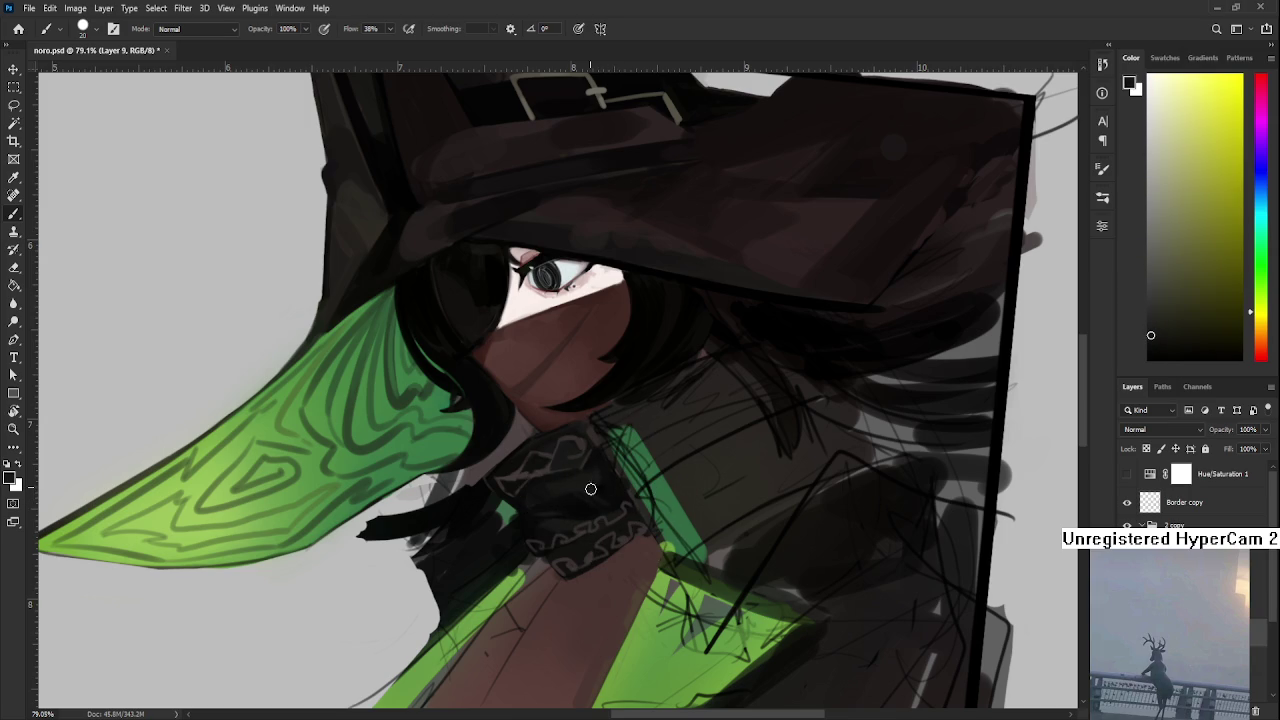
left_click(623, 486, "alt")
left_click(600, 486, "alt")
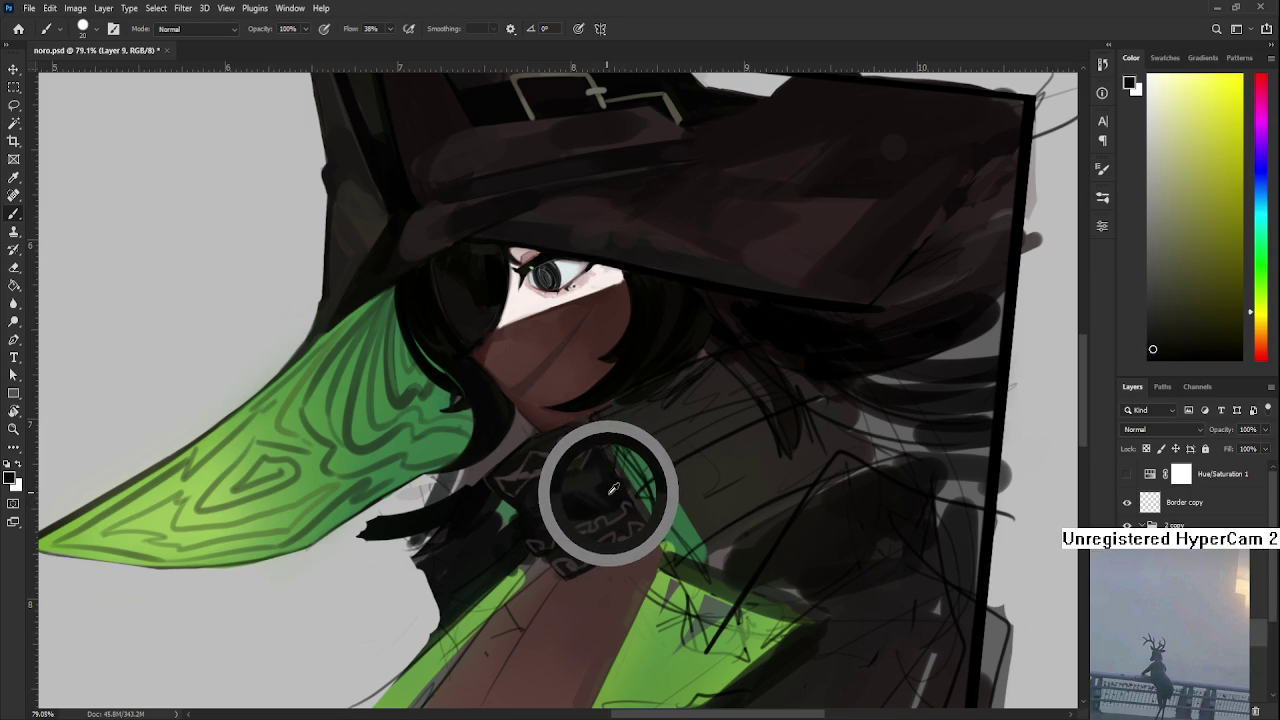
- Build near-black shadow on the collar and blend it with short strokes
left_click(602, 499, "alt")
left_click(605, 496, "alt")
left_click(607, 496, "alt")
left_click(600, 490, "alt")
left_click(599, 485, "alt")
left_click(603, 481, "alt")
left_click(606, 491, "alt")
left_click_drag(607, 491, 603, 492)
- Layer lighter and darker dark tones over the upper collar near the knot
left_click(586, 457, "alt")
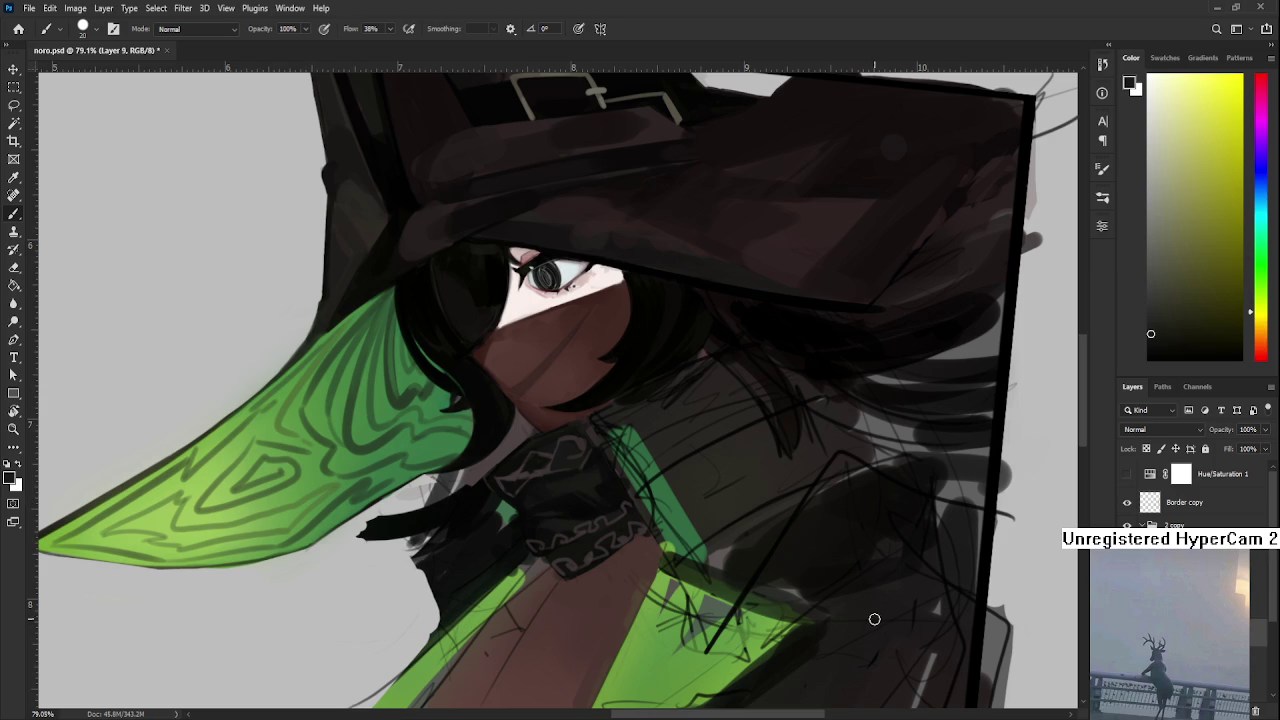
left_click(618, 475, "alt")
left_click(596, 467, "alt")
left_click(595, 470, "alt")
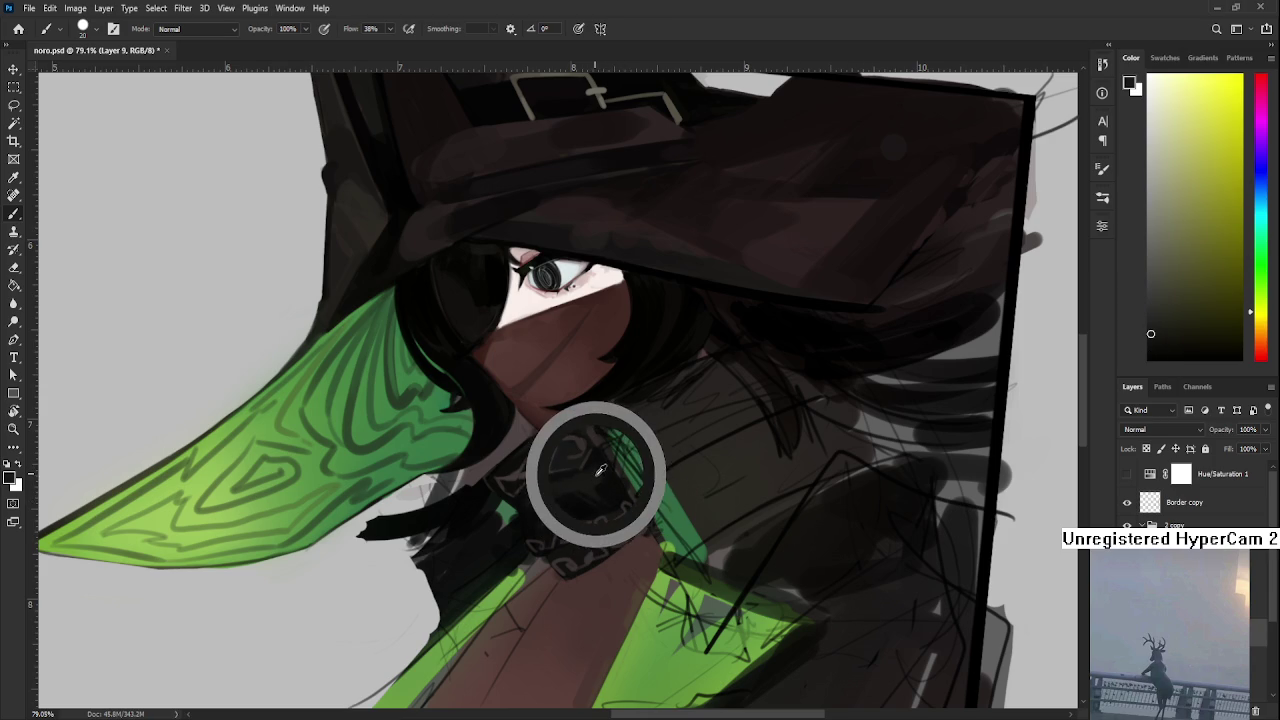
left_click(588, 474, "alt")
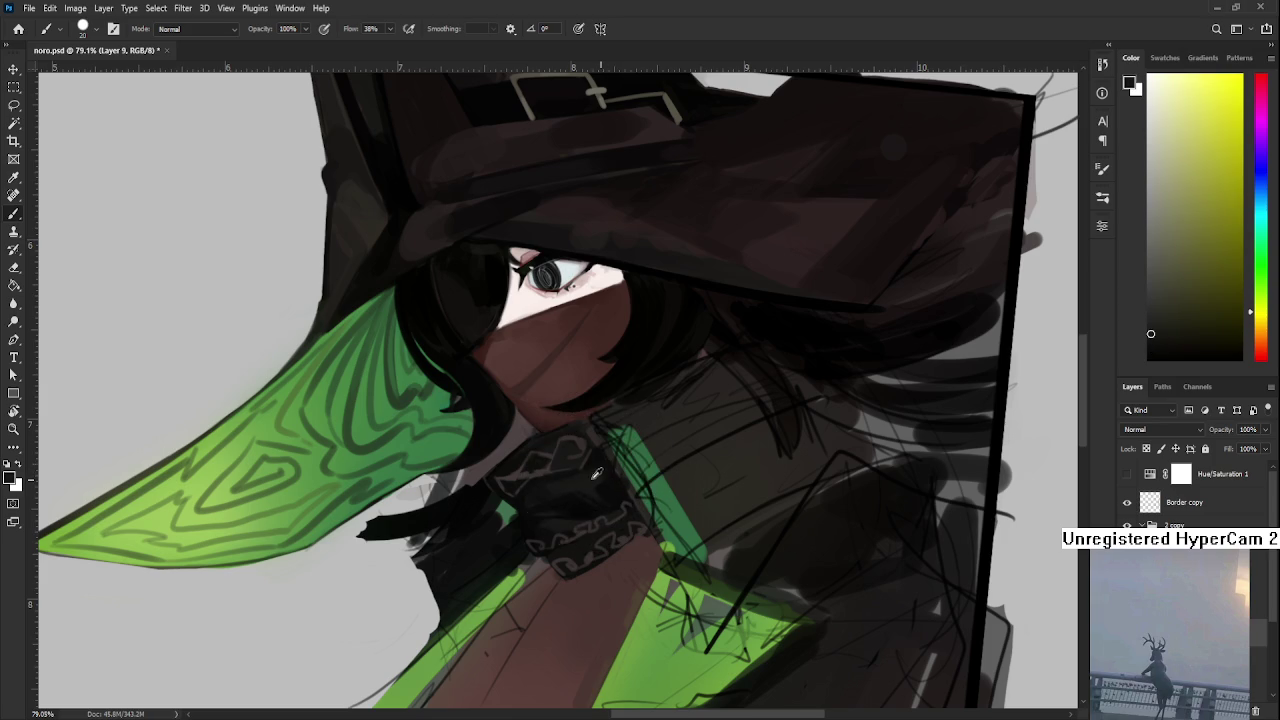
left_click(600, 461, "alt")
left_click(597, 474, "alt")
left_click(615, 488, "alt")
left_click(591, 480, "alt")
left_click(591, 468, "alt")
left_click(593, 480, "alt")
mouse_move(602, 488)
left_mouse_down()
mouse_move(616, 500)
mouse_move(608, 490)
left_mouse_up()
left_click_drag(604, 485, 596, 476)
- Blend shading along the collar edge with strokes of lighter and darker shades
left_click(592, 473, "alt")
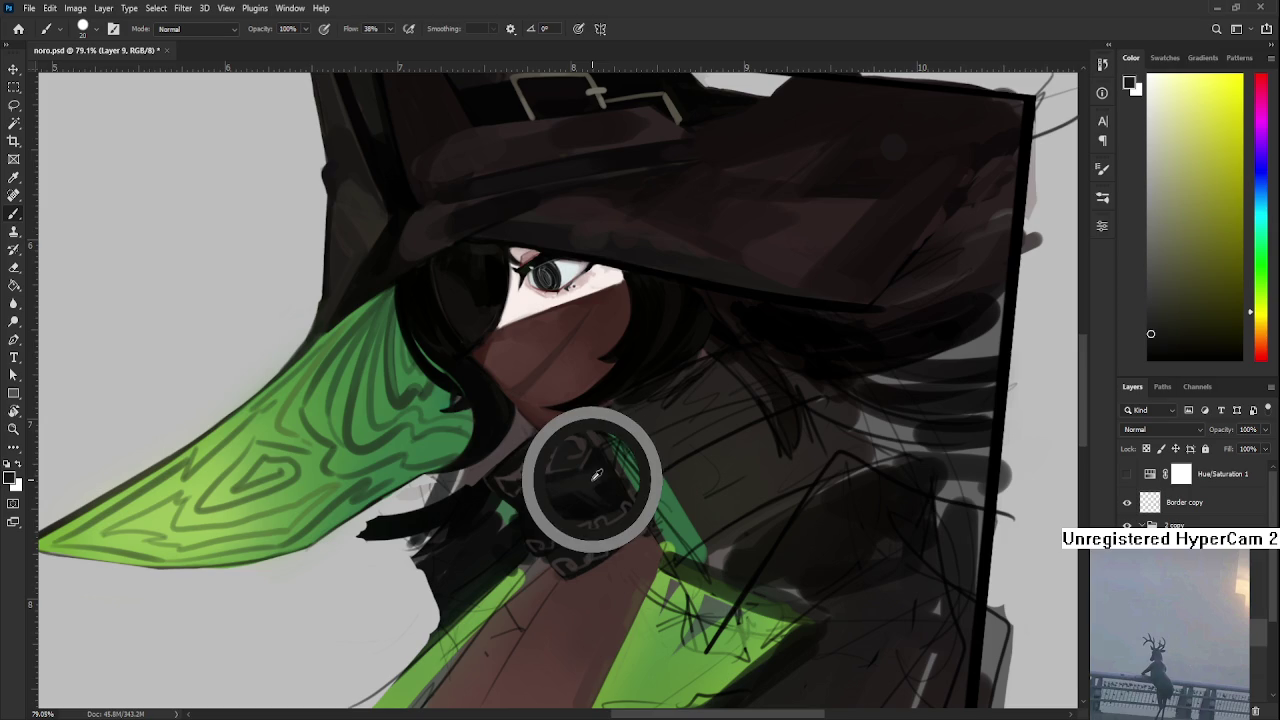
left_click_drag(596, 476, 600, 477)
left_click(606, 477, "alt")
left_click(614, 481, "alt")
left_click_drag(614, 481, 594, 484)
left_click(594, 476, "alt")
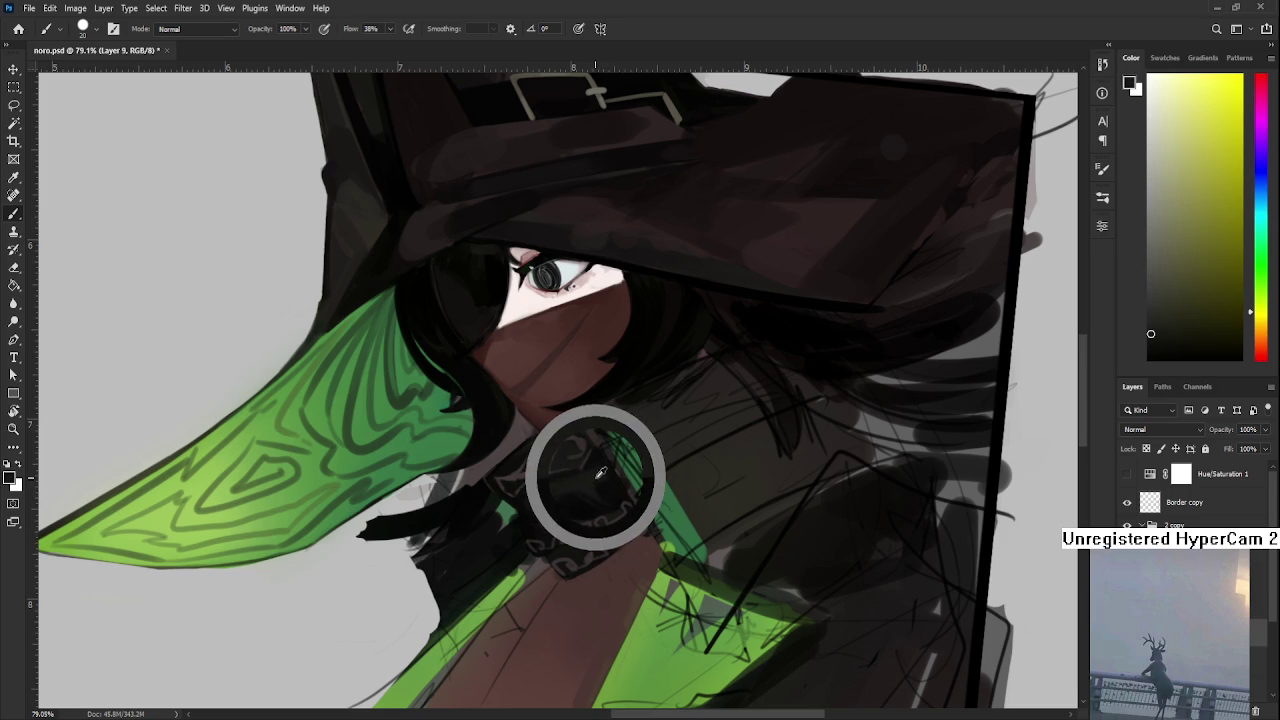
left_click(598, 479, "alt")
left_click(613, 472, "alt")
left_click_drag(611, 464, 597, 458)
left_click(606, 483, "alt")
left_click(603, 485, "alt")
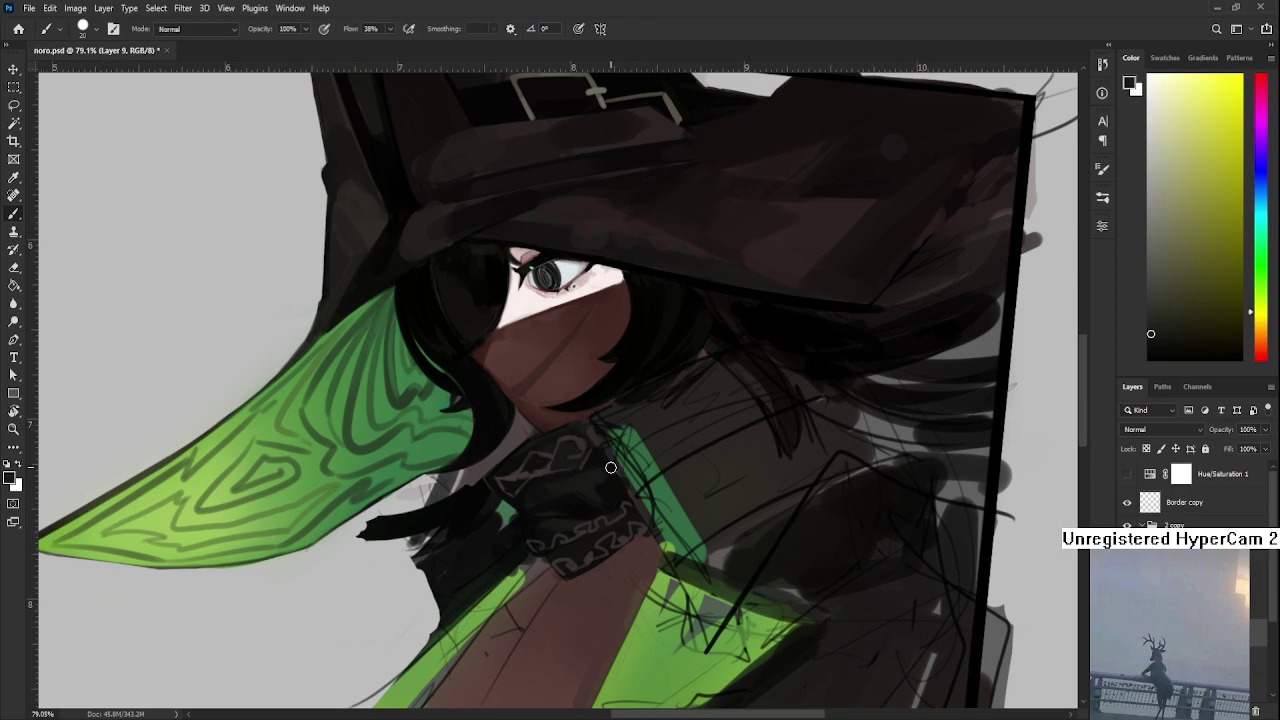
scroll(611, 467, "down", 4)
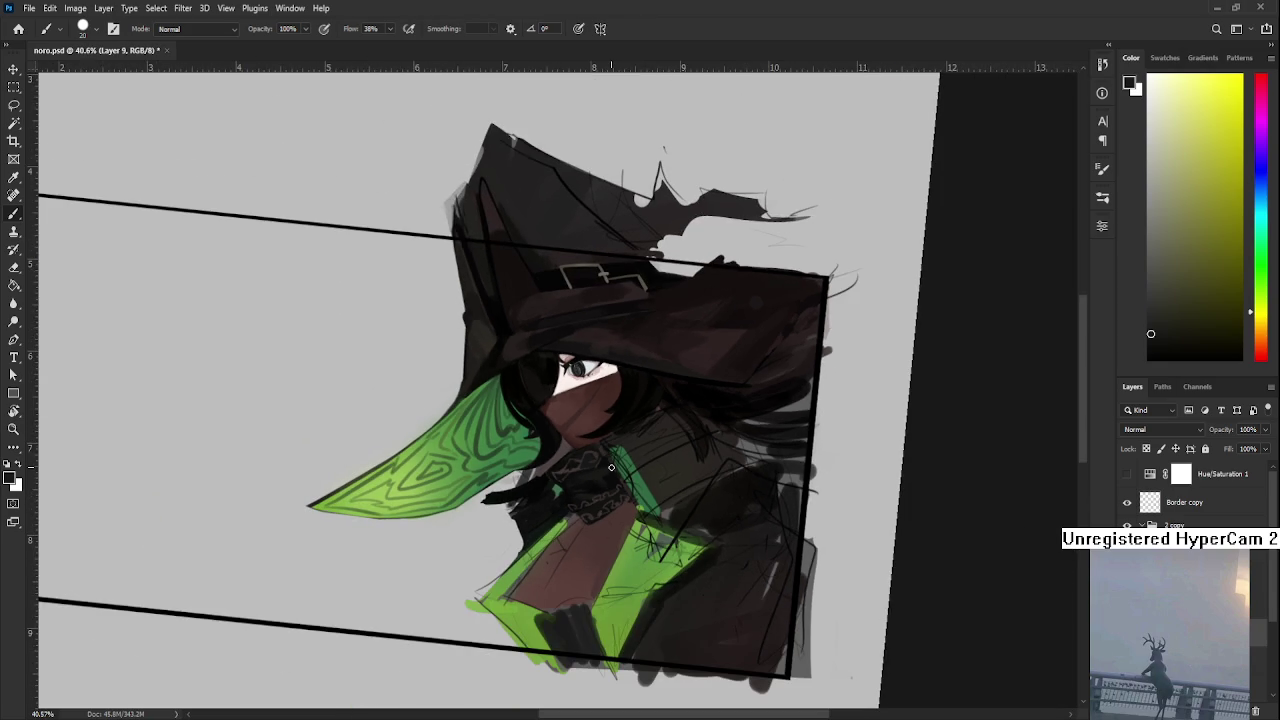
- Zoom in and sample collar and scarf-knot colours, dabbing one onto the collar
scroll(611, 467, "up", 1)
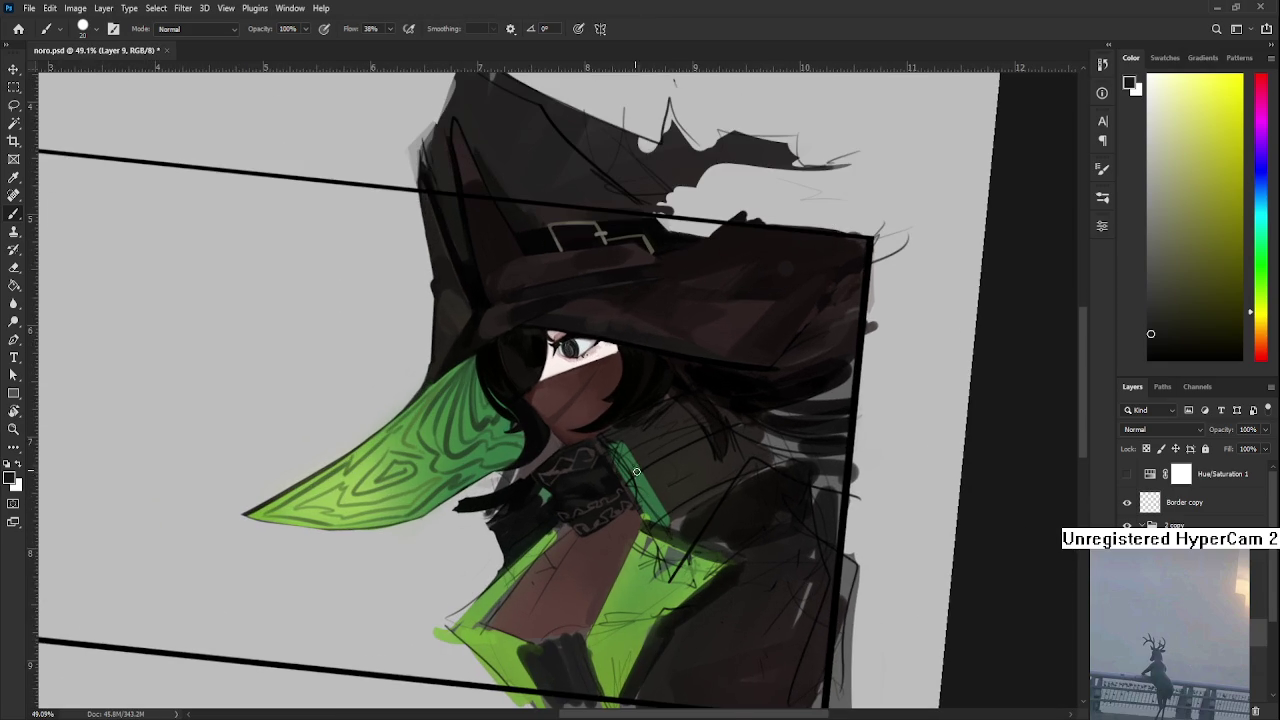
left_click(605, 484, "alt")
left_click(608, 466, "alt")
left_click(612, 466, "alt")
left_click(601, 463, "alt")
left_click(593, 479, "alt")
left_click(584, 485, "alt")
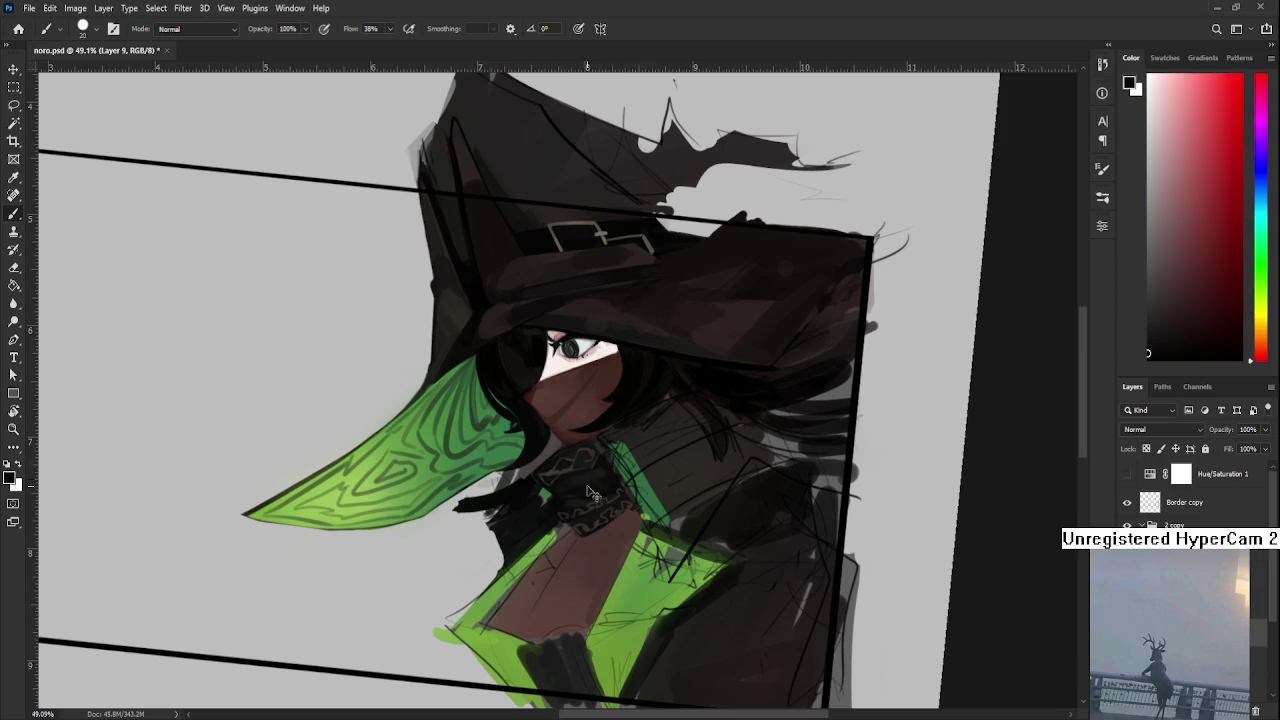
left_click(586, 478, "alt")
left_click(586, 487, "alt")
- Pick up light and dark greens from the collar stripe and olive-dark tones from the knot
left_click(562, 490, "alt")
left_click(580, 478, "alt")
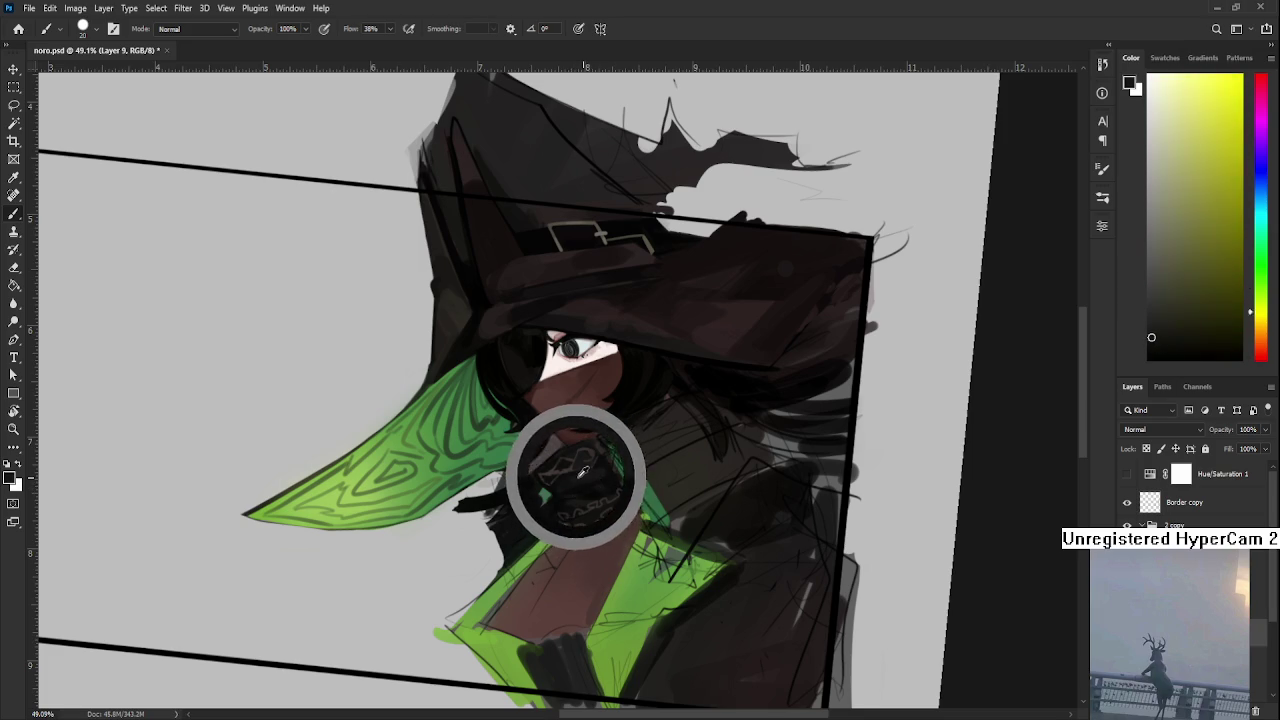
left_click(571, 491, "alt")
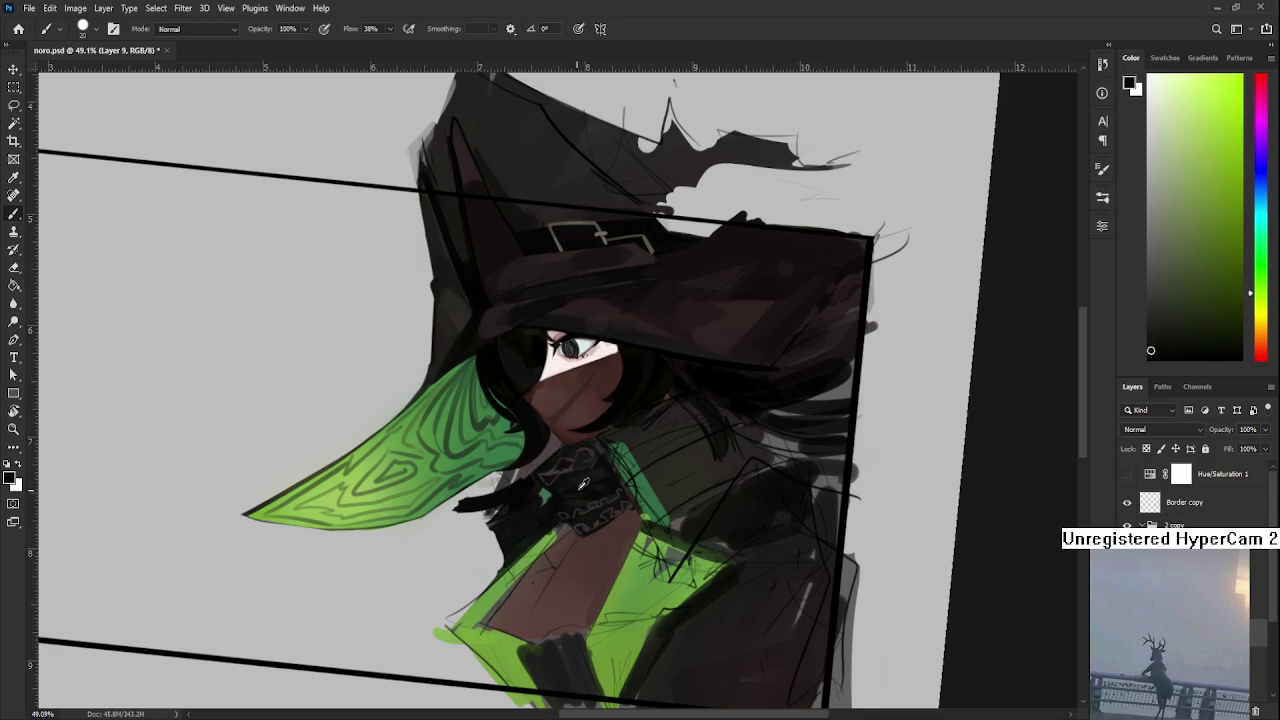
left_click(605, 483, "alt")
left_click(603, 489, "alt")
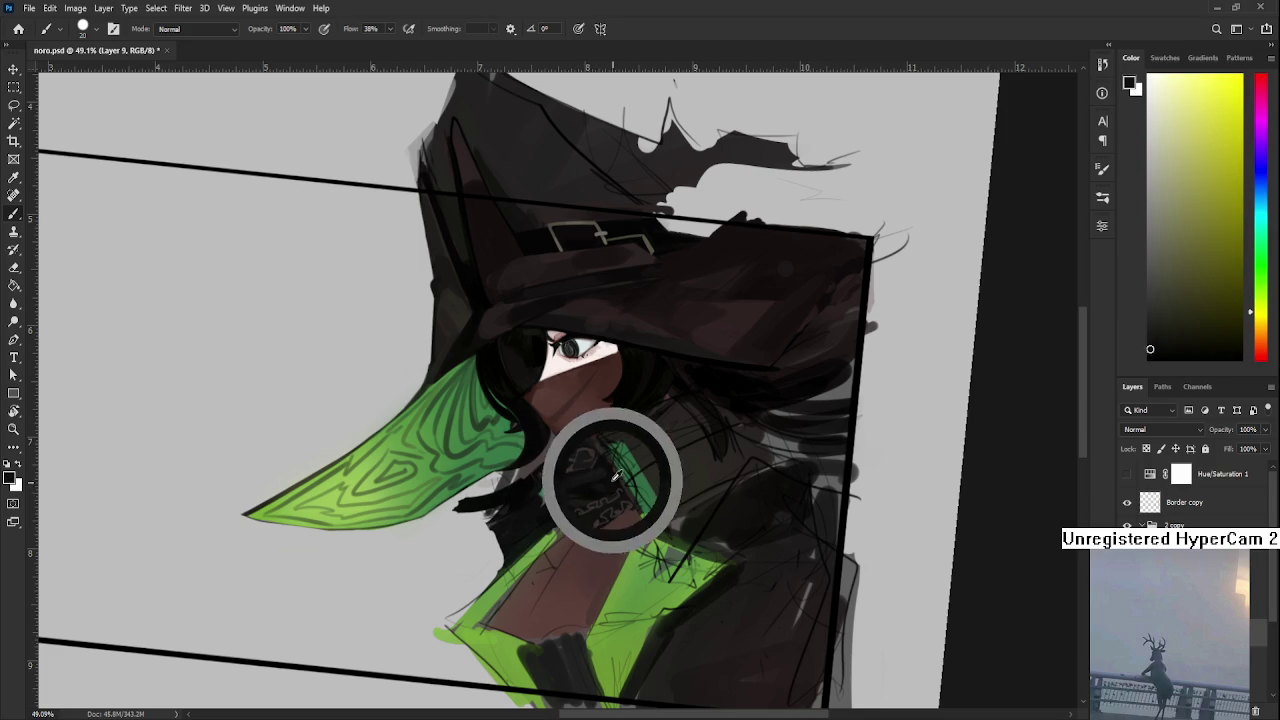
left_click(608, 488, "alt")
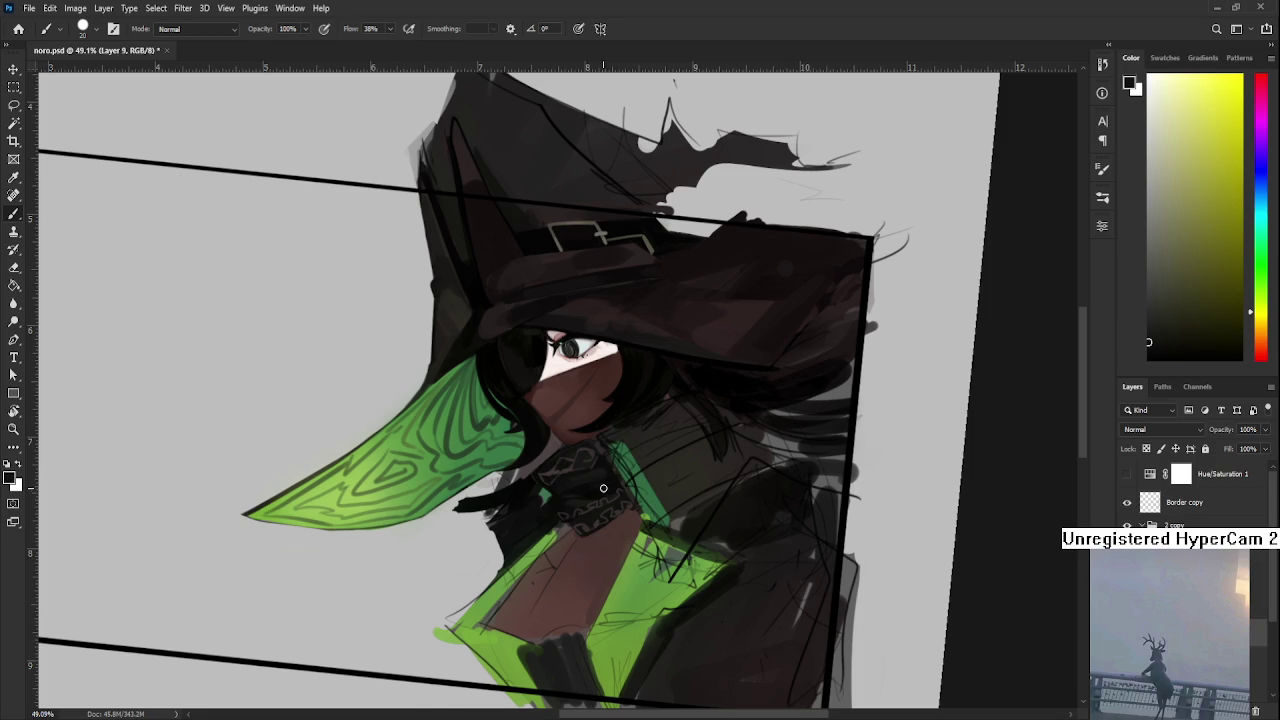
left_click(600, 476, "alt")
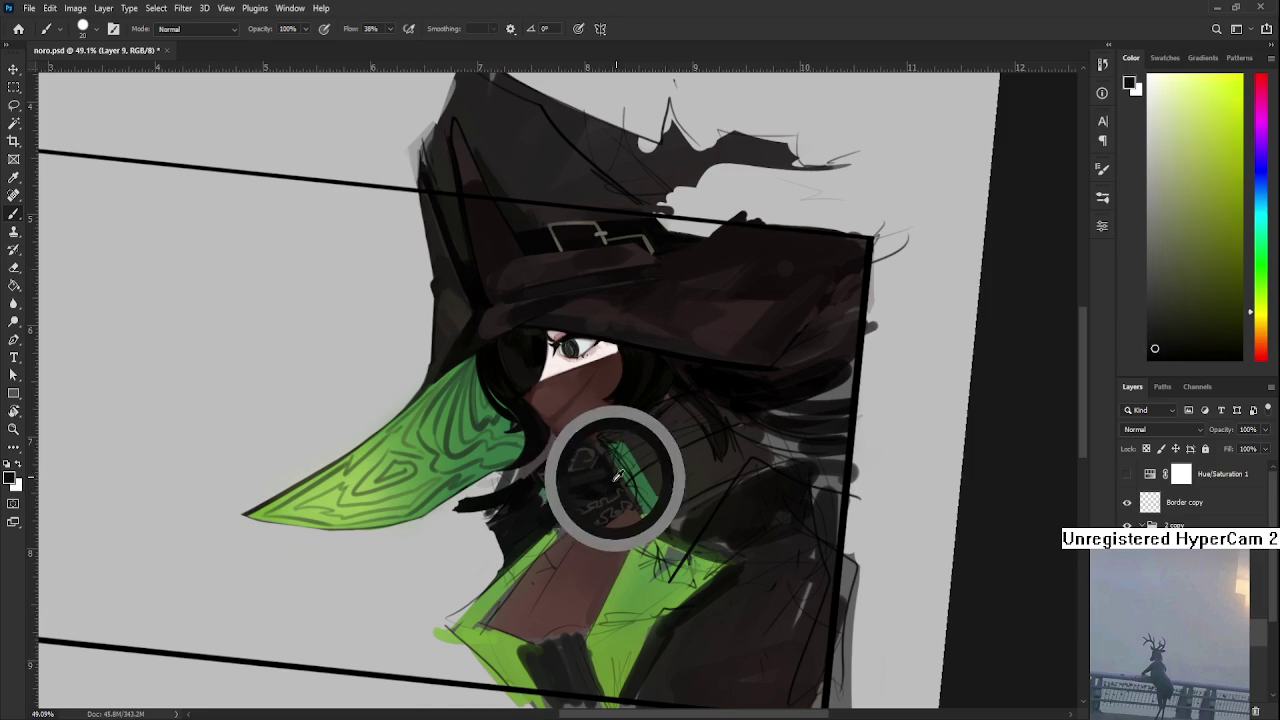
left_click(602, 484, "alt")
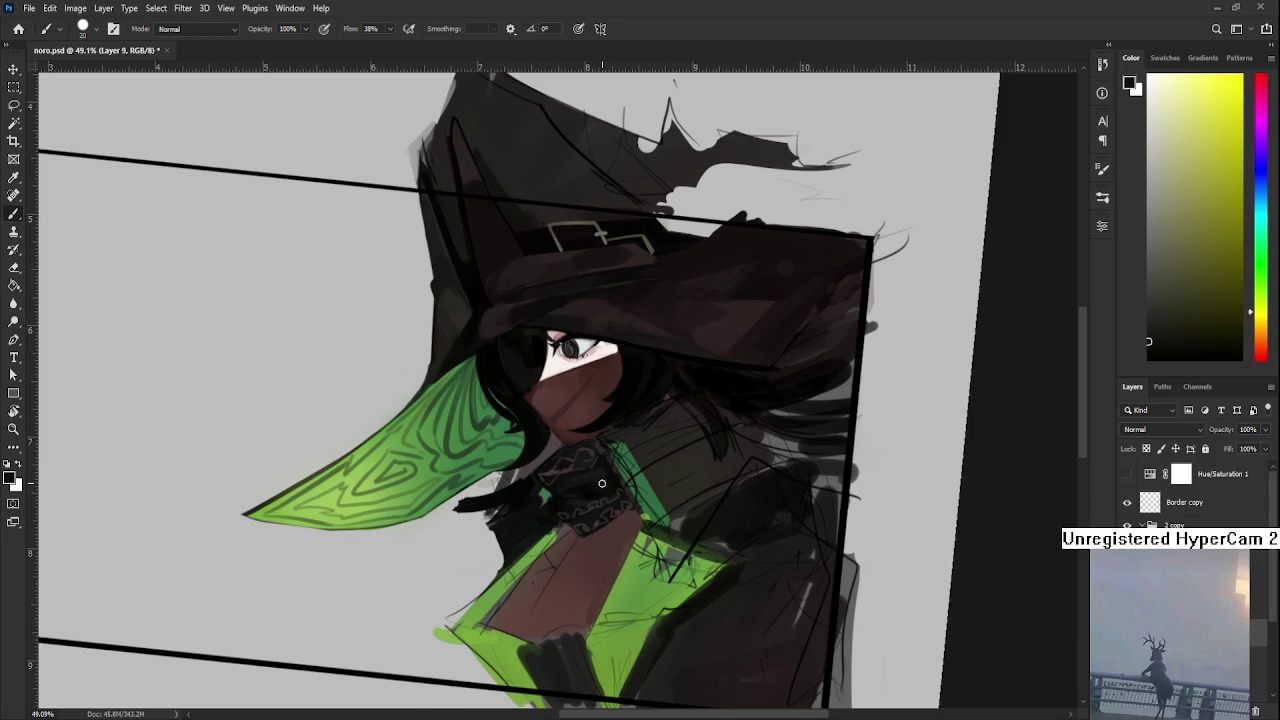
- Zoom closer and sample chin, green stripe and dark reddish knot tones
scroll(600, 385, "up", 3)
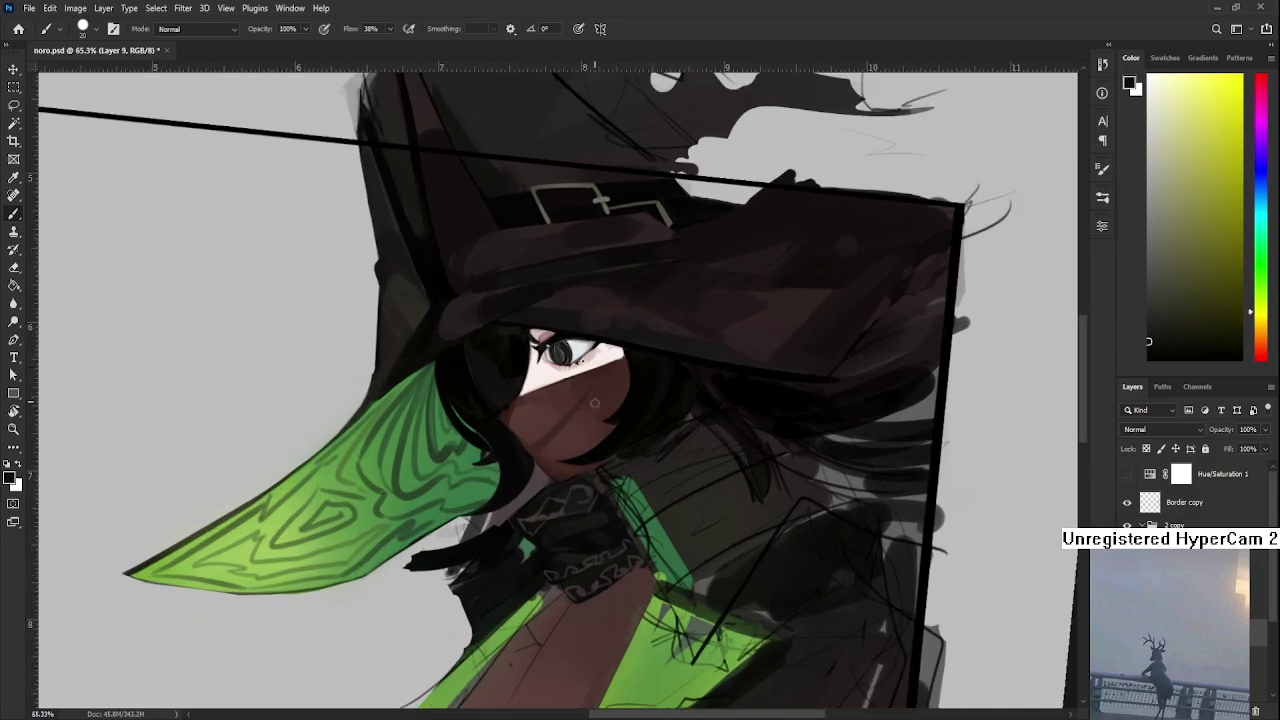
scroll(600, 400, "up", 3)
left_click(615, 545, "alt")
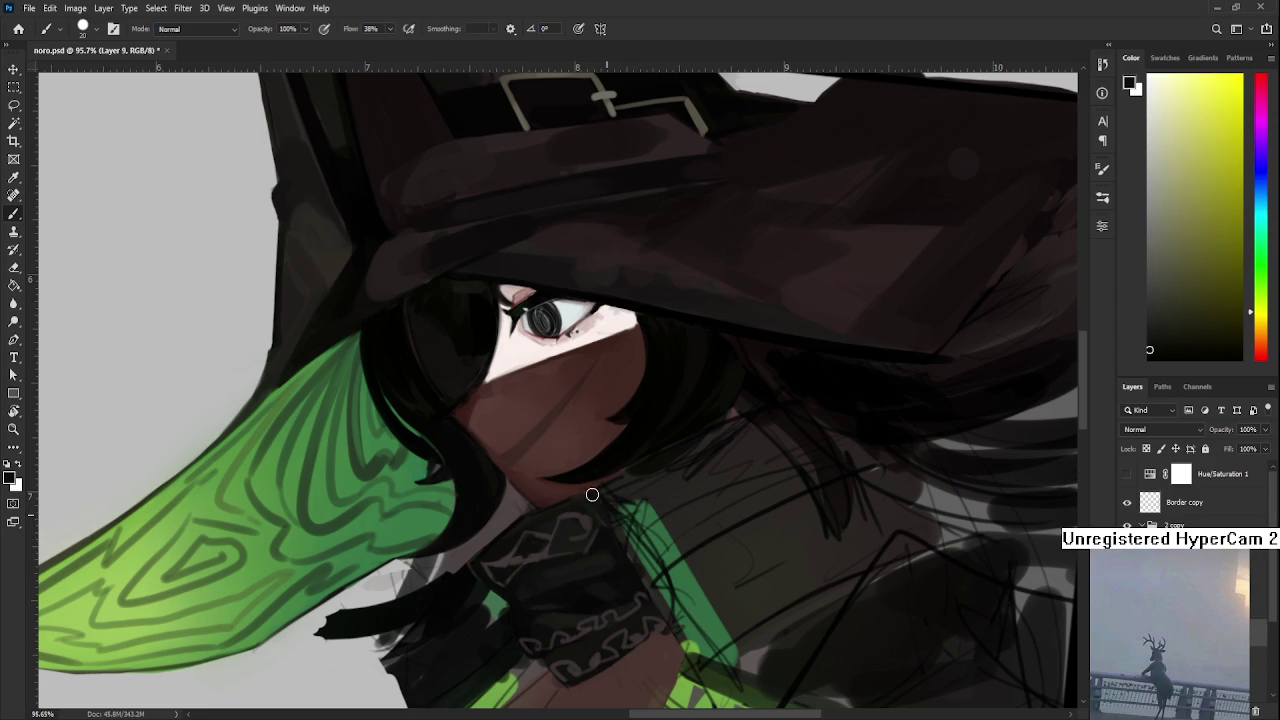
left_click(606, 537, "alt")
left_click(594, 560, "alt")
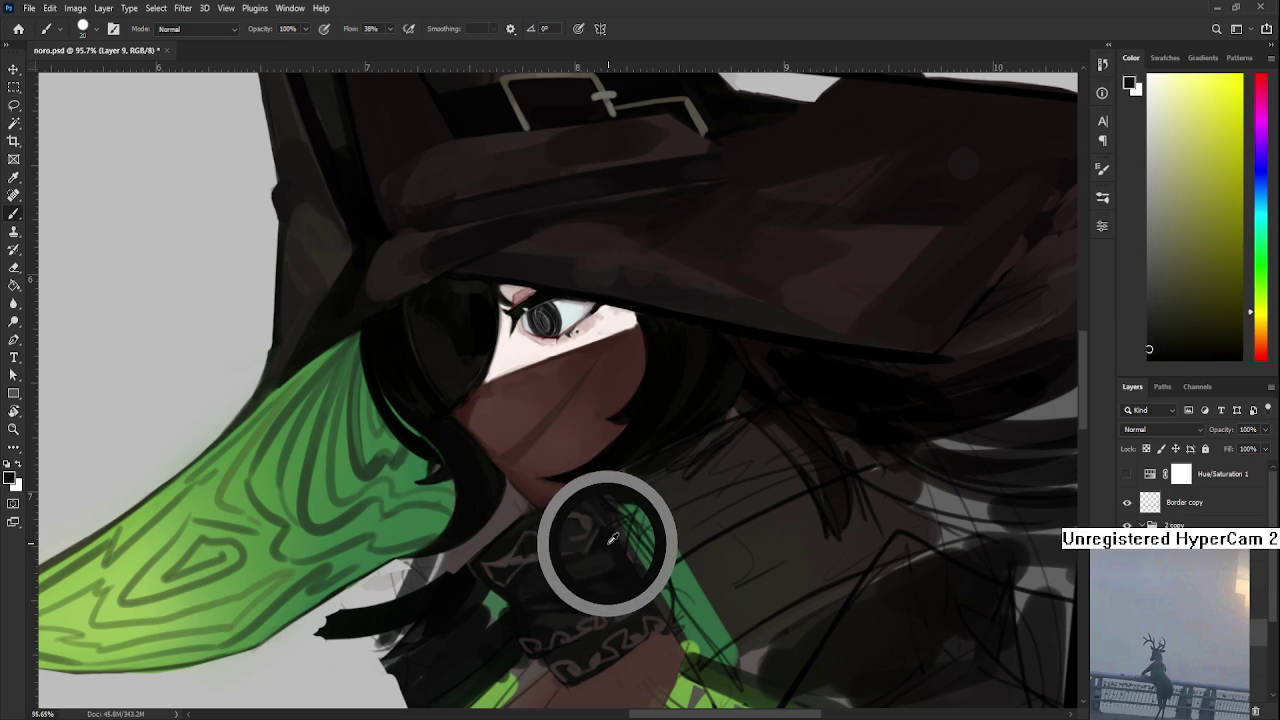
mouse_move(612, 538)
left_mouse_down()
mouse_move(594, 543)
mouse_move(617, 543)
mouse_move(602, 551)
mouse_move(622, 558)
mouse_move(610, 557)
left_mouse_up()
left_click(609, 547, "alt")
left_click(613, 552, "alt")
left_click(610, 557, "alt")
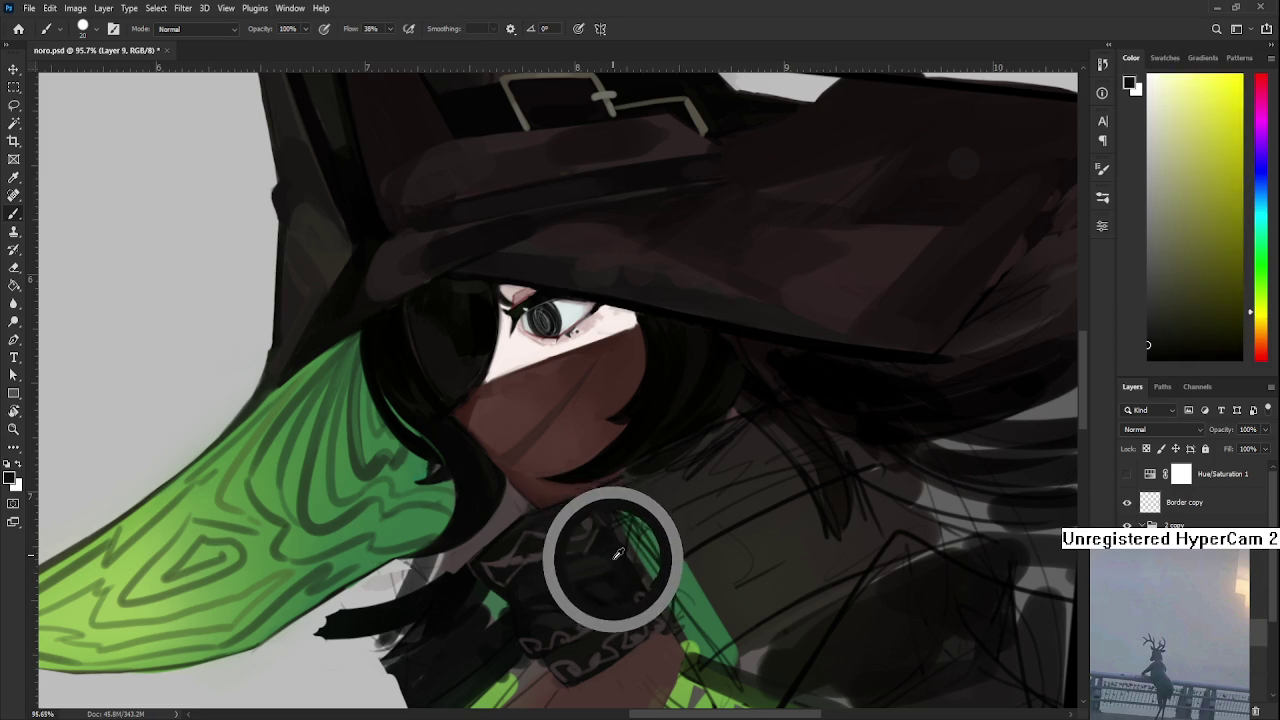
- Show the whole figure and sample darker scarf, yellow-green and dark red knot tones
scroll(636, 524, "down", 3)
scroll(648, 524, "down", 2)
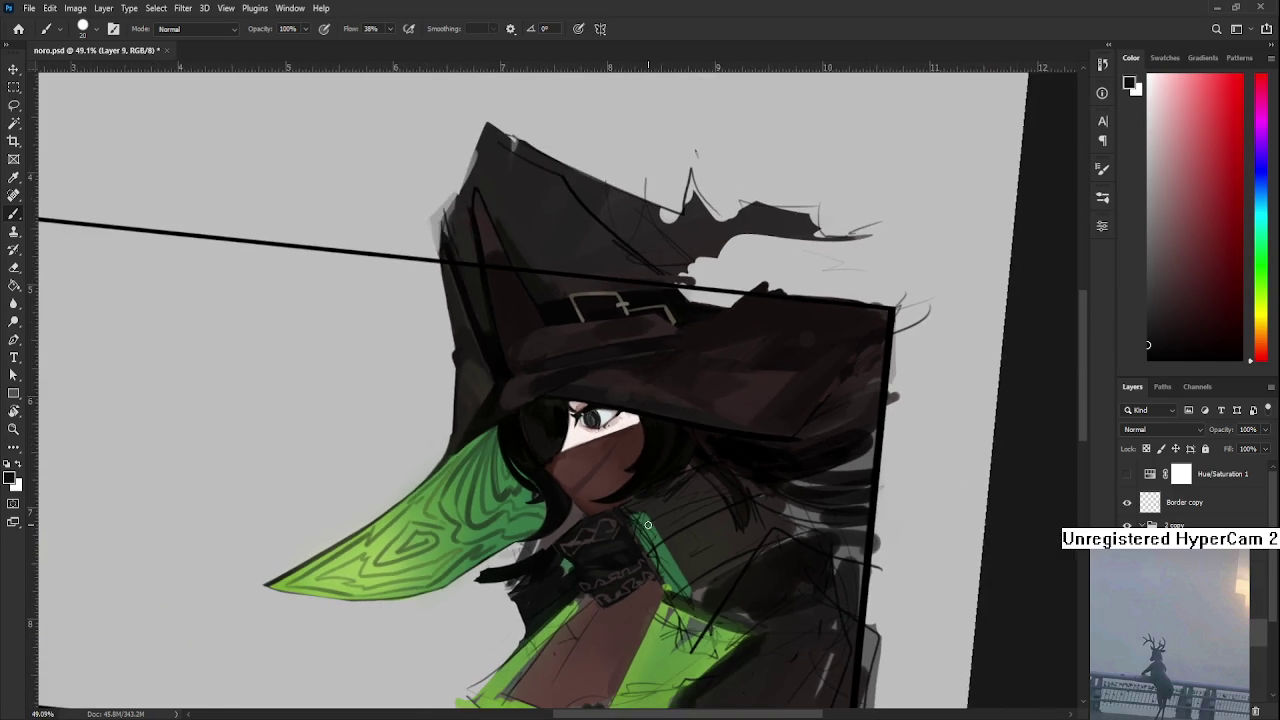
left_click_drag(614, 572, 599, 500)
left_click(584, 510, "alt")
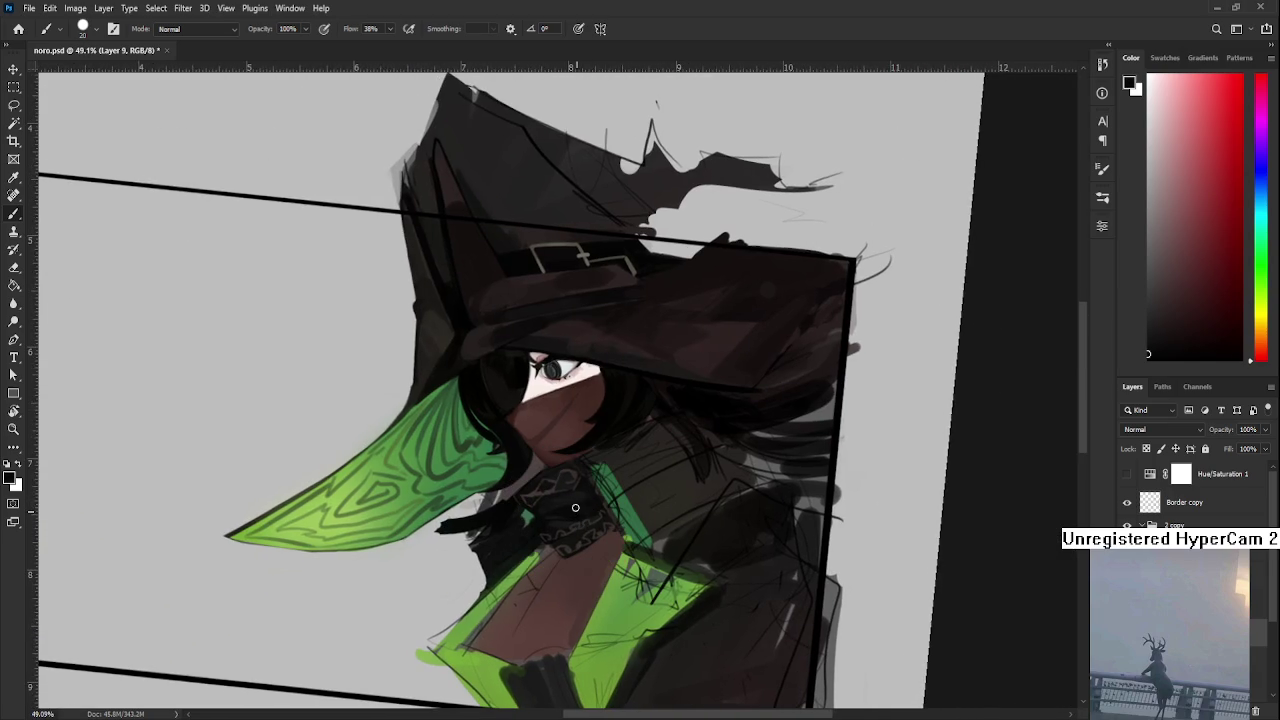
left_click(587, 507, "alt")
left_click(585, 494, "alt")
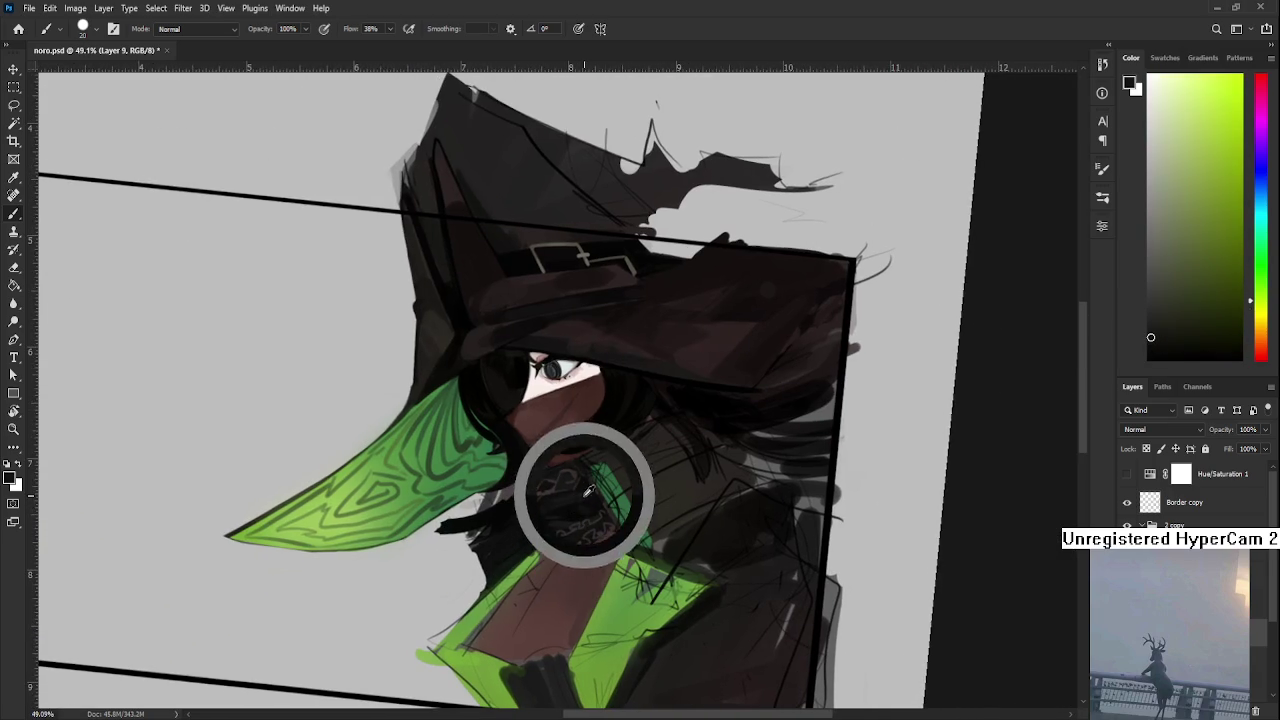
left_click(579, 508, "alt")
left_click_drag(584, 502, 566, 518)
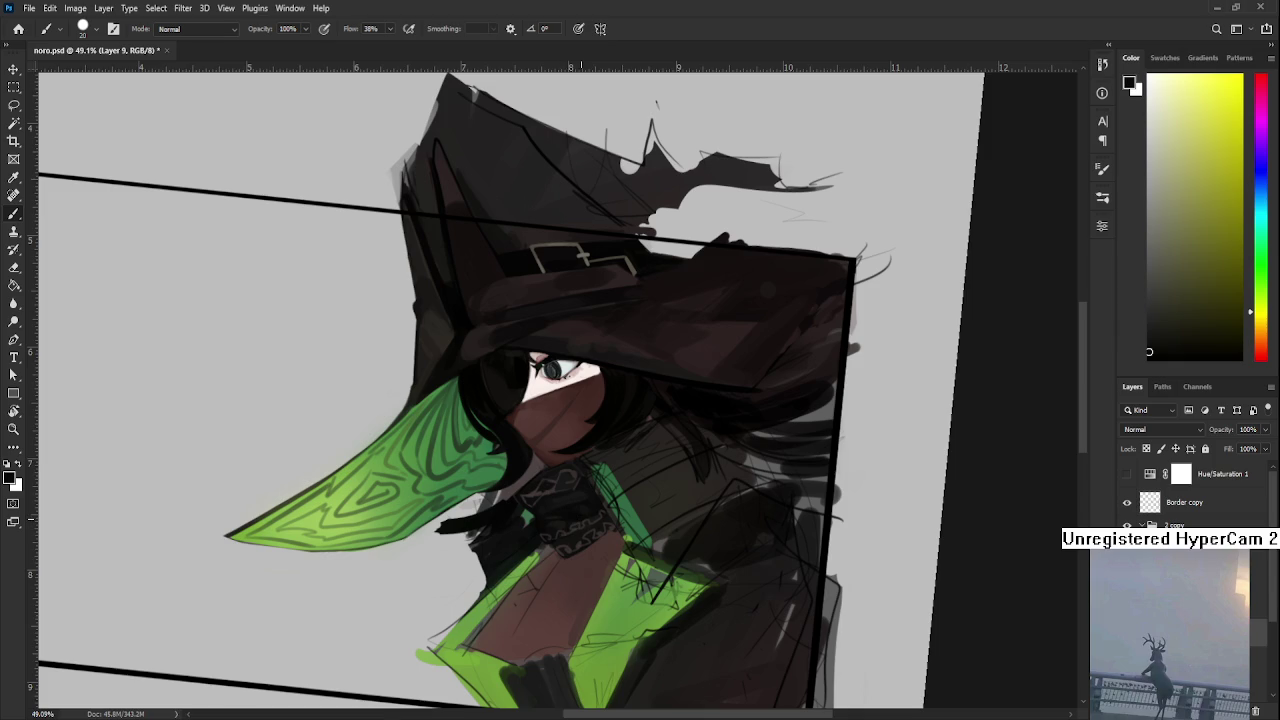
scroll(585, 517, "up", 2)
scroll(585, 517, "up", 2)
- Sample dark orange-brown, dark red and near-black tones along the collar edge and chin
scroll(585, 517, "down", 1)
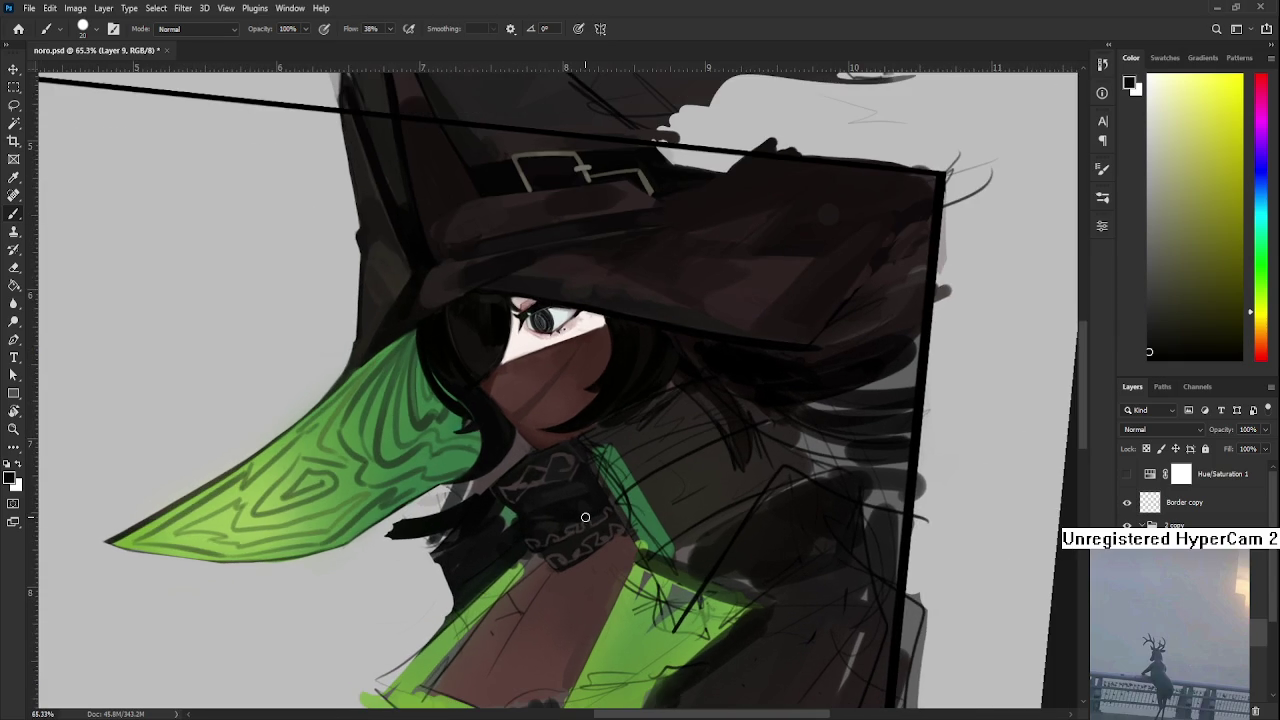
left_click(583, 457, "alt")
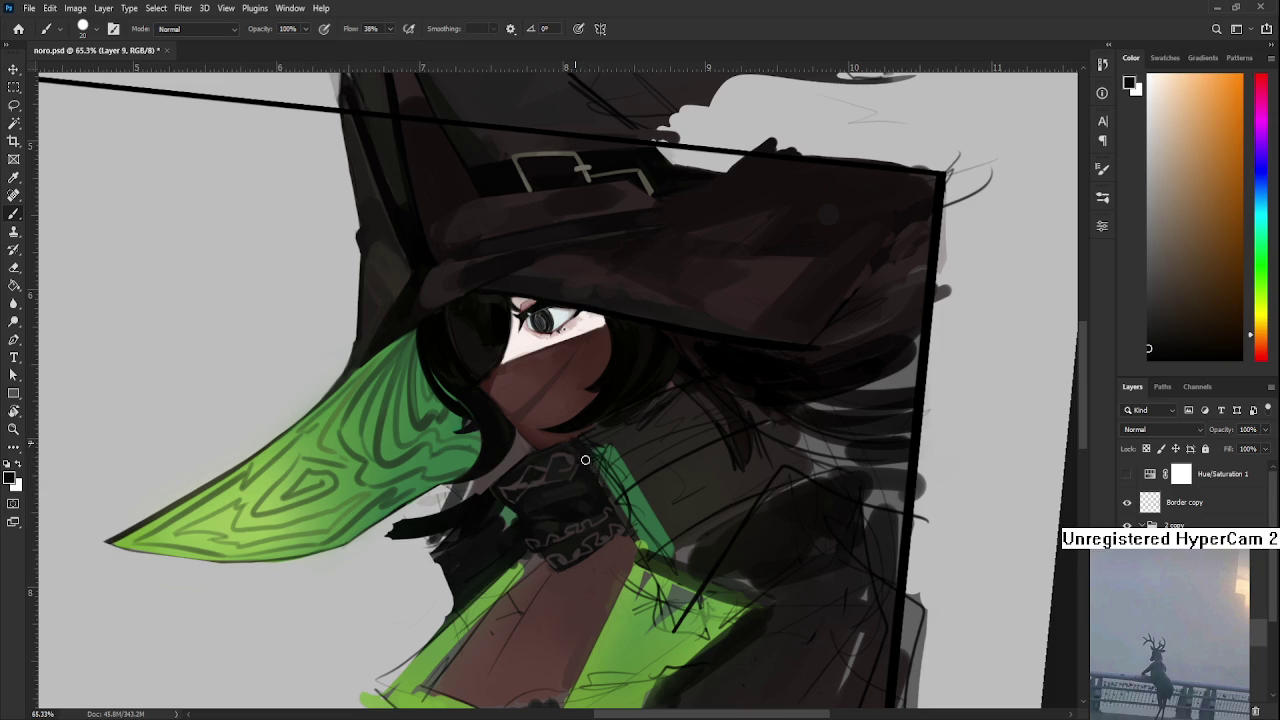
left_click(590, 462, "alt")
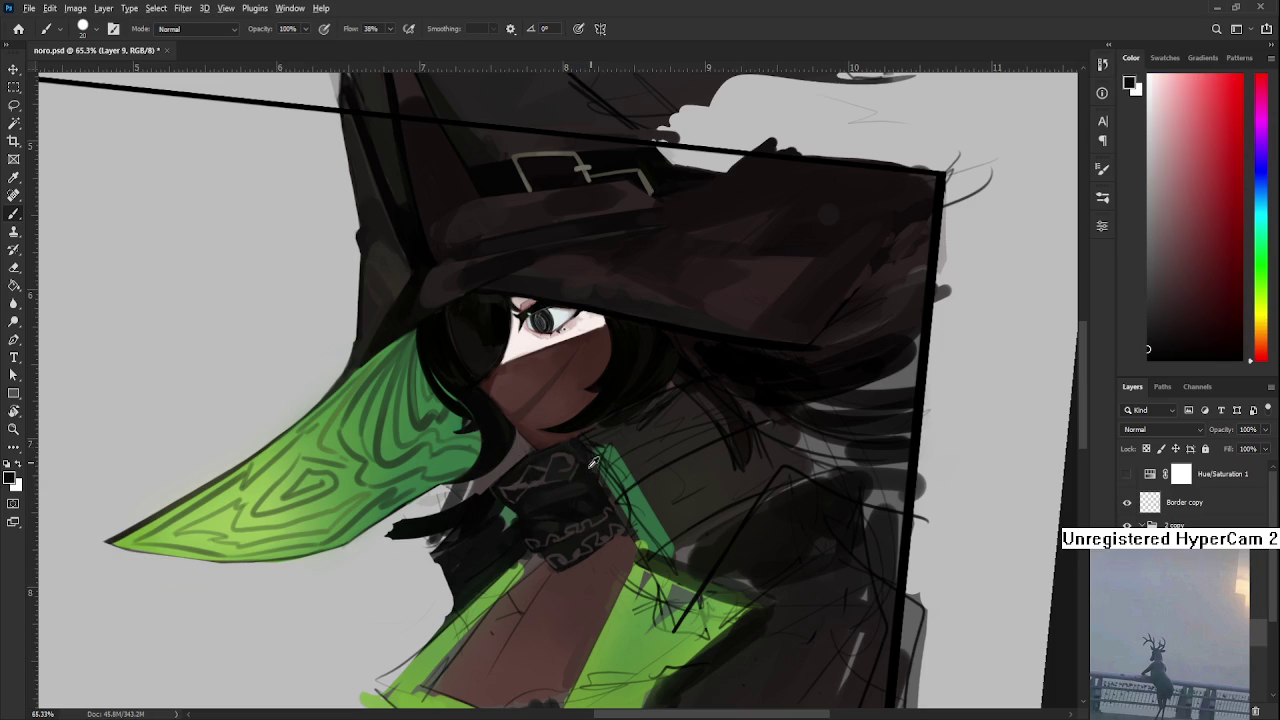
left_click(582, 455, "alt")
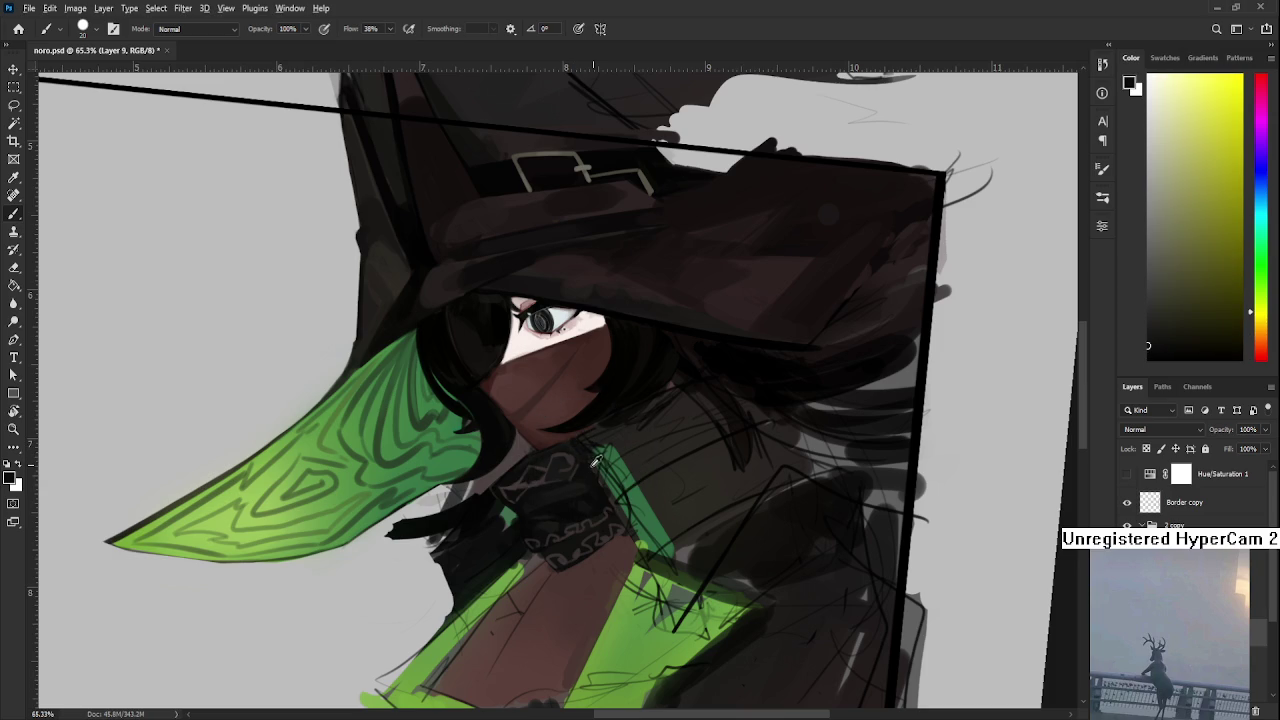
left_click(583, 457, "alt")
left_click(590, 477, "alt")
left_click(588, 475, "alt")
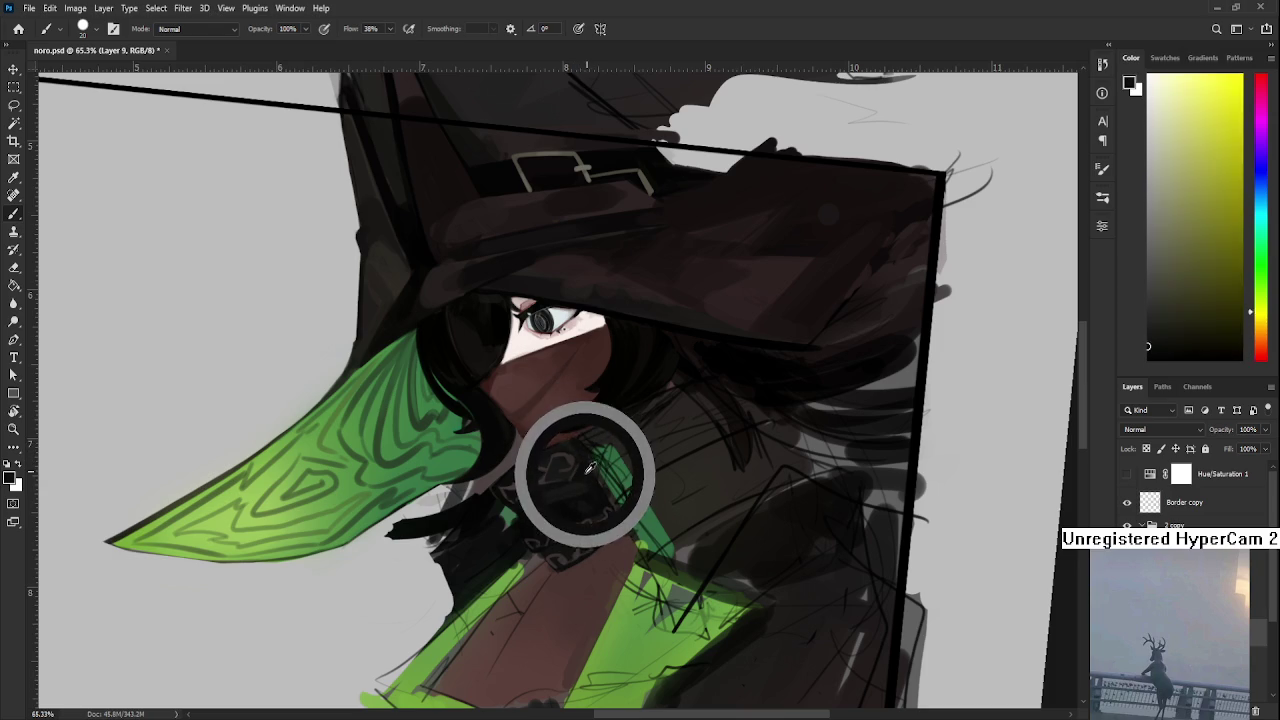
left_click(584, 469, "alt")
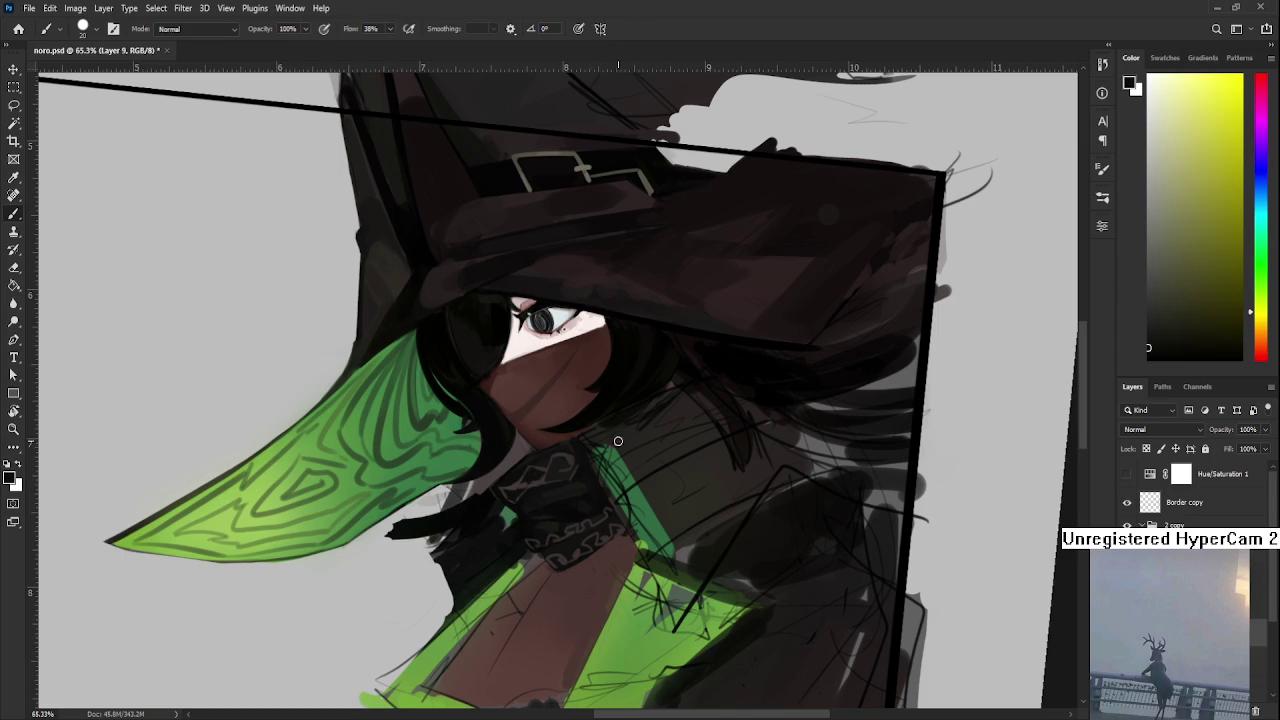
left_click(578, 446, "alt")
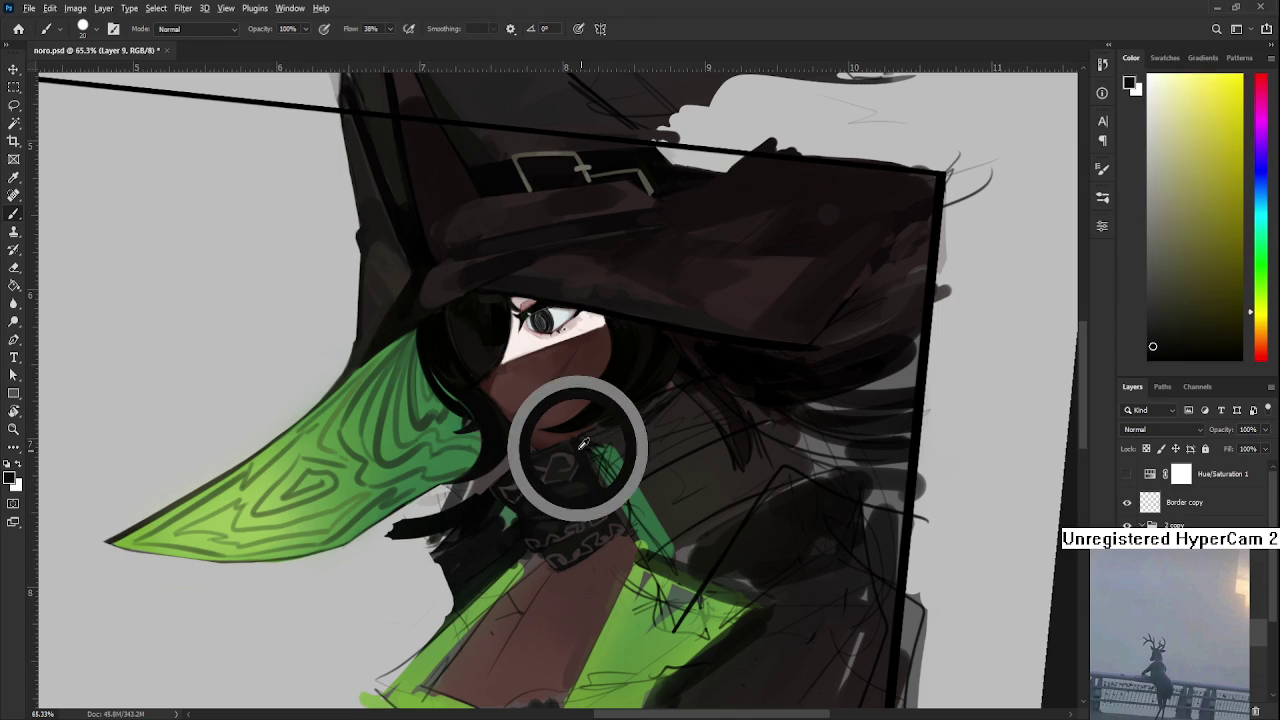
left_click(583, 444, "alt")
left_click_drag(583, 444, 571, 457)
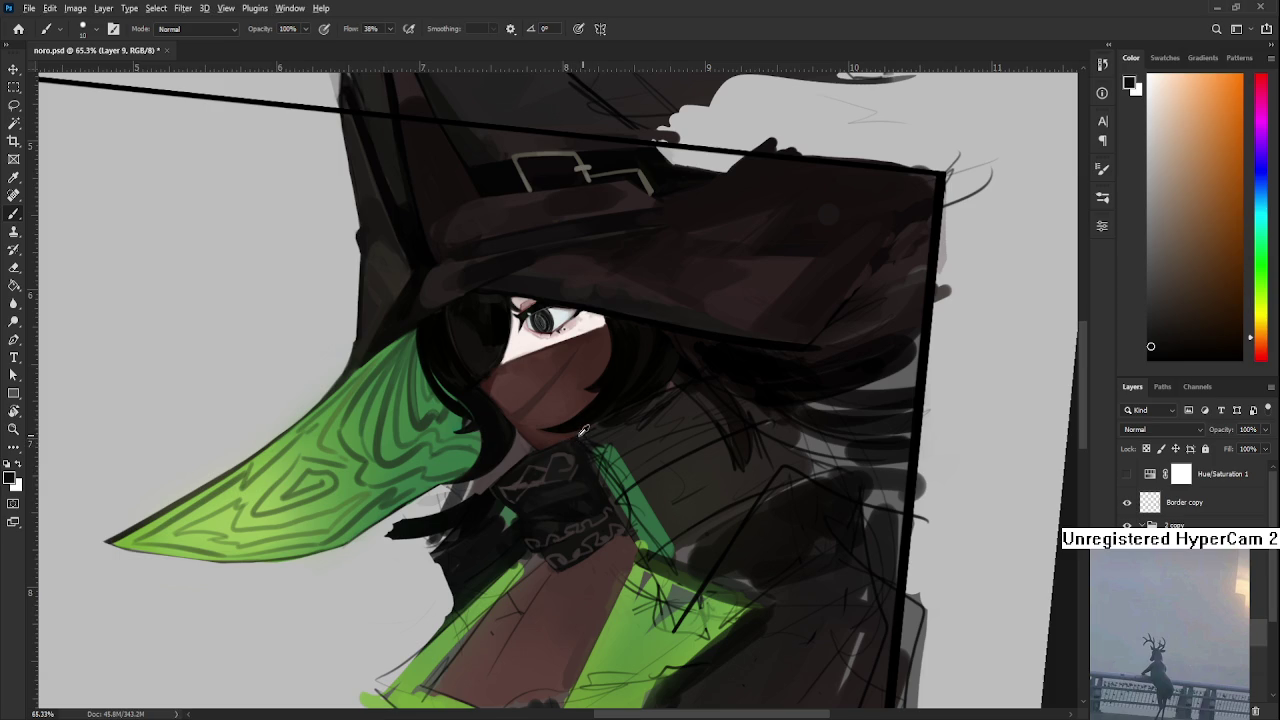
- Paint a dark brown over the stray edge line beside the green stripe, then bring food.psd forward
left_click(564, 436, "alt")
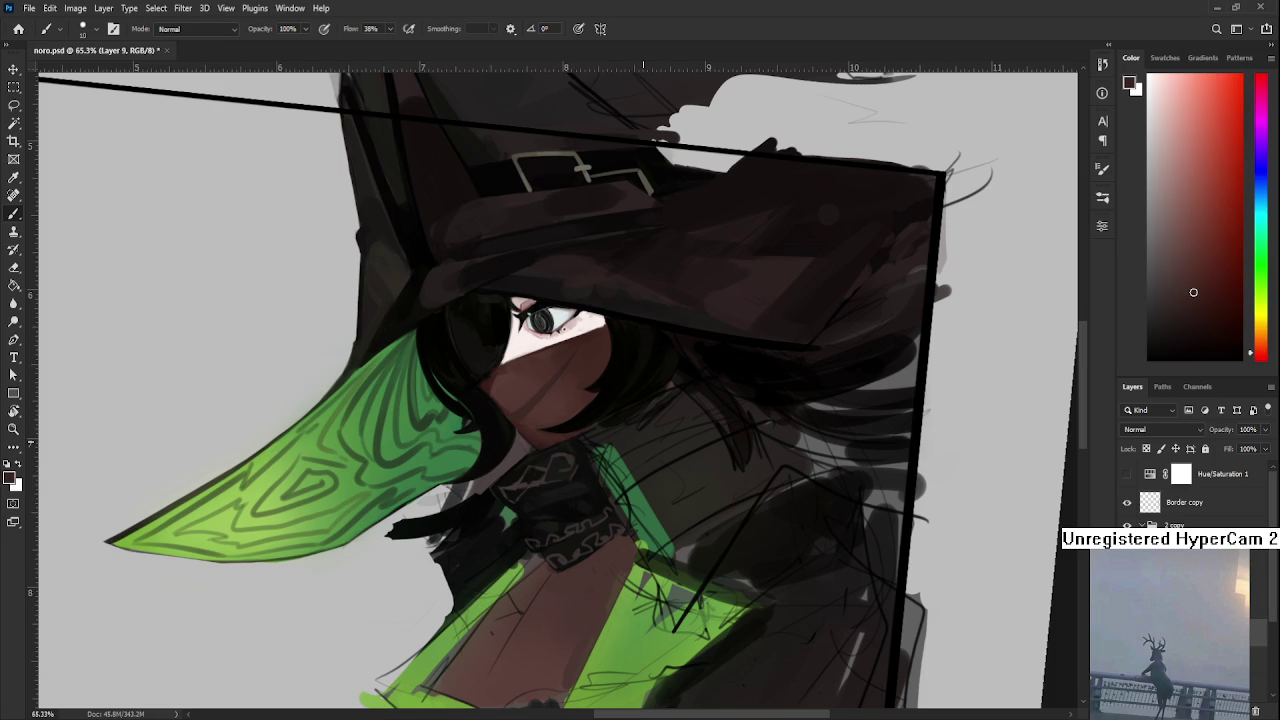
scroll(600, 470, "up", 2)
scroll(600, 470, "up", 2)
scroll(580, 519, "up", 1)
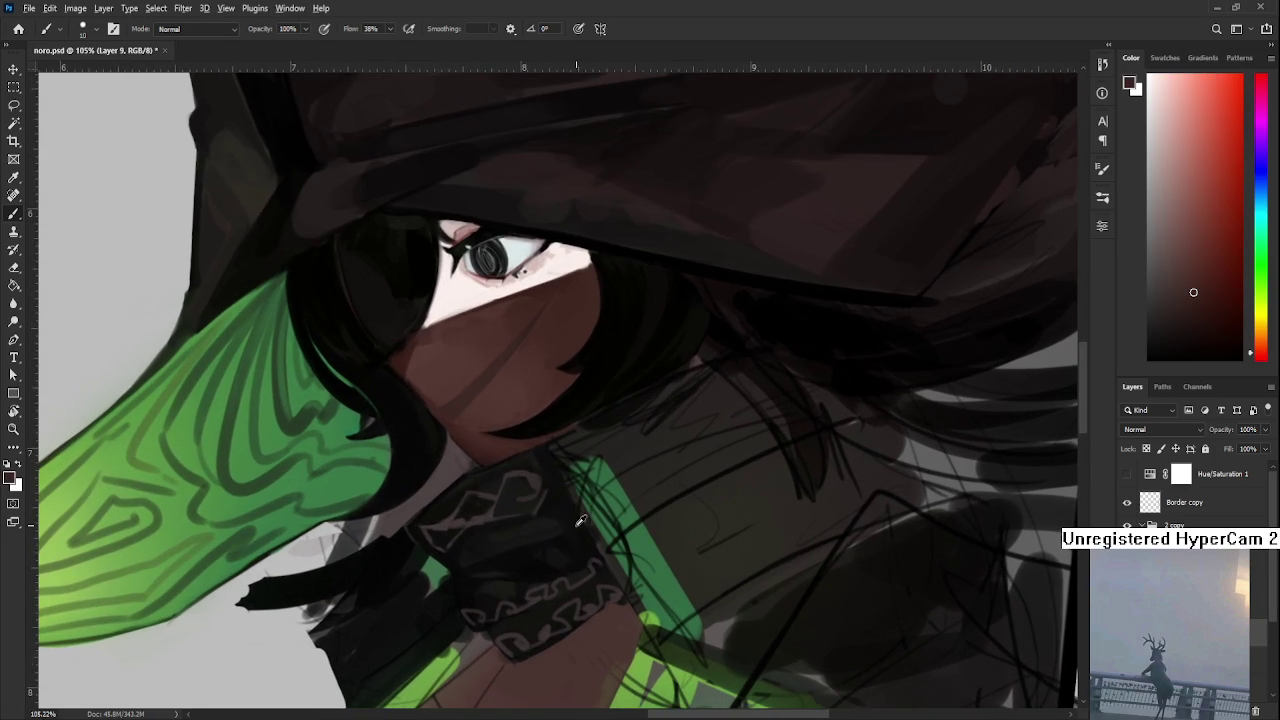
left_click(563, 540, "alt")
left_click(567, 514, "alt")
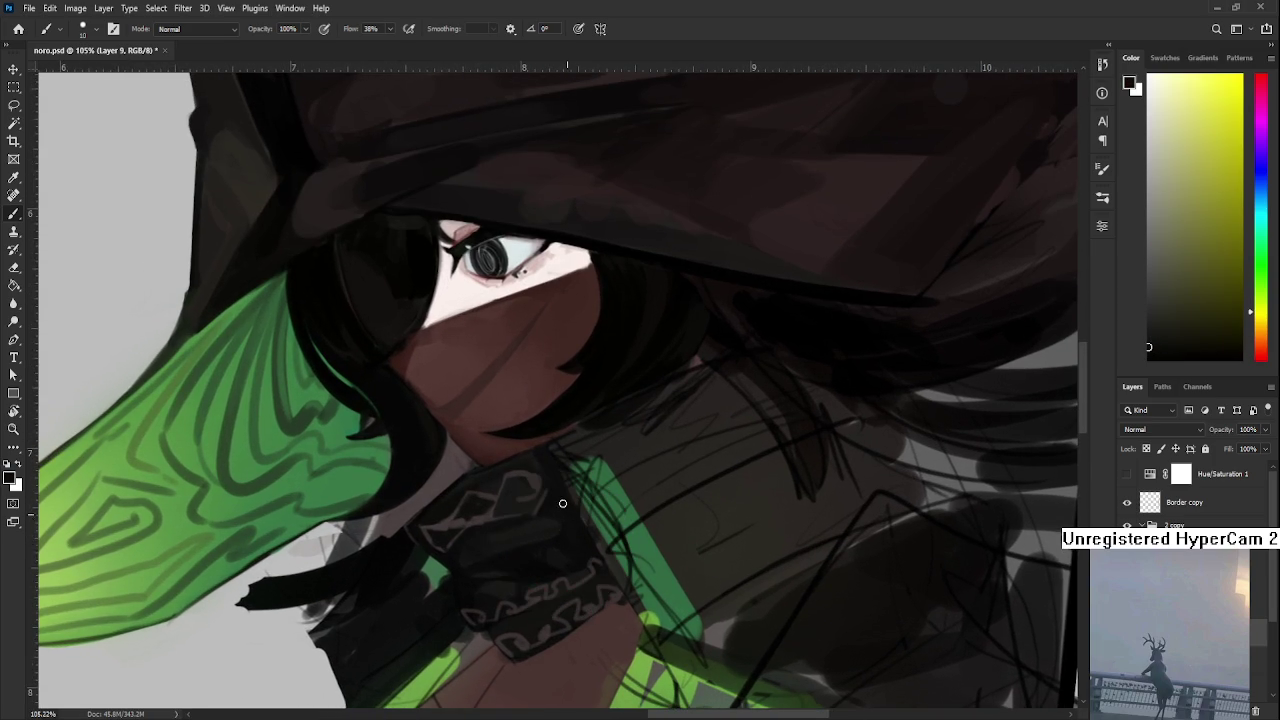
left_click(612, 489, "alt")
left_click_drag(580, 504, 558, 462)
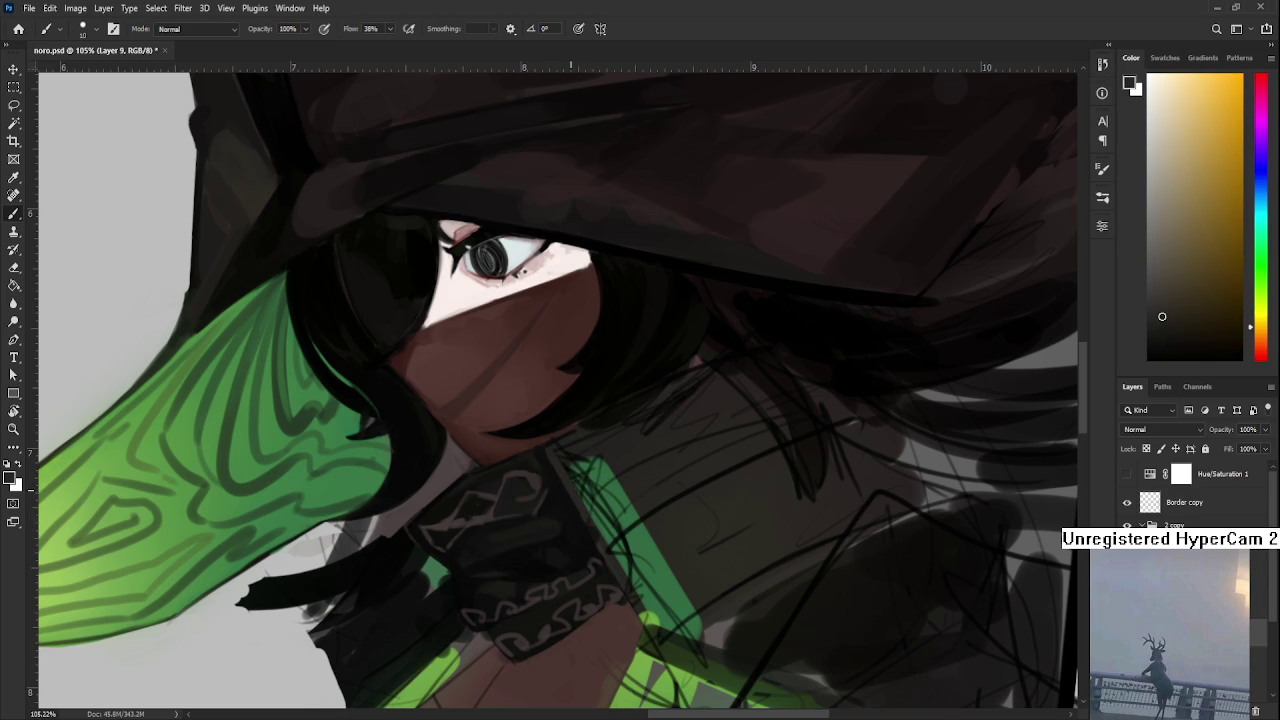
key("ctrl+Tab")
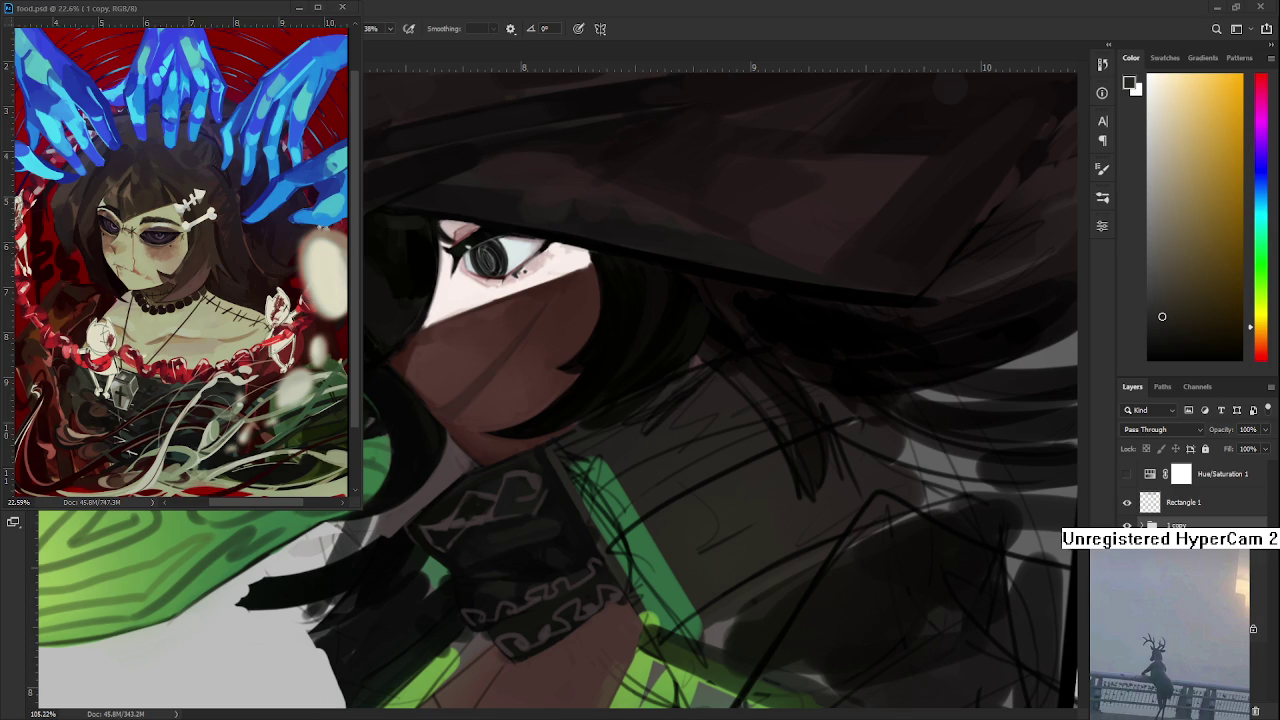
- Return to noro.psd, centre the scarf knot and sample dark red, olive and orange-red tones
left_click(643, 595)
left_click_drag(643, 593, 655, 520)
left_click(598, 498, "alt")
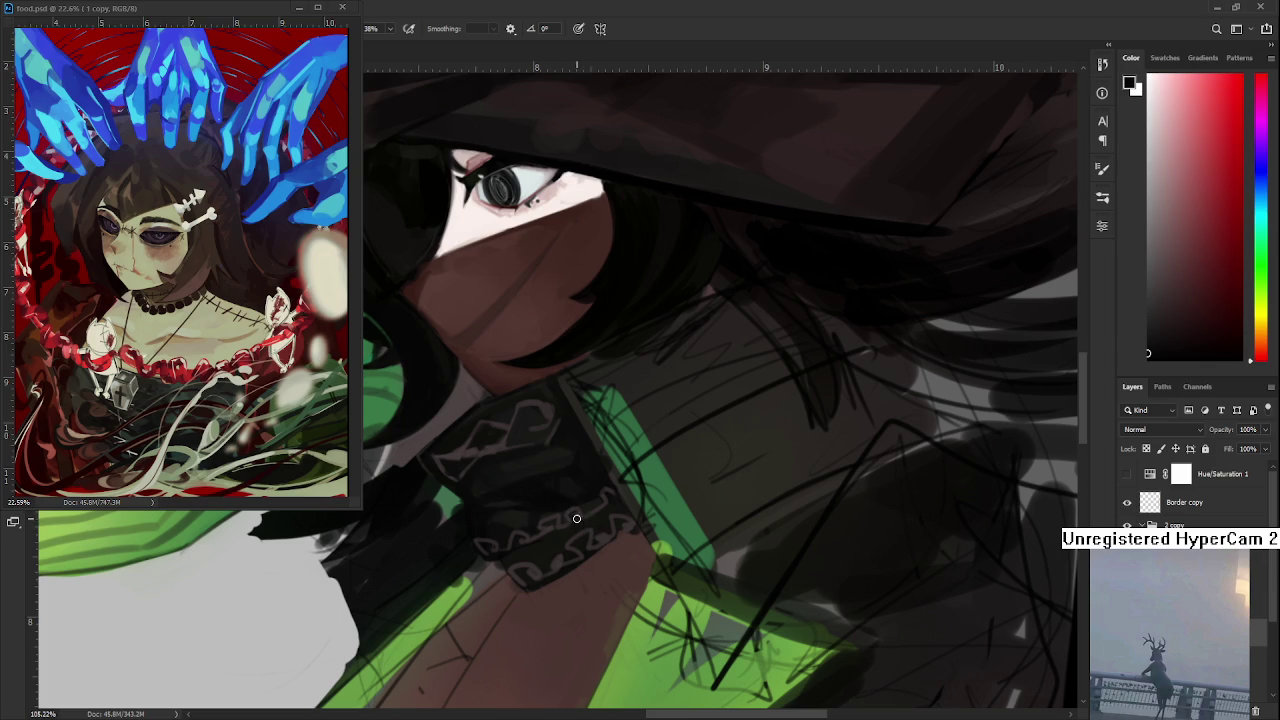
left_click(581, 524, "alt")
left_click(588, 522, "alt")
left_click(603, 517, "alt")
left_click(604, 512, "alt")
left_click(604, 518, "alt")
mouse_move(609, 502)
left_mouse_down()
mouse_move(619, 499)
mouse_move(530, 512)
mouse_move(537, 498)
left_mouse_up()
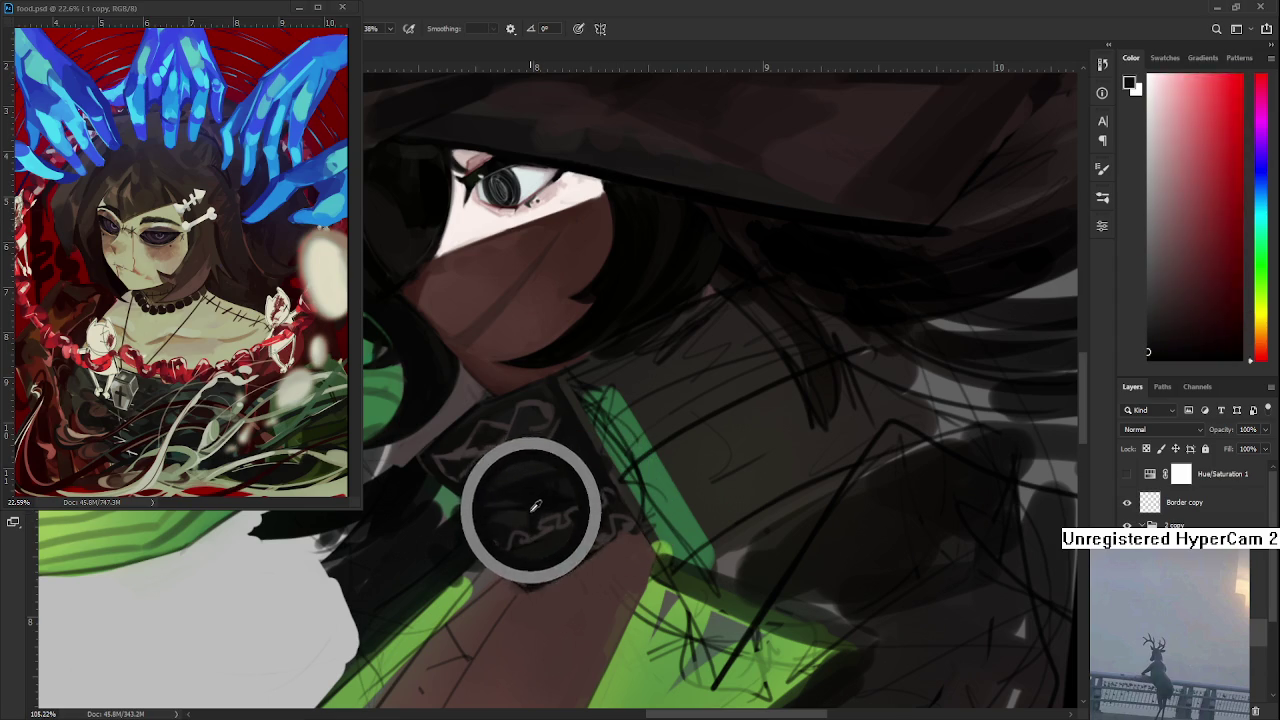
- Repaint the knot pattern with sampled dark olive and warmer dark scarf tones
left_click(536, 516, "alt")
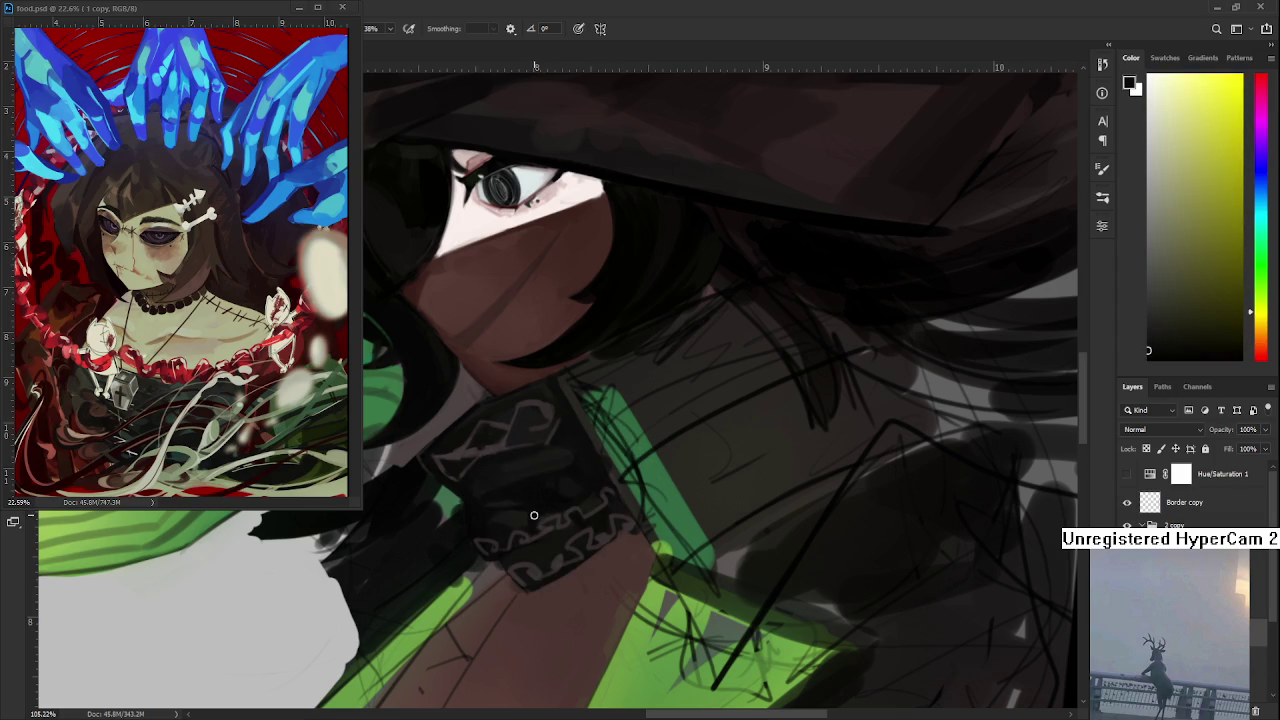
left_click(527, 527, "alt")
left_click(499, 525, "alt")
left_click(505, 518, "alt")
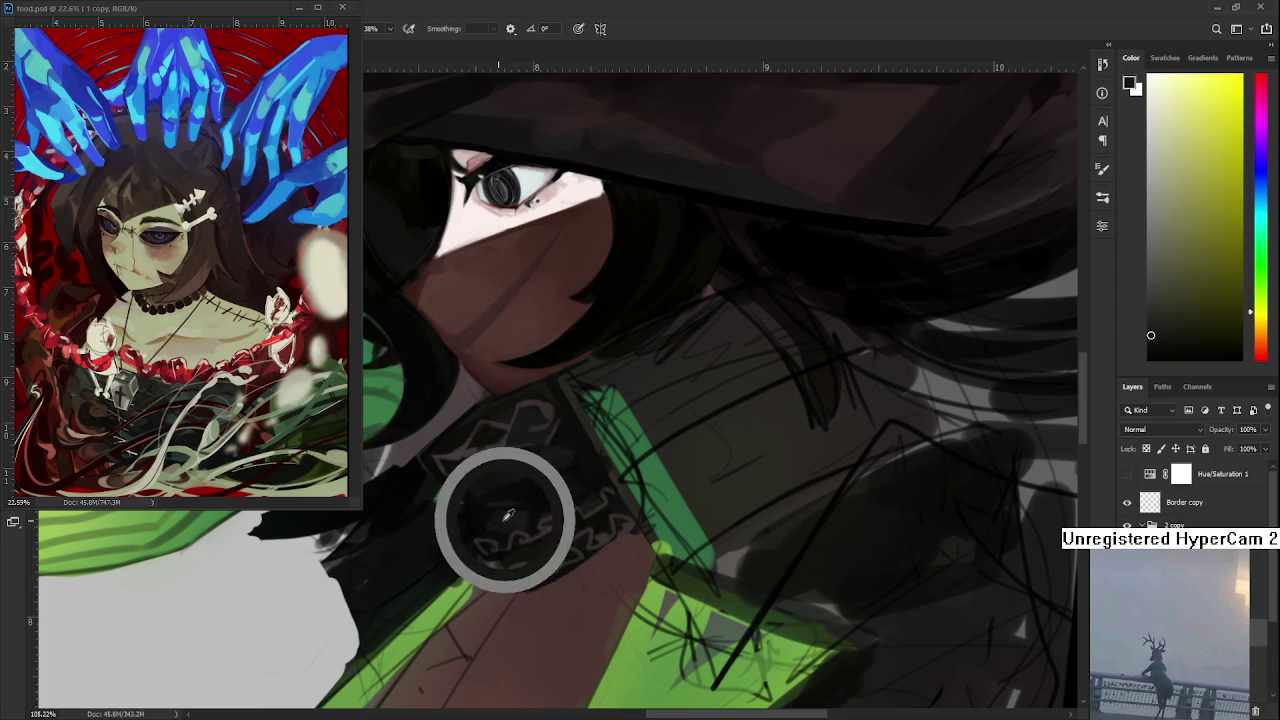
left_click(486, 516, "alt")
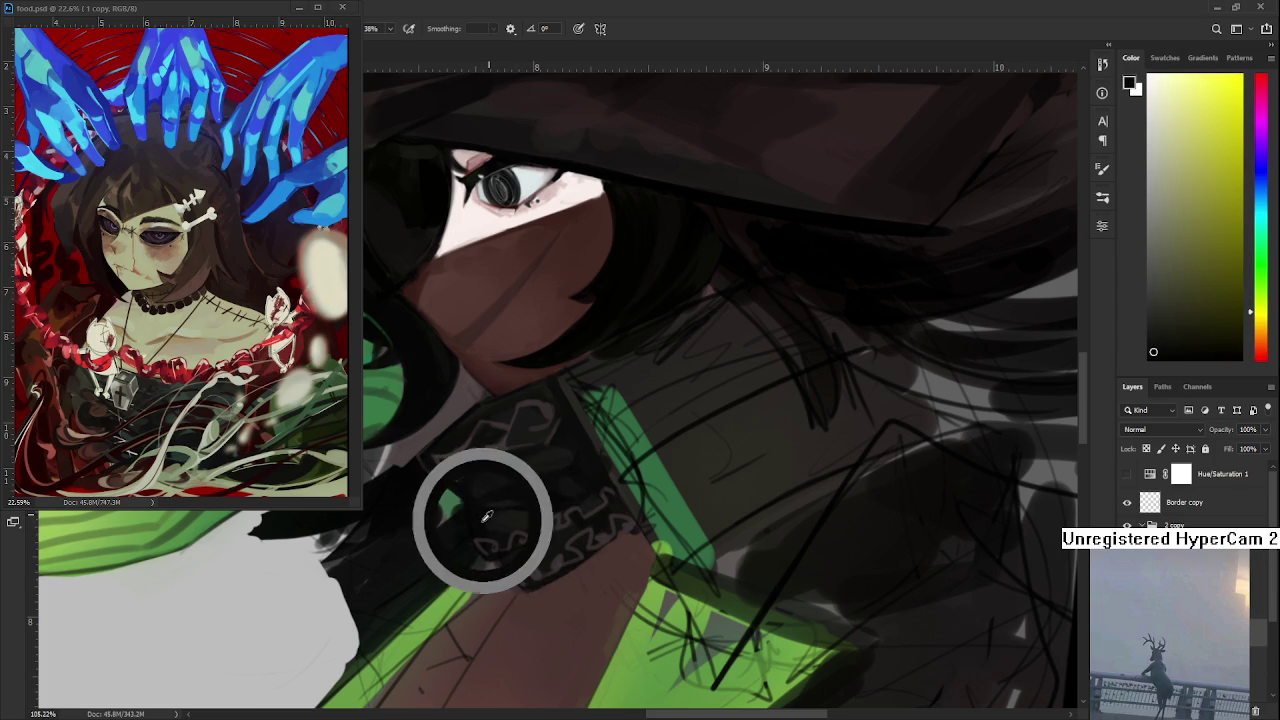
left_click(486, 516, "alt")
mouse_move(486, 516)
left_mouse_down()
mouse_move(480, 526)
mouse_move(489, 514)
left_mouse_up()
left_click(498, 508, "alt")
left_click(495, 511, "alt")
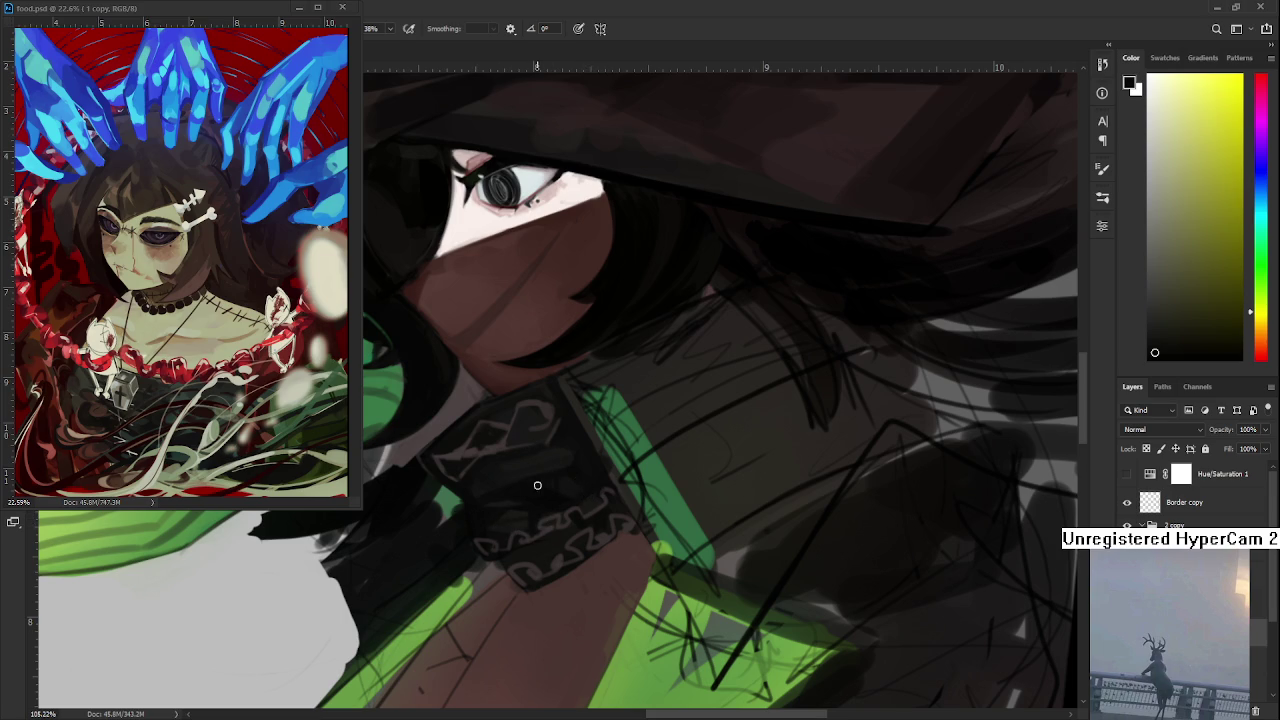
- Sample more dark knot tones, tilting and enlarging the view around the knot
left_click(552, 490, "alt")
left_click(553, 506, "alt")
left_click(547, 503, "alt")
left_click(522, 509, "alt")
left_click(528, 494, "alt")
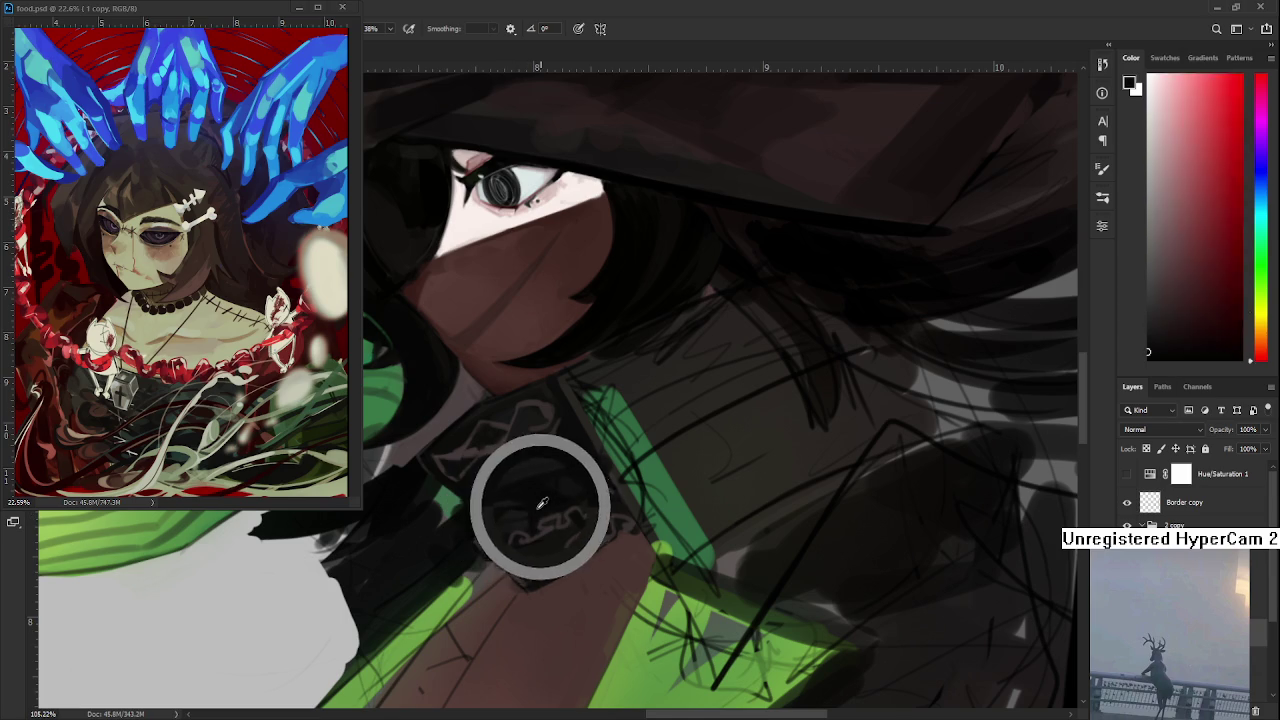
left_click(488, 520, "alt")
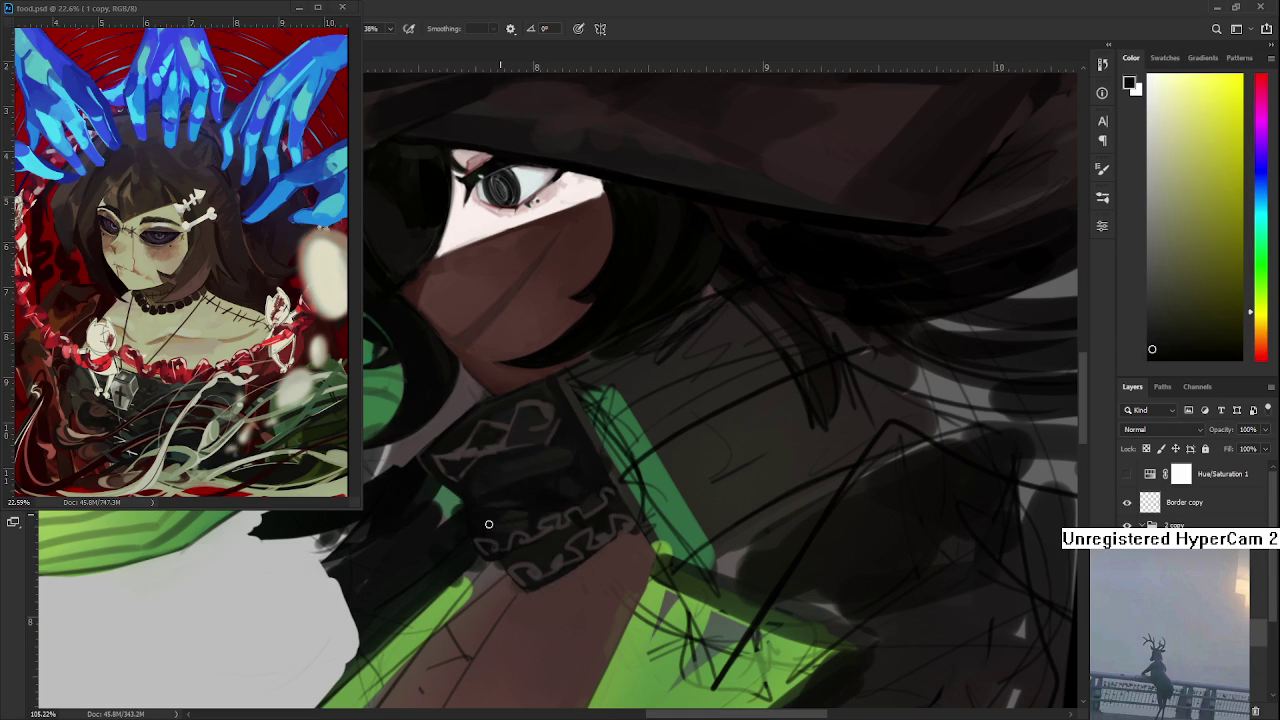
left_click(536, 510, "alt")
left_click_drag(560, 500, 514, 486)
left_click(514, 486, "alt")
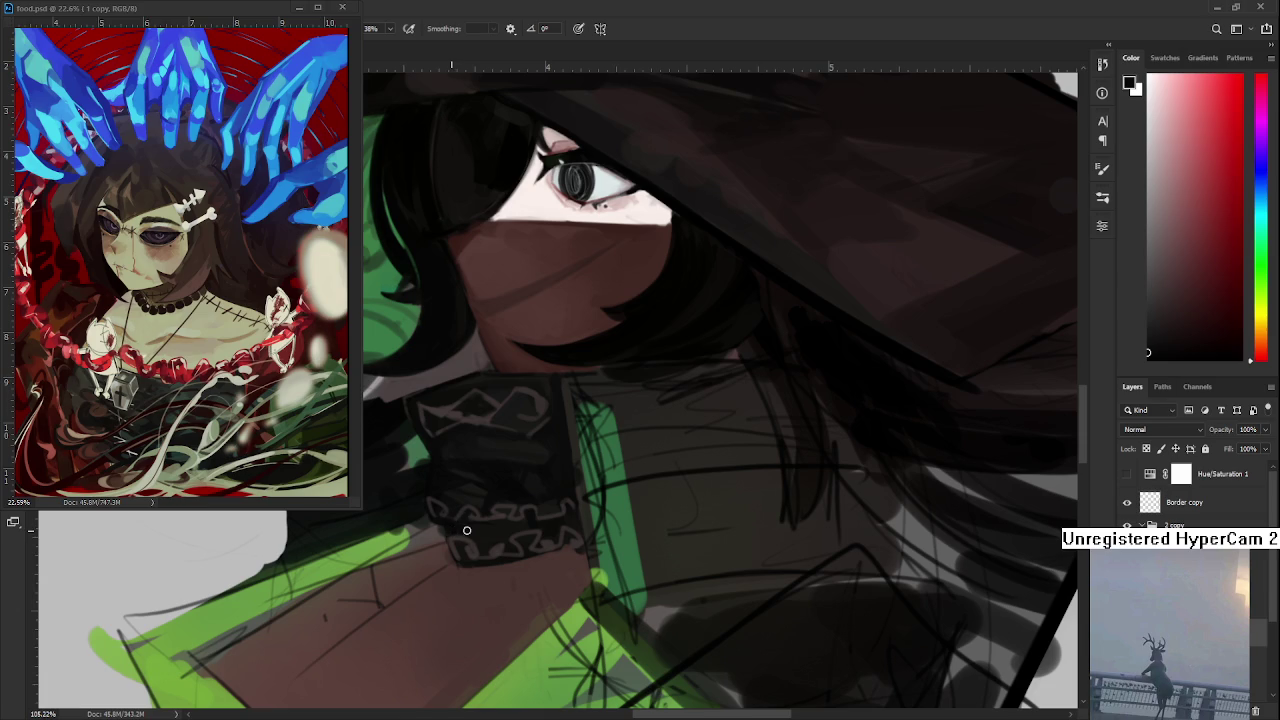
- Pick dark yellow-green, warmer and orange-brown tones from the lower knot
left_click(481, 530, "alt")
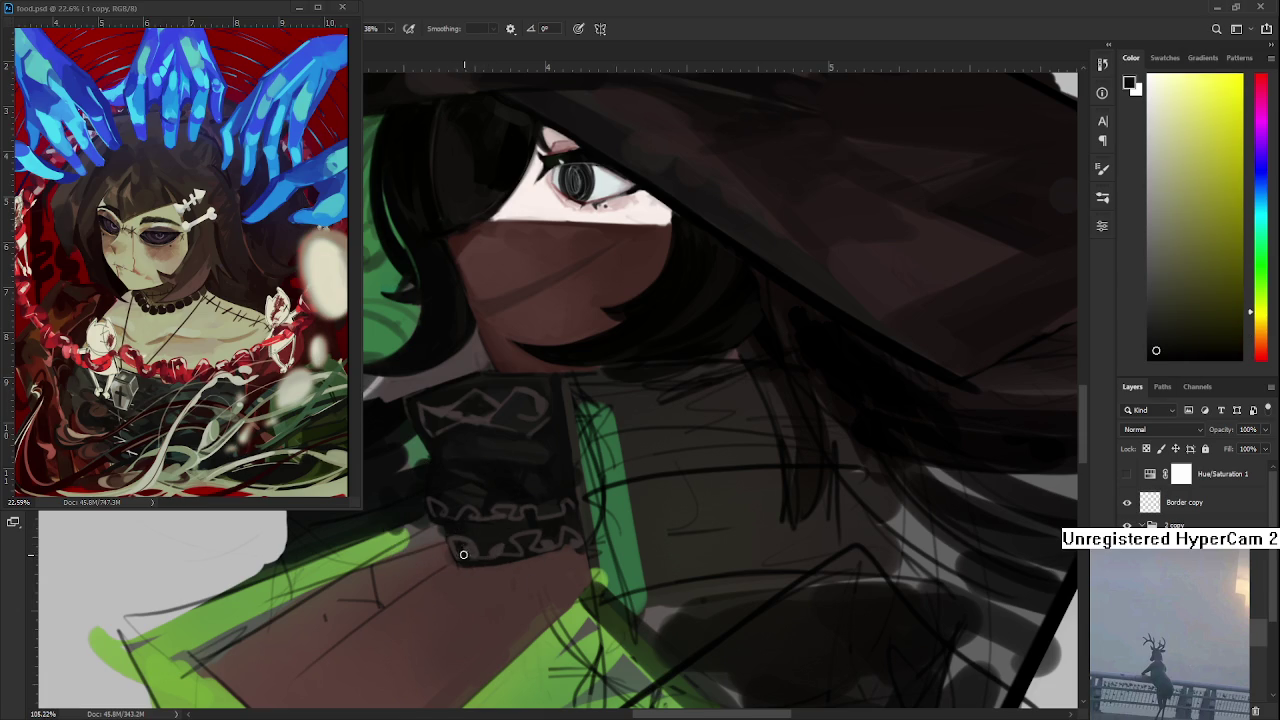
left_click(460, 532, "alt")
left_click(455, 530, "alt")
left_click(483, 546, "alt")
left_click(485, 549, "alt")
left_click(494, 537, "alt")
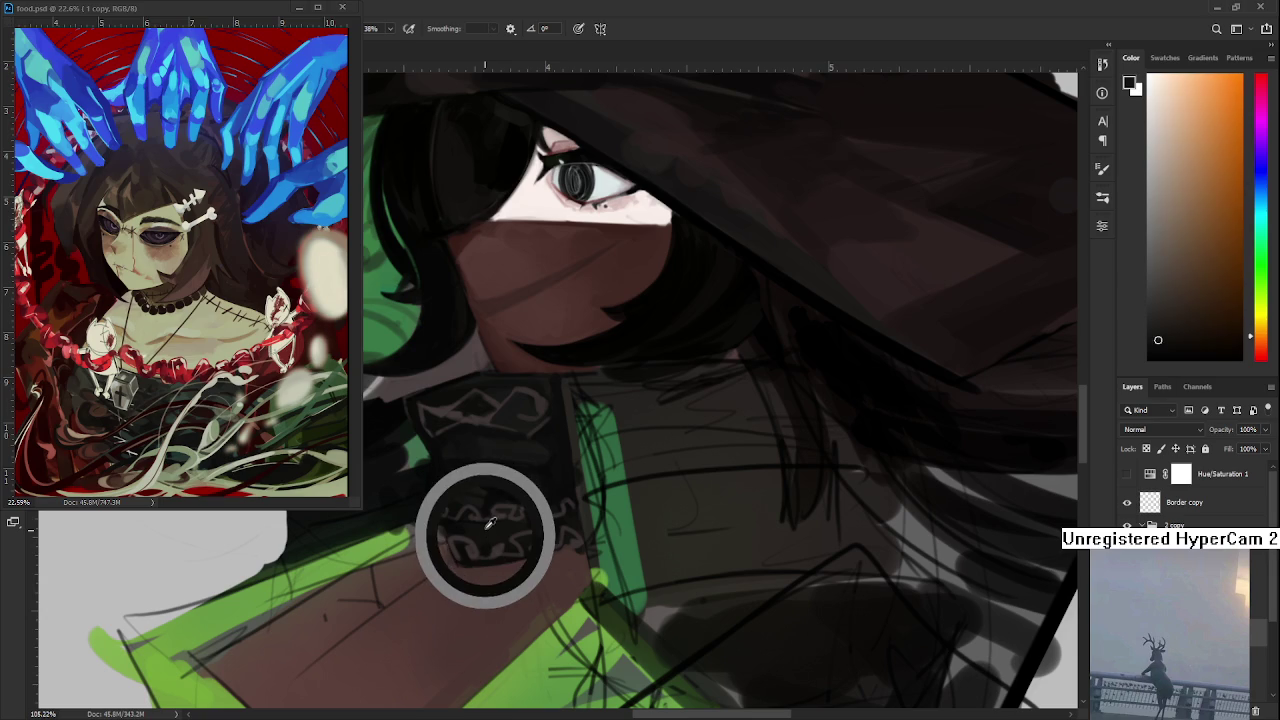
left_click(485, 544, "alt")
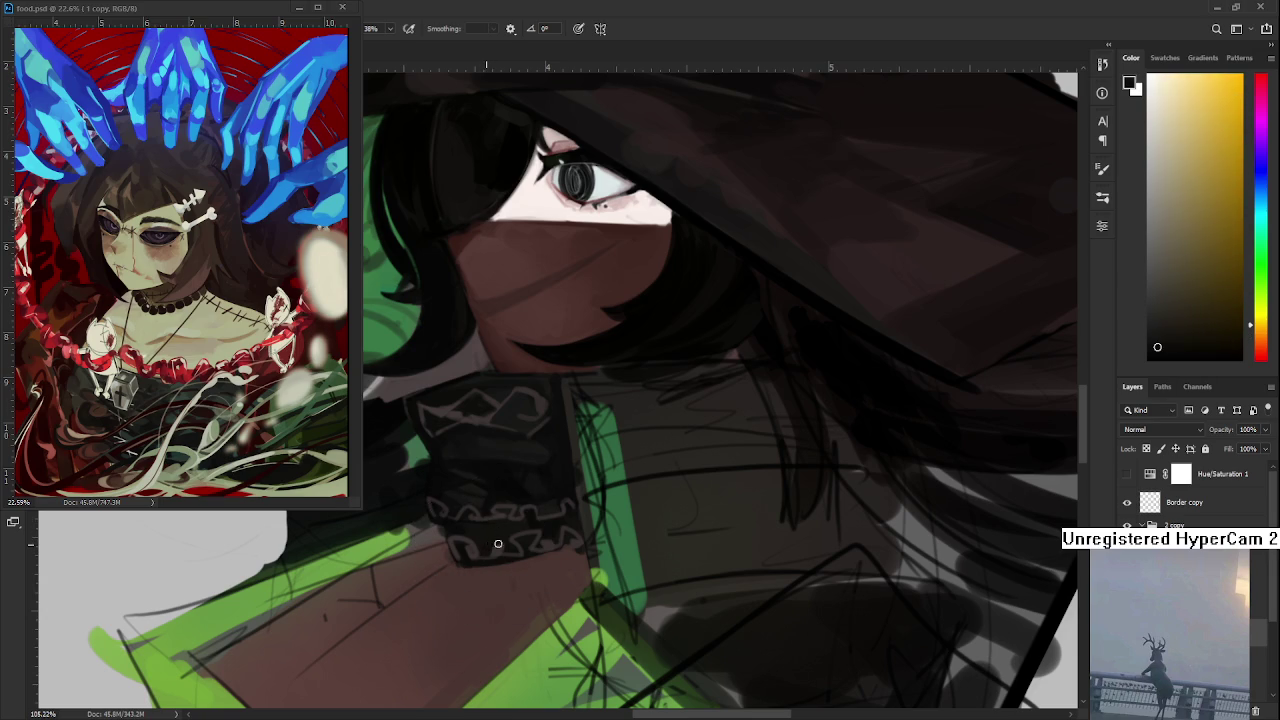
- Work around the knot pattern, settling on a dark yellowish tone
left_click(490, 534, "alt")
left_click(485, 556, "alt")
left_click(489, 535, "alt")
left_click(487, 548, "alt")
left_click(496, 524, "alt")
left_click(491, 534, "alt")
left_click(483, 530, "alt")
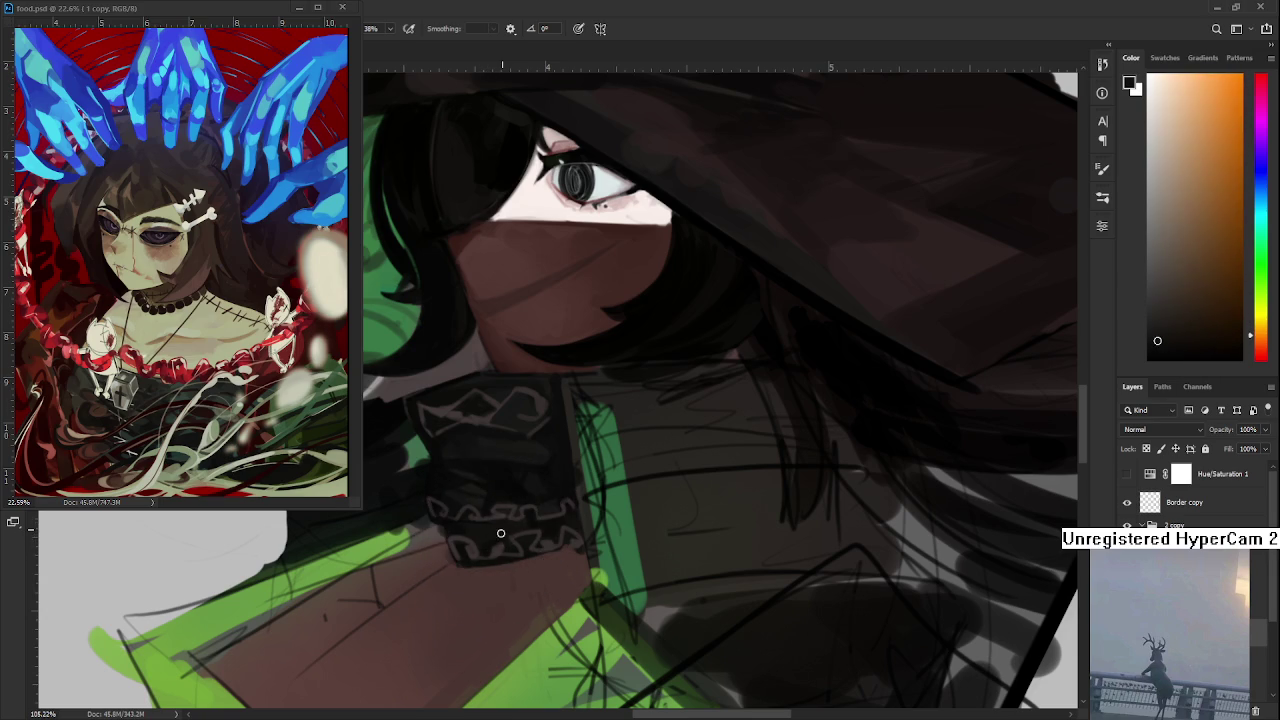
left_click(490, 545, "alt")
- Zoom in to resample the dark knot colour, then zoom back out
scroll(516, 556, "up", 2)
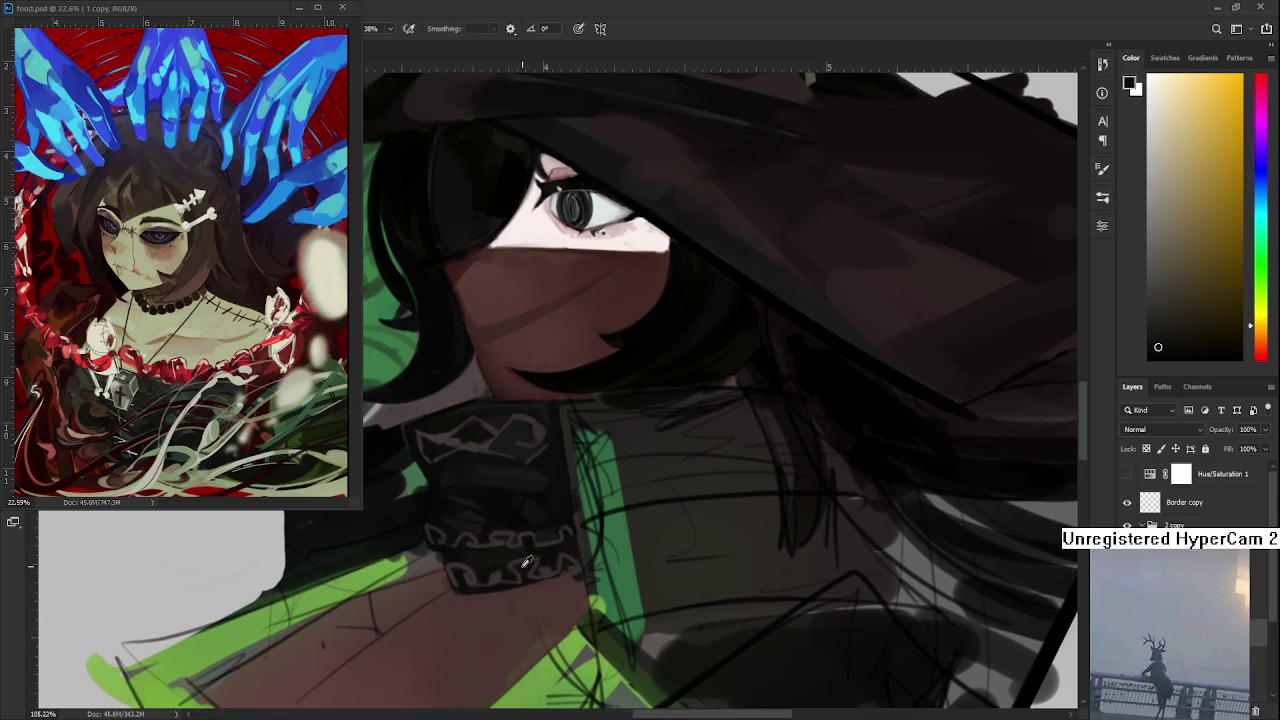
left_click(488, 575, "alt")
scroll(568, 557, "down", 2)
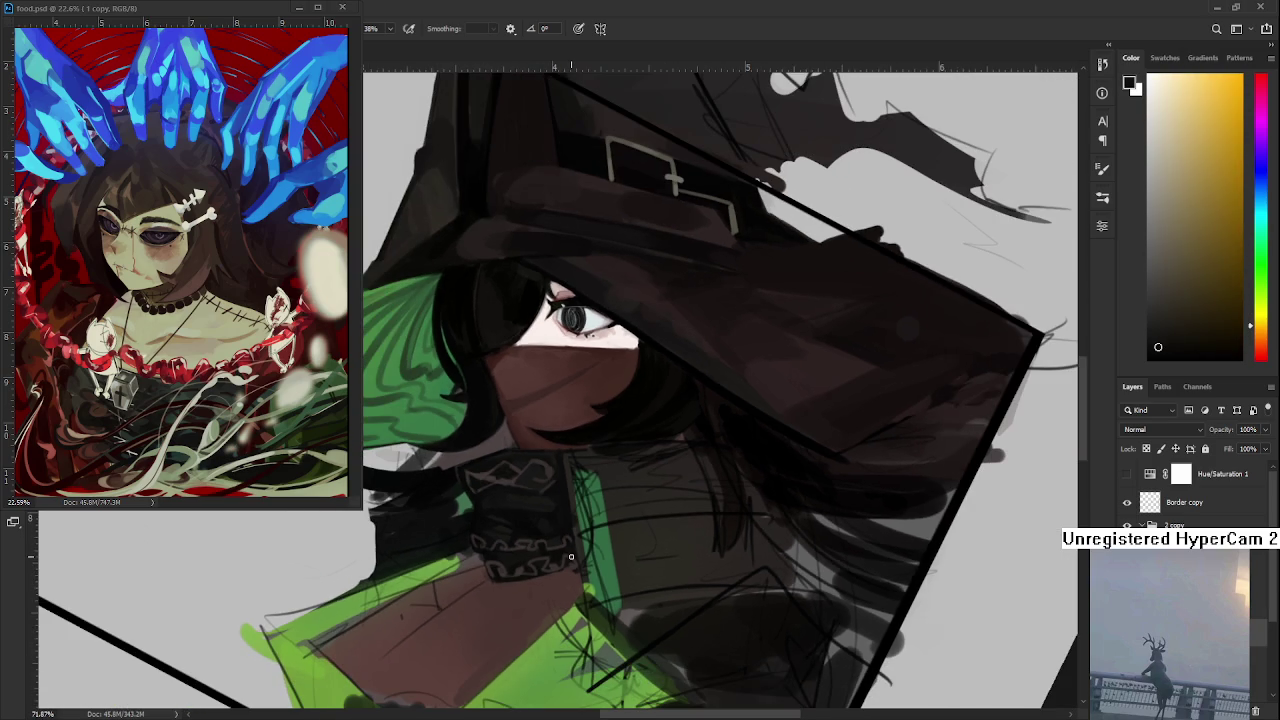
scroll(571, 557, "up", 1)
scroll(571, 557, "up", 1)
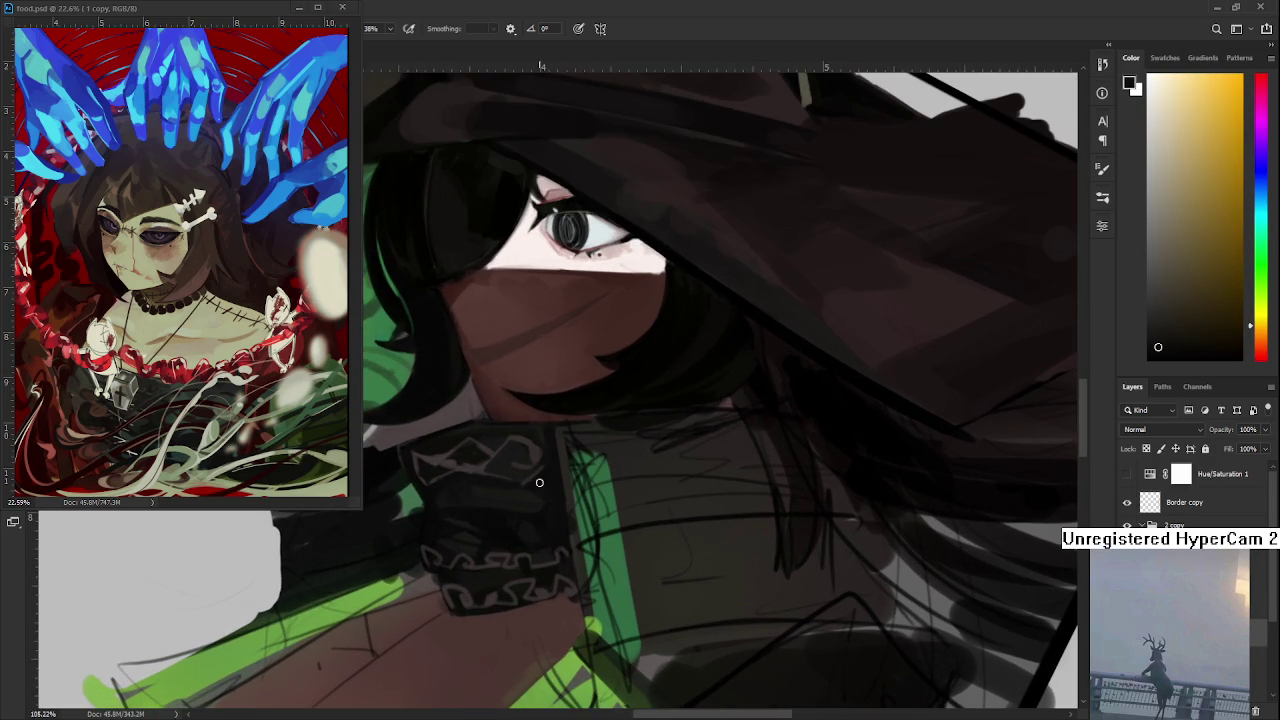
left_click(509, 508, "alt")
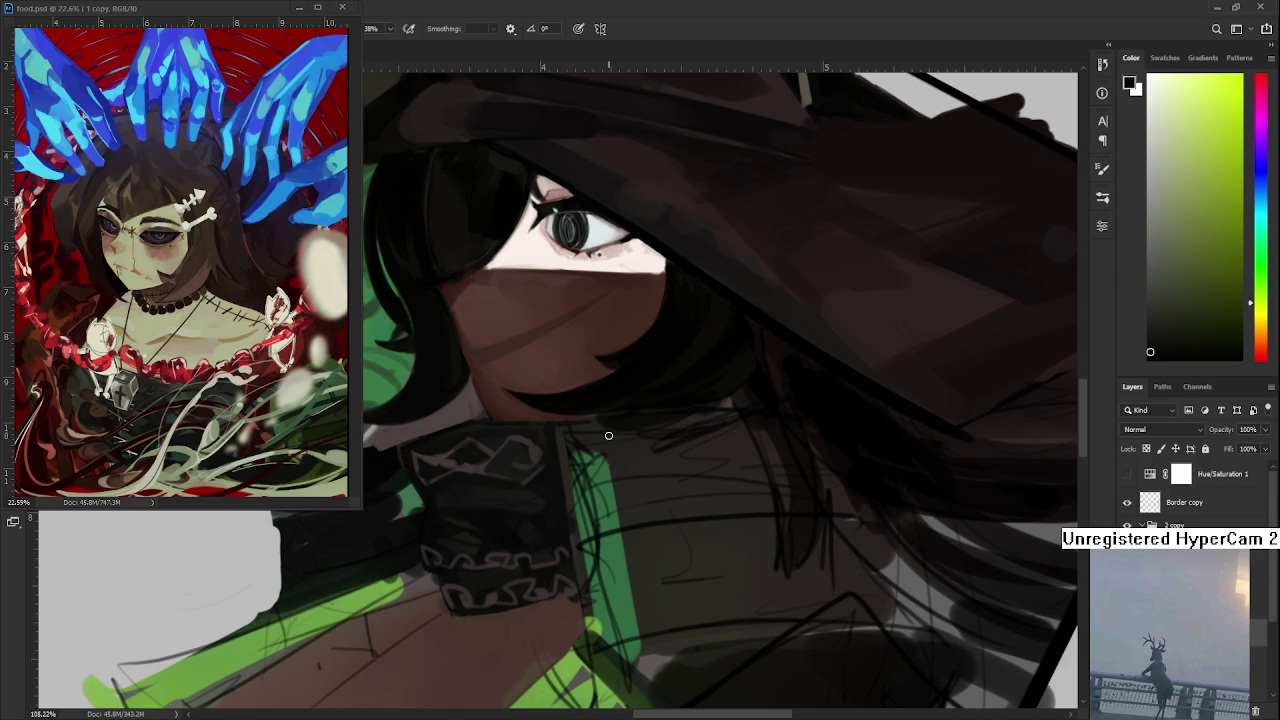
scroll(608, 435, "down", 2)
scroll(608, 430, "down", 2)
scroll(609, 420, "down", 1)
scroll(610, 414, "down", 1)
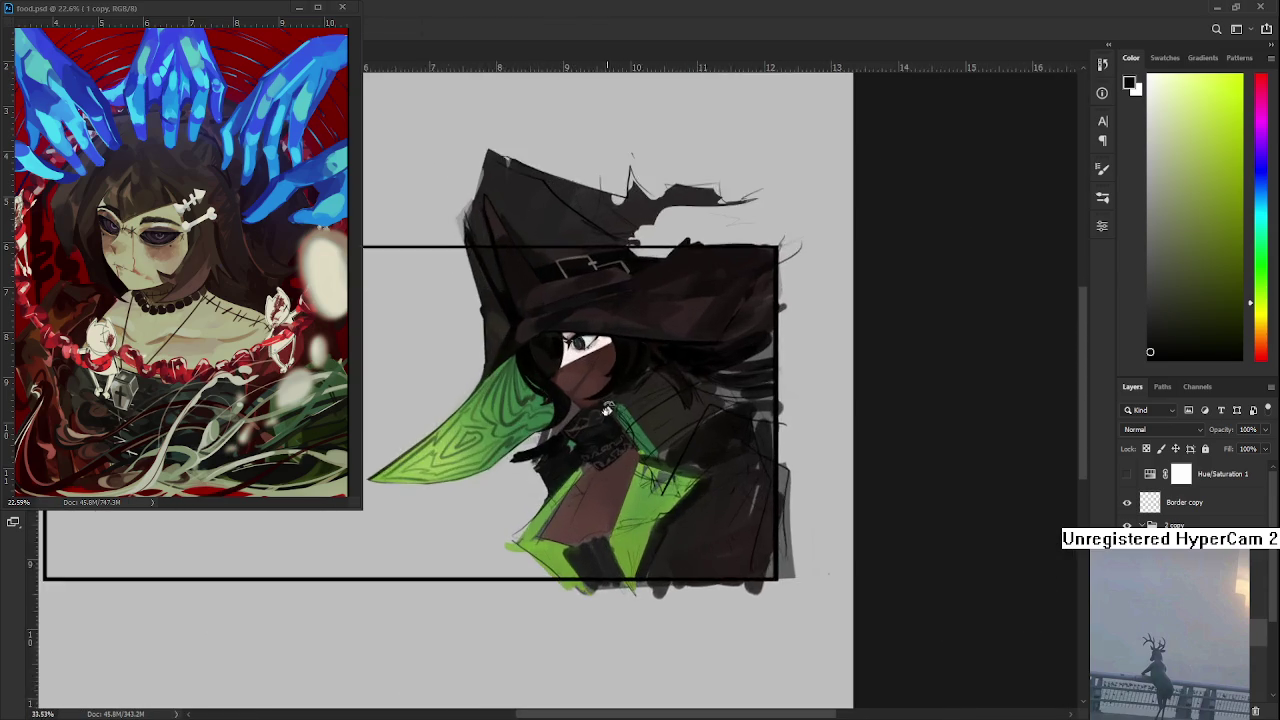
- Zoom in and sample the collar stripe's green and a dark orange-brown from the coat
scroll(610, 414, "up", 2)
scroll(620, 405, "up", 2)
scroll(640, 392, "up", 1)
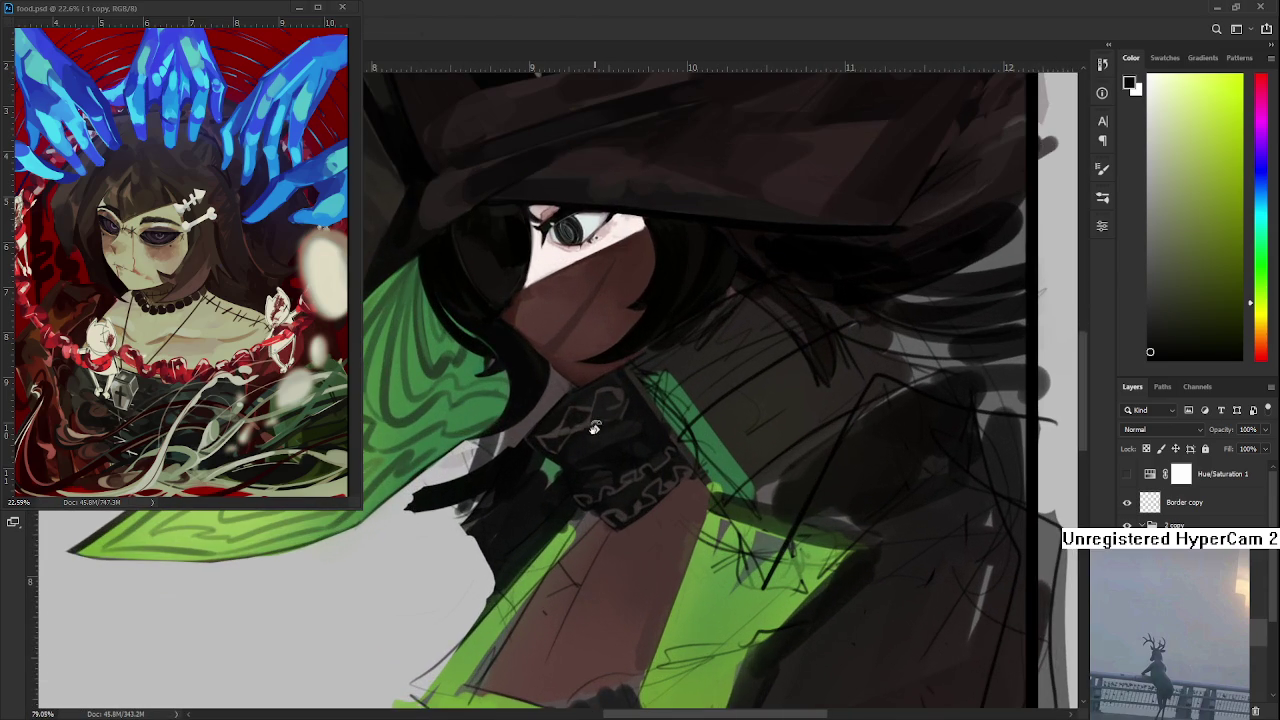
left_click(648, 414, "alt")
left_click_drag(456, 472, 558, 474)
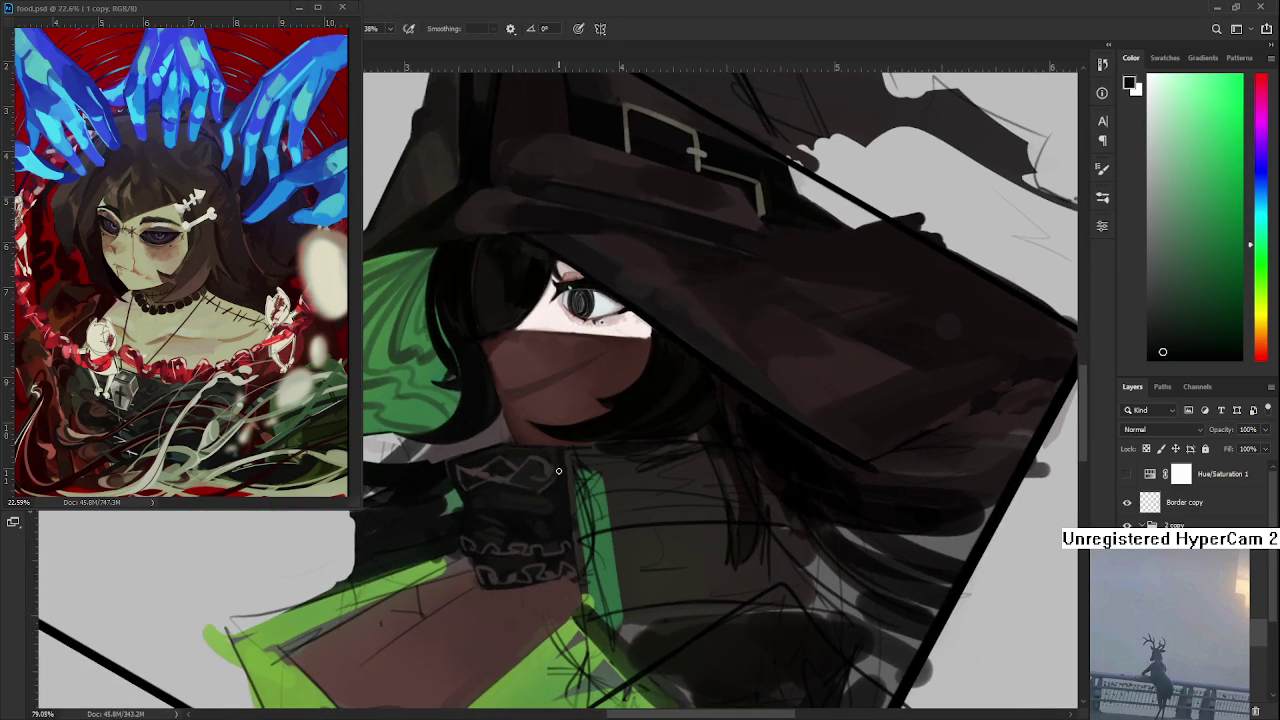
left_click(628, 427, "alt")
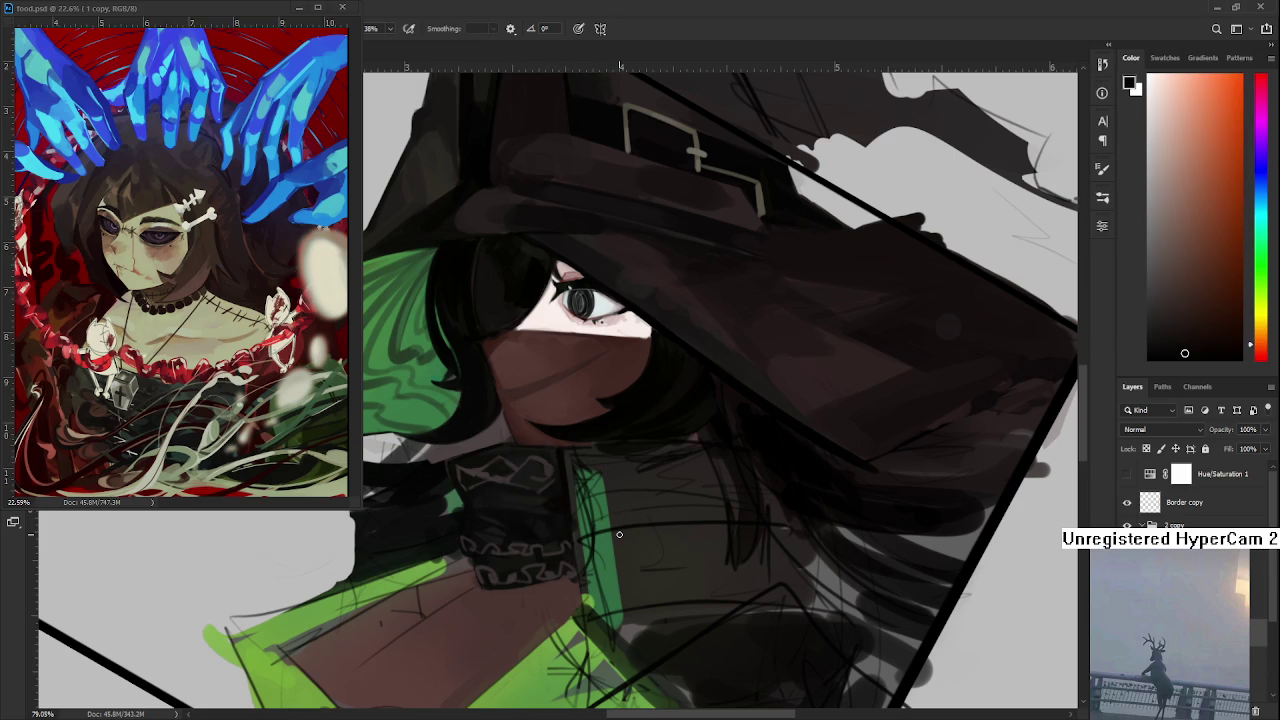
- Sample a dark yellow-brown from the figure, ending on the collar stripe's green as foreground
scroll(619, 534, "down", 3)
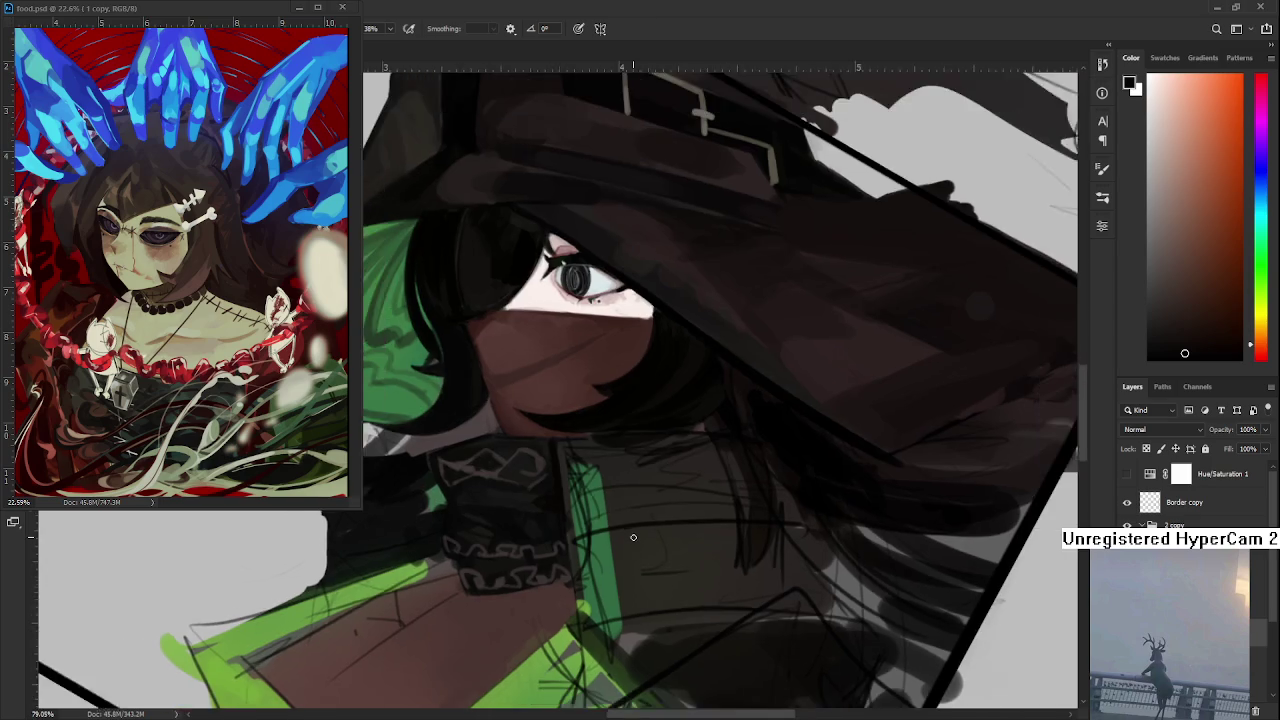
scroll(625, 536, "down", 3)
scroll(633, 537, "up", 2)
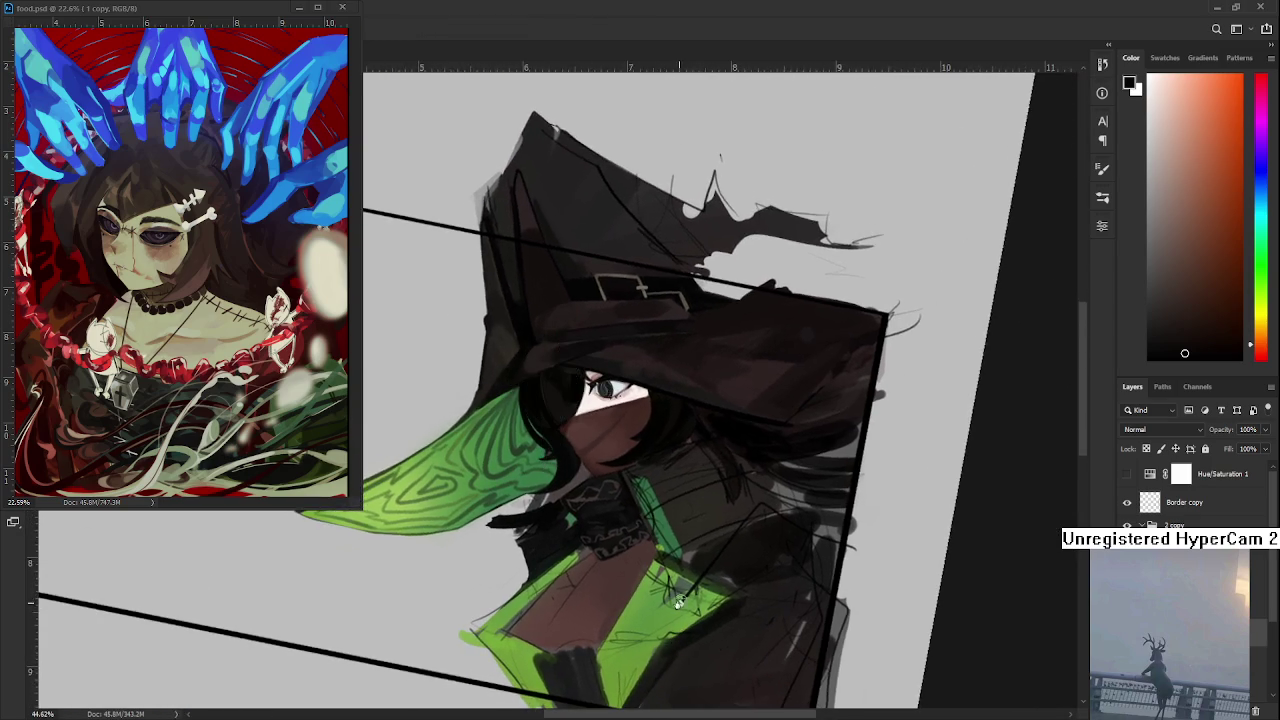
scroll(495, 409, "up", 2)
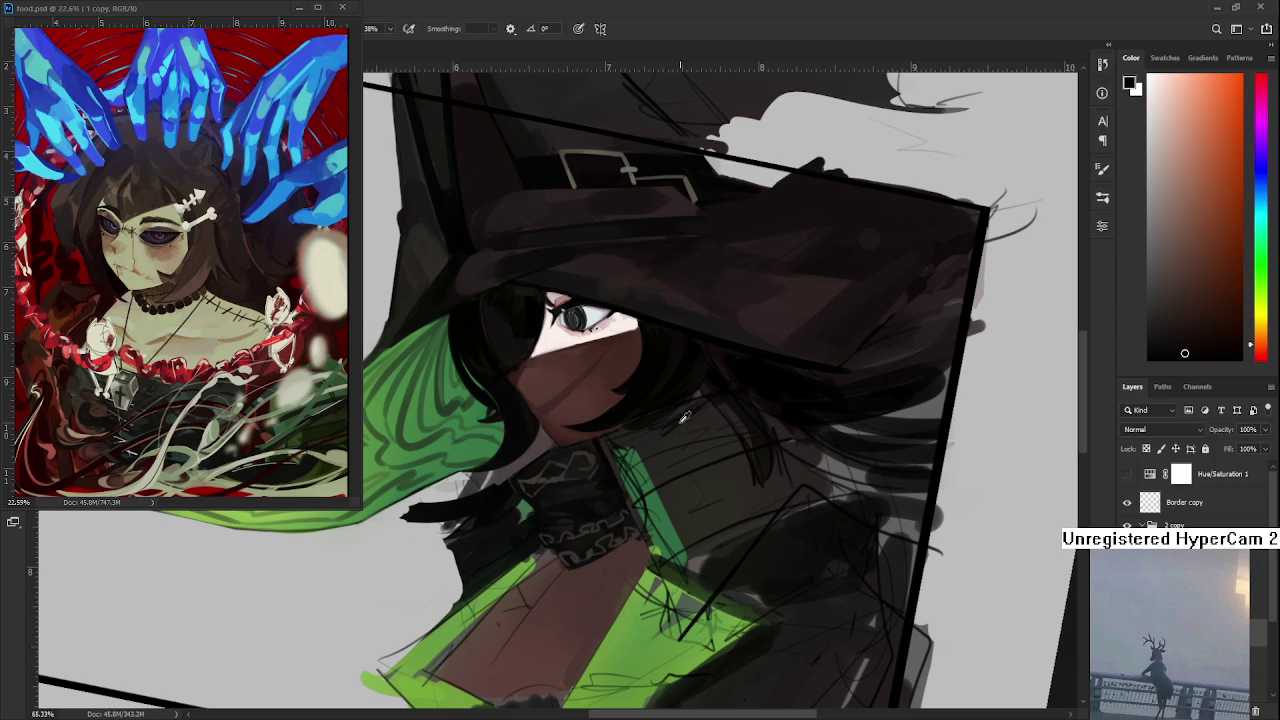
left_click(658, 457, "alt")
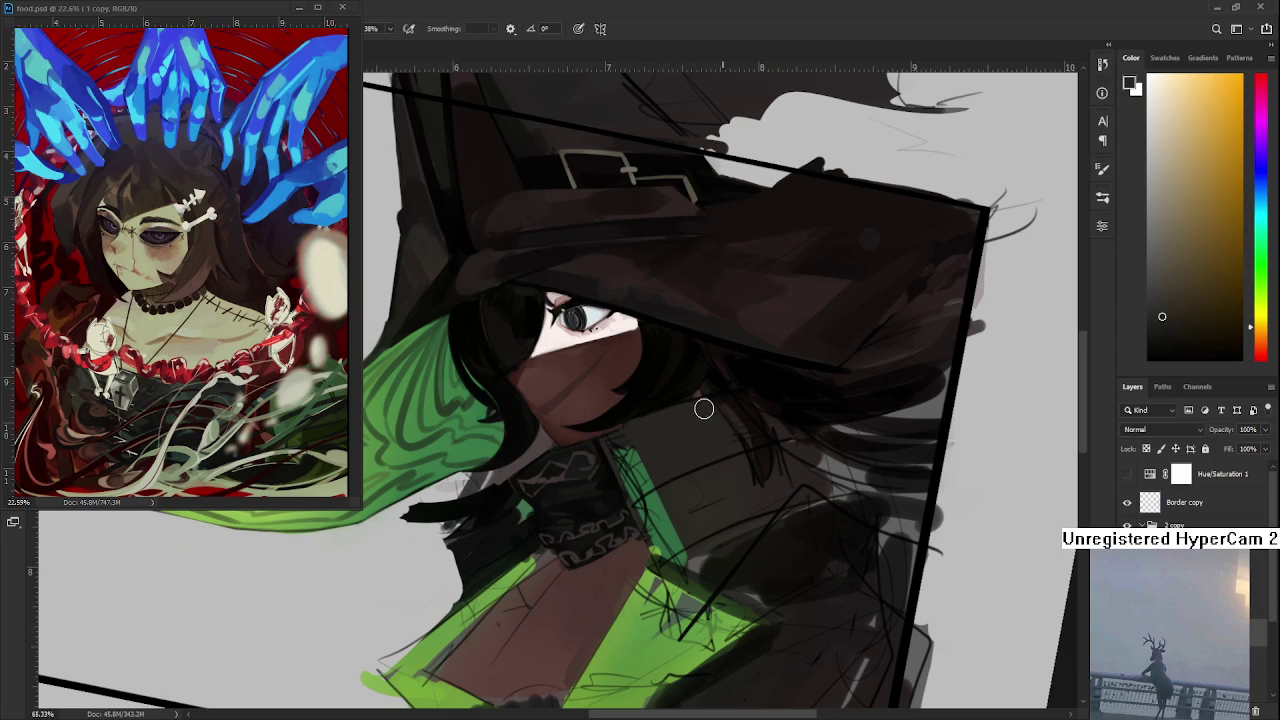
left_click(648, 478, "alt")
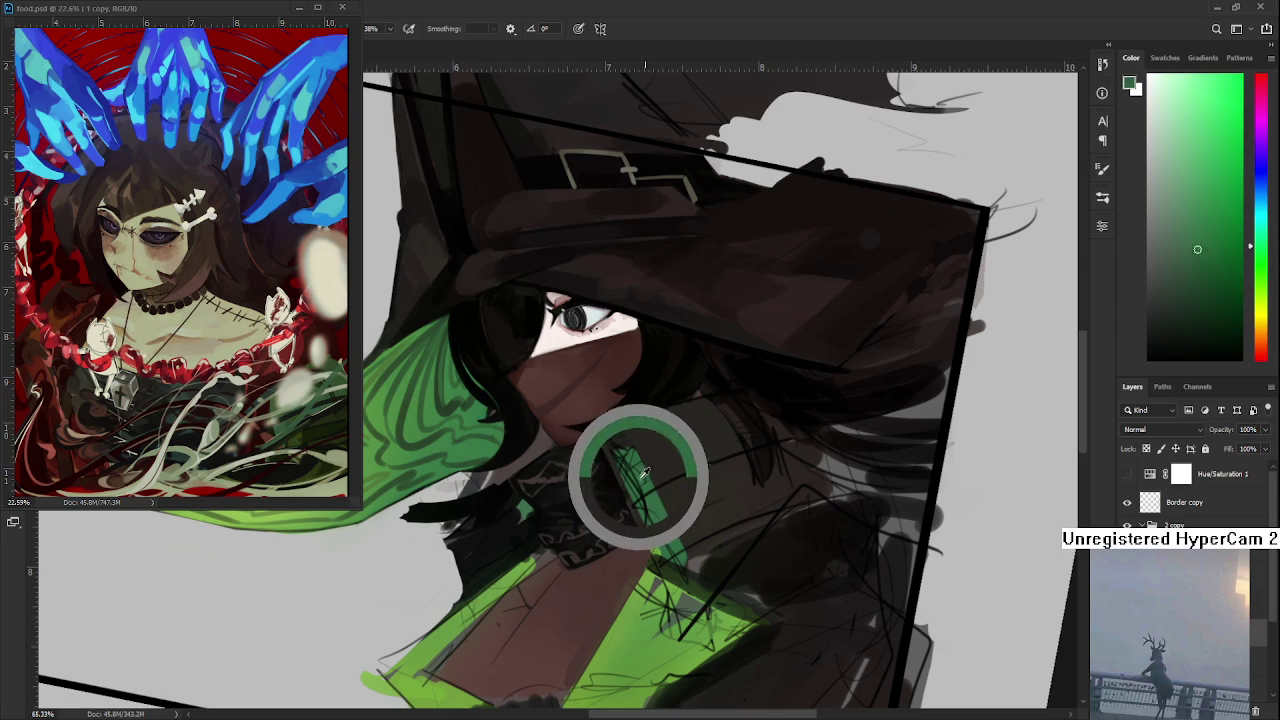
- Sample a lighter stripe green and coat brown, then paint a brighter green stroke down the collar stripe
left_click(638, 476, "alt")
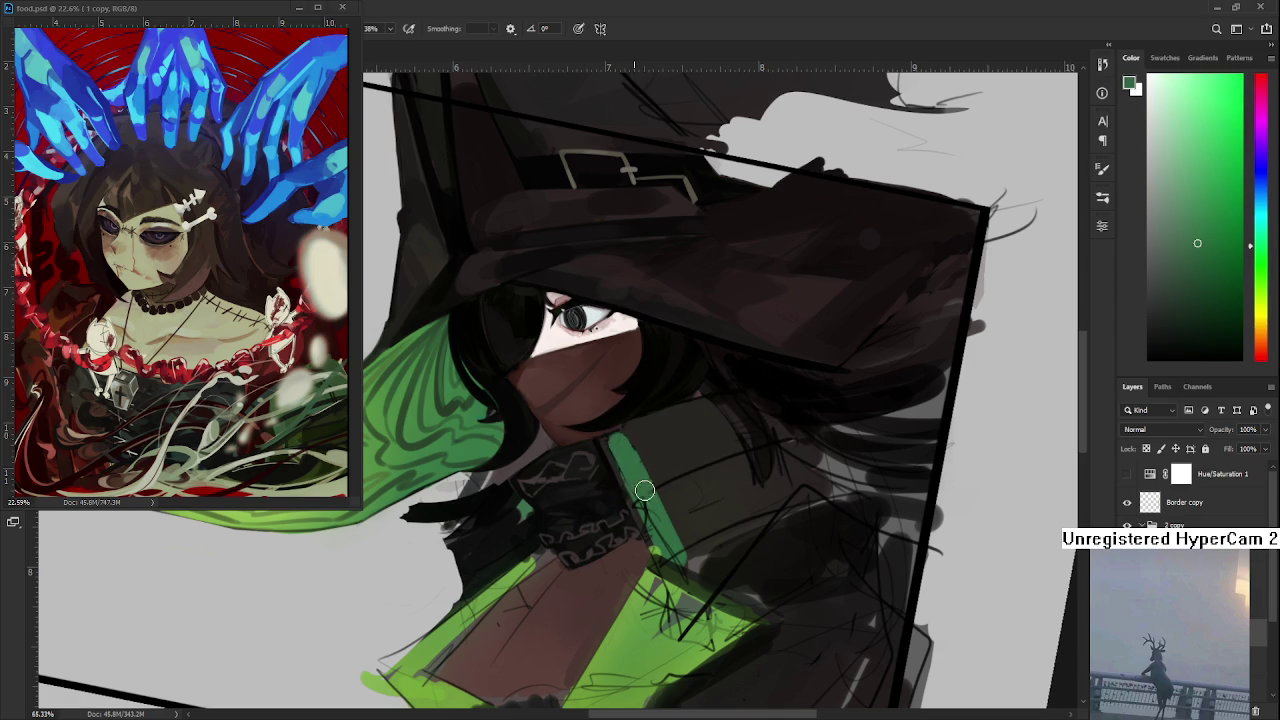
left_click(644, 482, "alt")
left_click(665, 515, "alt")
left_click(645, 452, "alt")
left_click(615, 460, "alt")
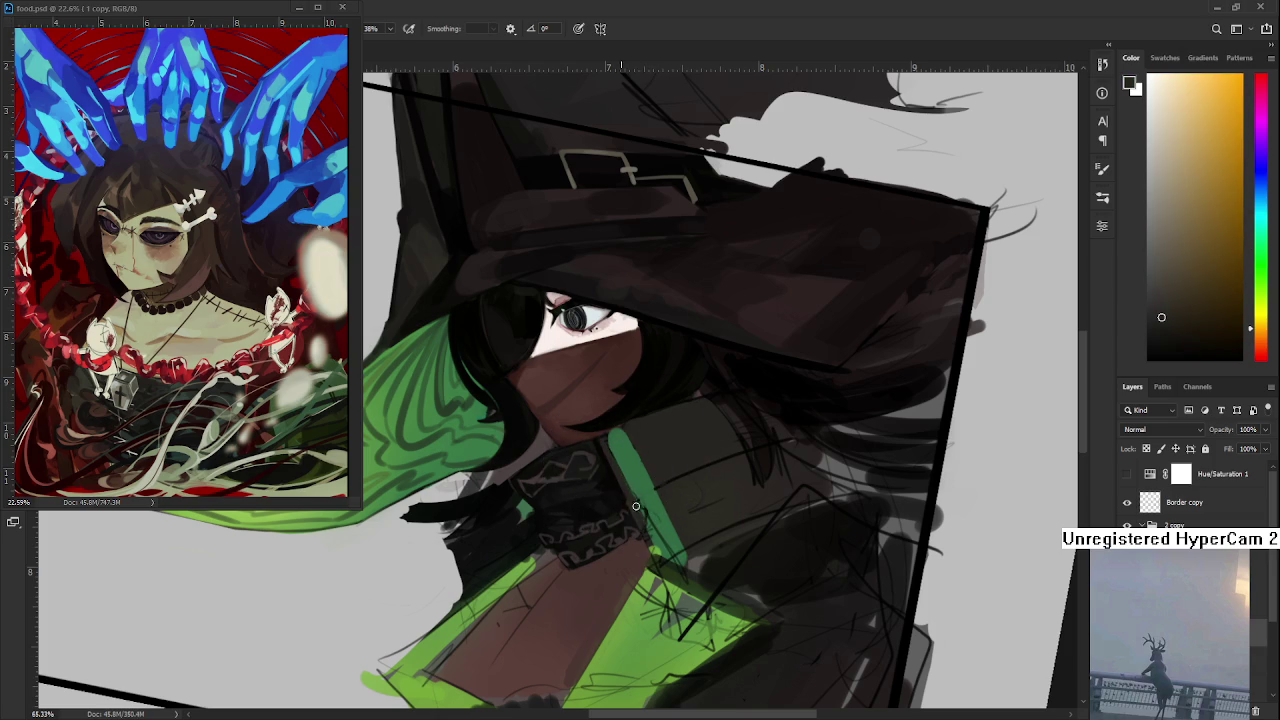
left_click(640, 500, "alt")
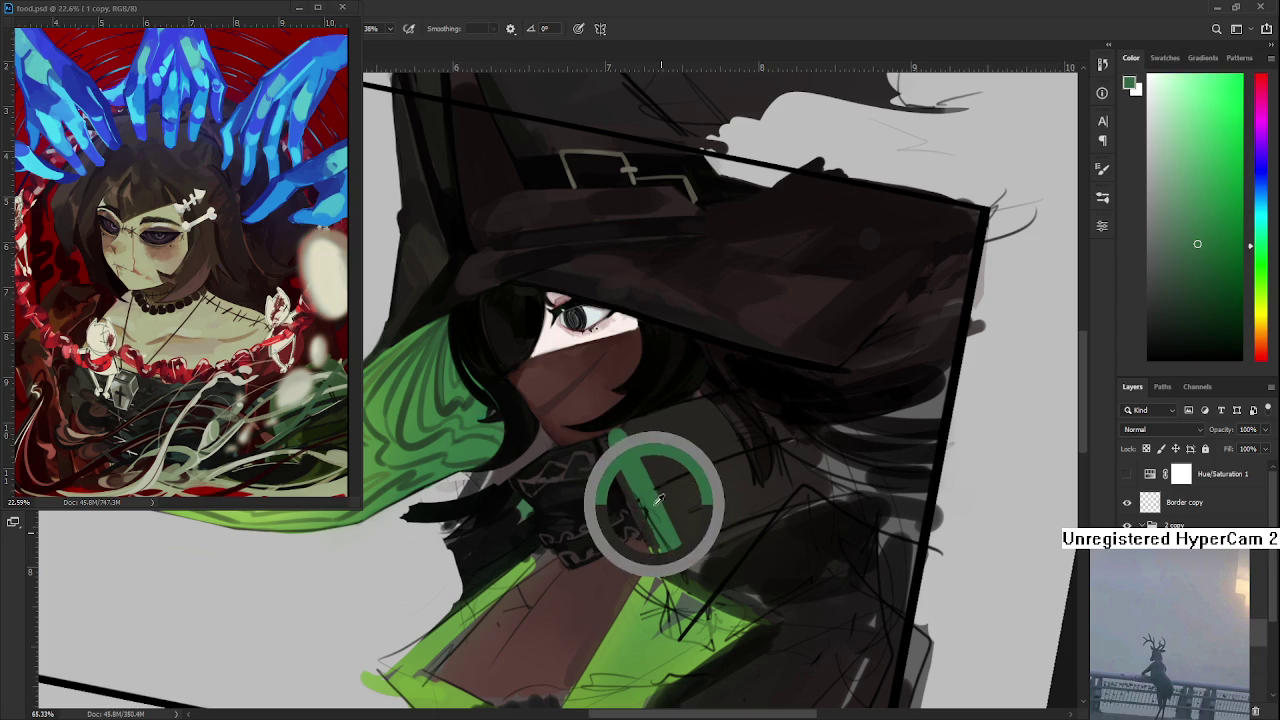
left_click(629, 494, "alt")
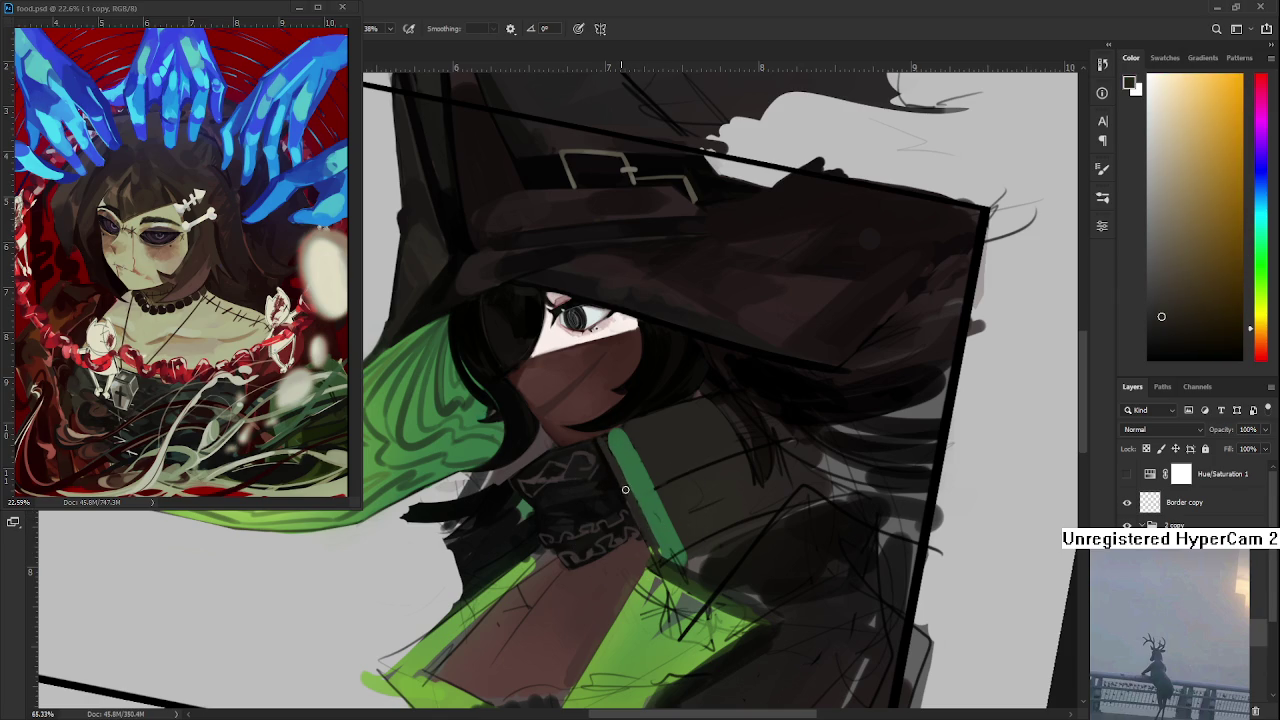
left_click(648, 508, "alt")
left_click_drag(640, 495, 661, 547)
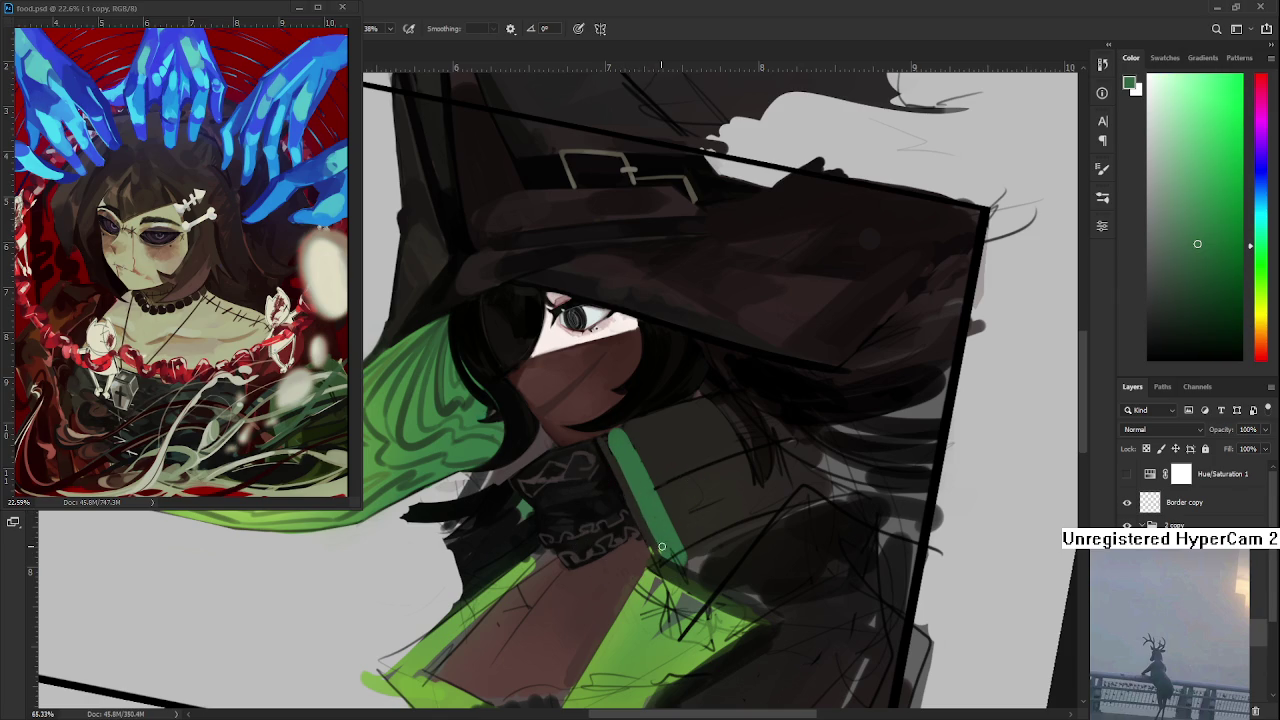
- Alternate sampling the dark coat brown and stripe green, then enlarge the brush
left_click(646, 455, "alt")
left_click(646, 481, "alt")
left_click(638, 447, "alt")
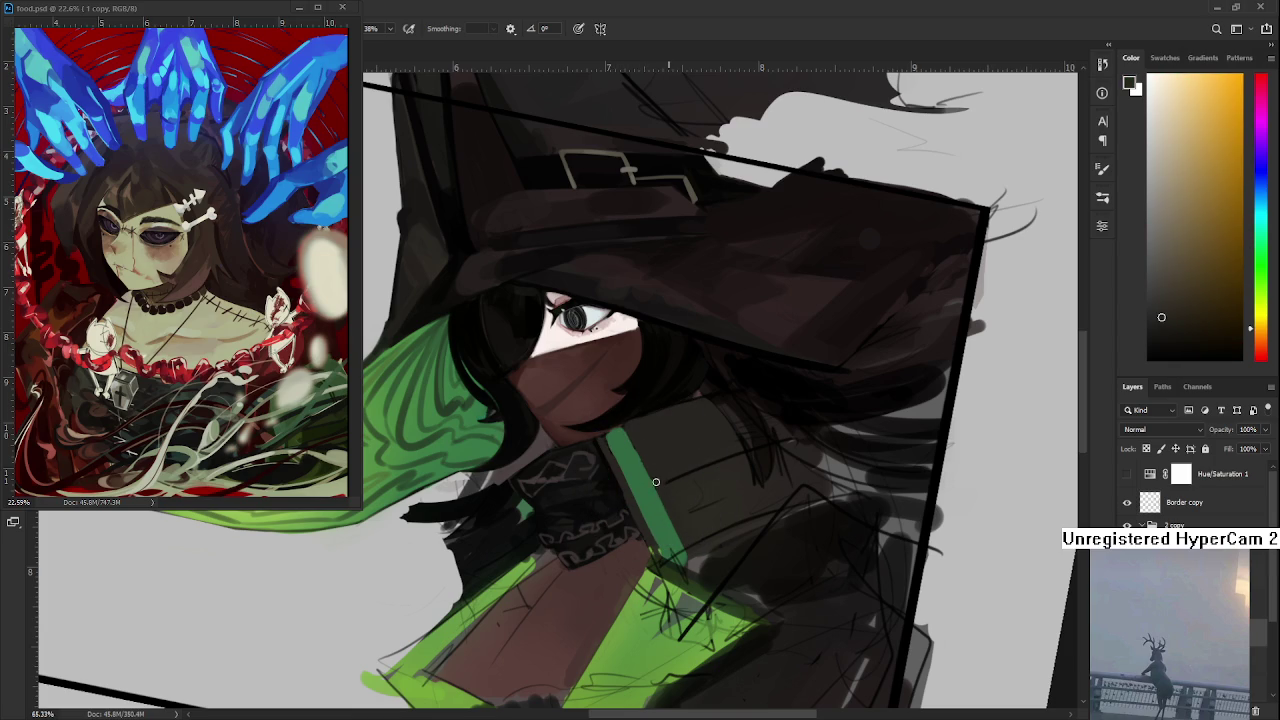
left_click(673, 539, "alt")
left_click(672, 544, "alt")
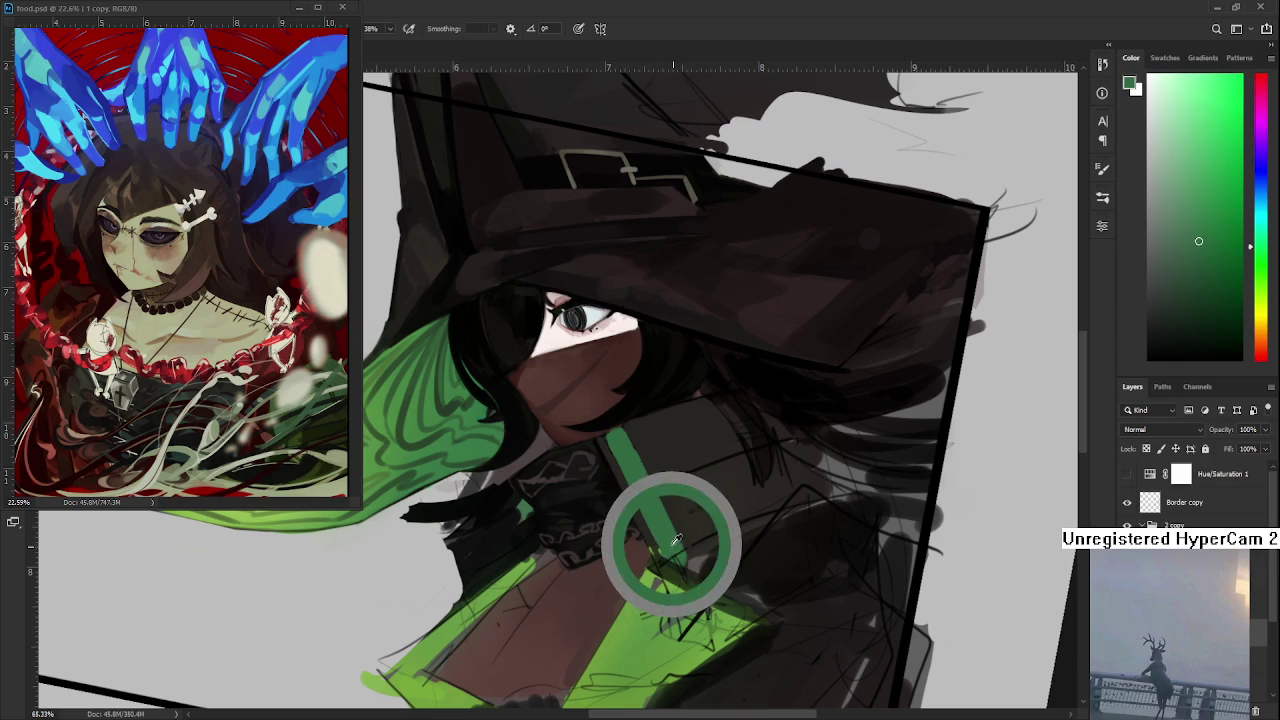
left_click(675, 542, "alt")
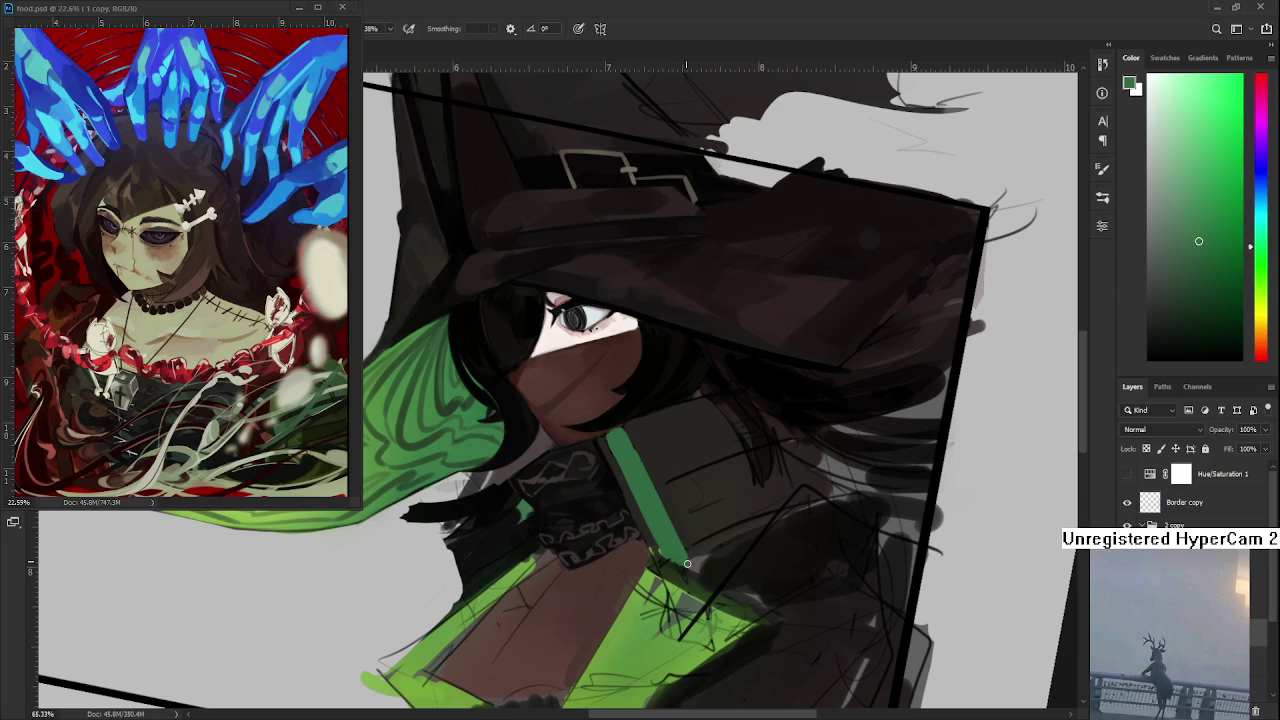
scroll(701, 554, "down", 3)
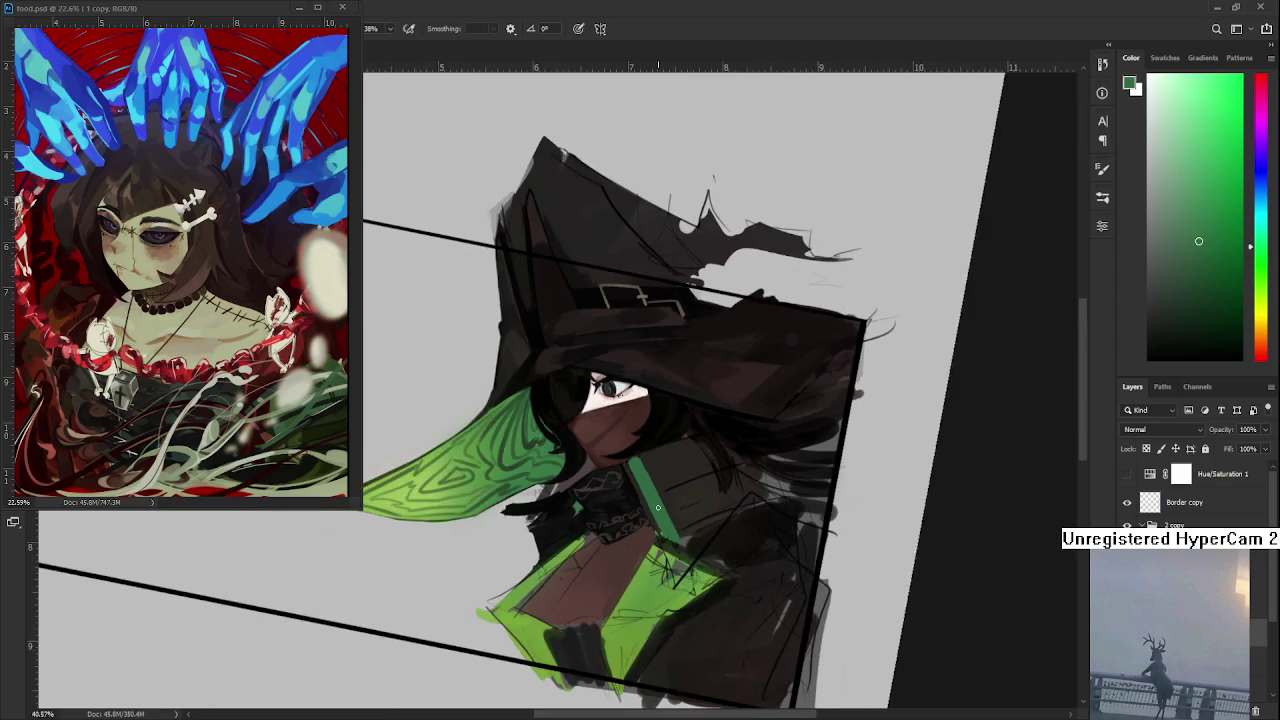
scroll(701, 554, "down", 1)
scroll(600, 560, "up", 3)
scroll(565, 567, "up", 2)
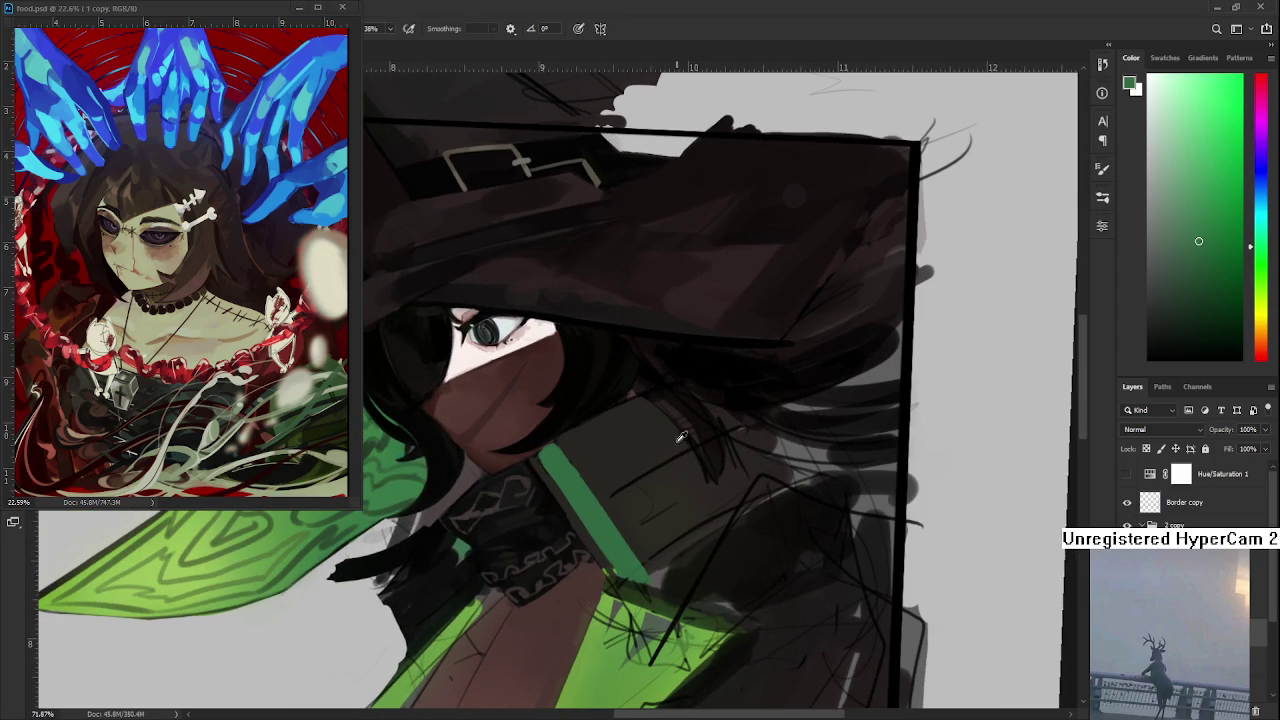
left_click(634, 460, "alt")
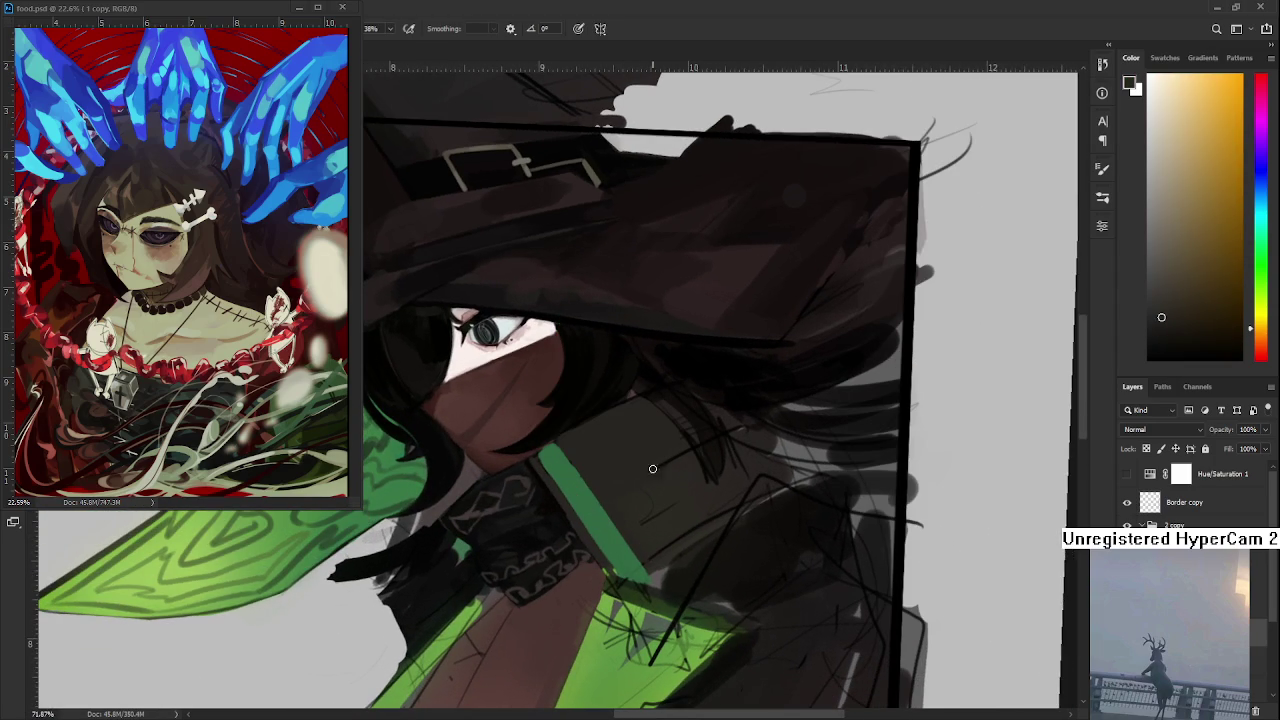
key("bracketright")
key("bracketright")
key("bracketright")
- Pick the stripe green with a small detail brush and sample dark brown along the stripe edge
scroll(697, 491, "up", 1)
left_click(578, 490, "alt")
key("bracketleft")
key("bracketleft")
key("bracketleft")
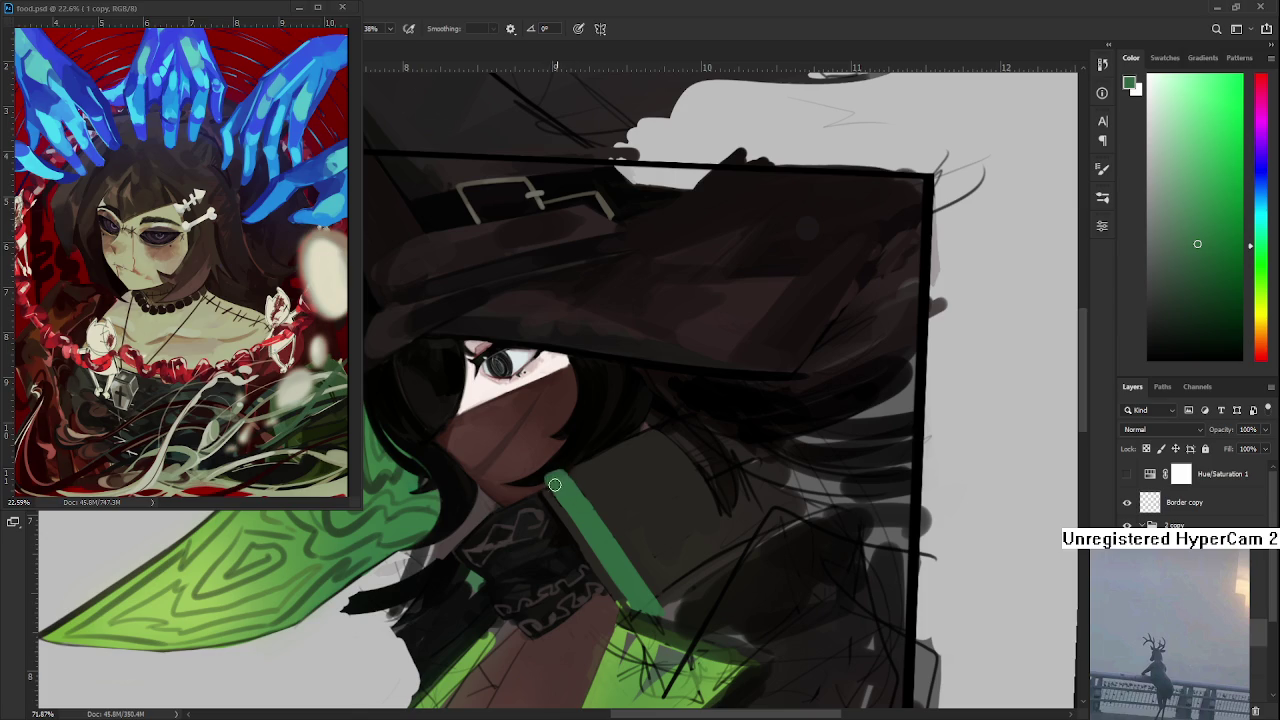
scroll(605, 525, "down", 3)
left_click_drag(605, 517, 535, 465)
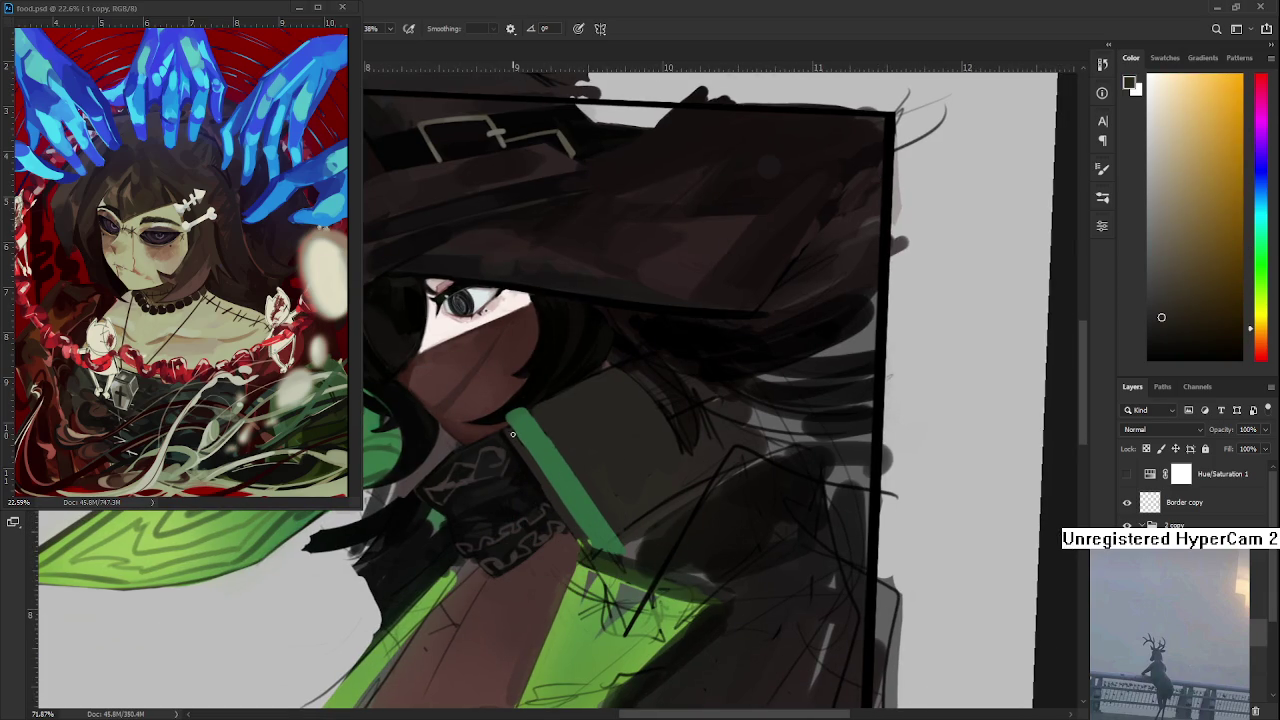
left_click(538, 450, "alt")
left_click(520, 440, "alt")
left_click(560, 480, "alt")
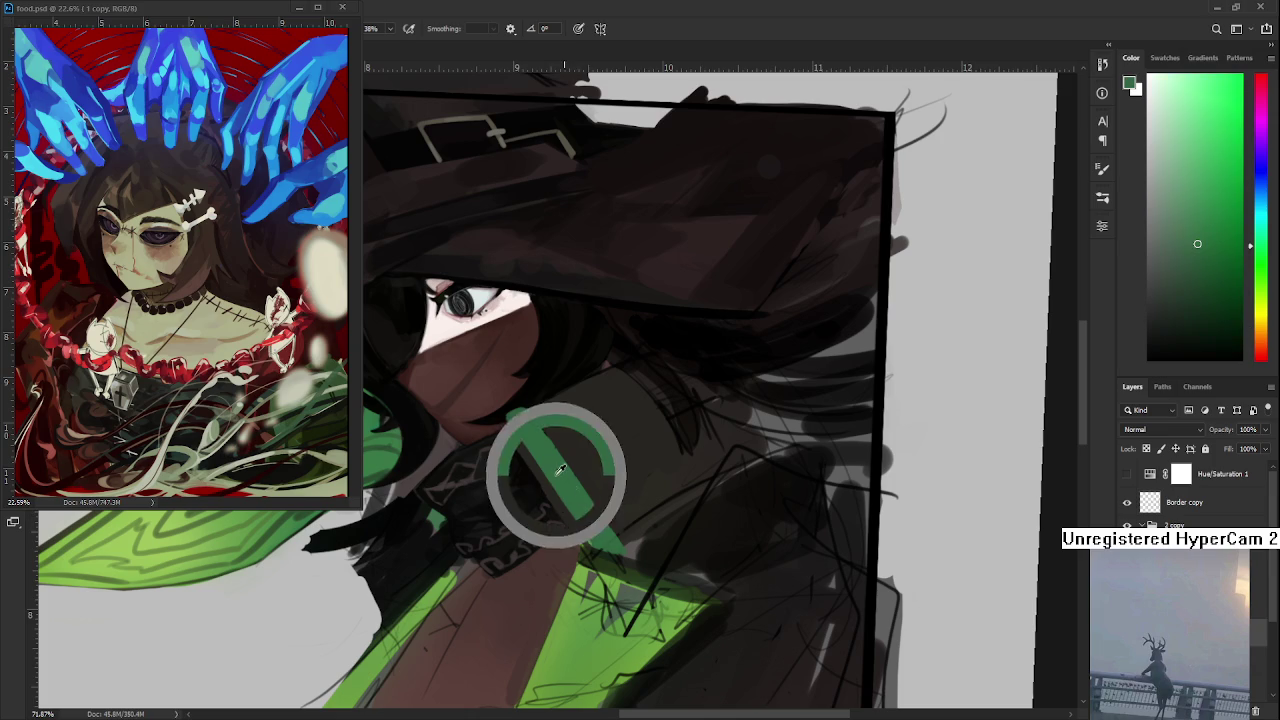
- Sample collar brown and strap green near the stripe's lower end
left_click(537, 412, "alt")
left_click(594, 506, "alt")
left_click(555, 502, "alt")
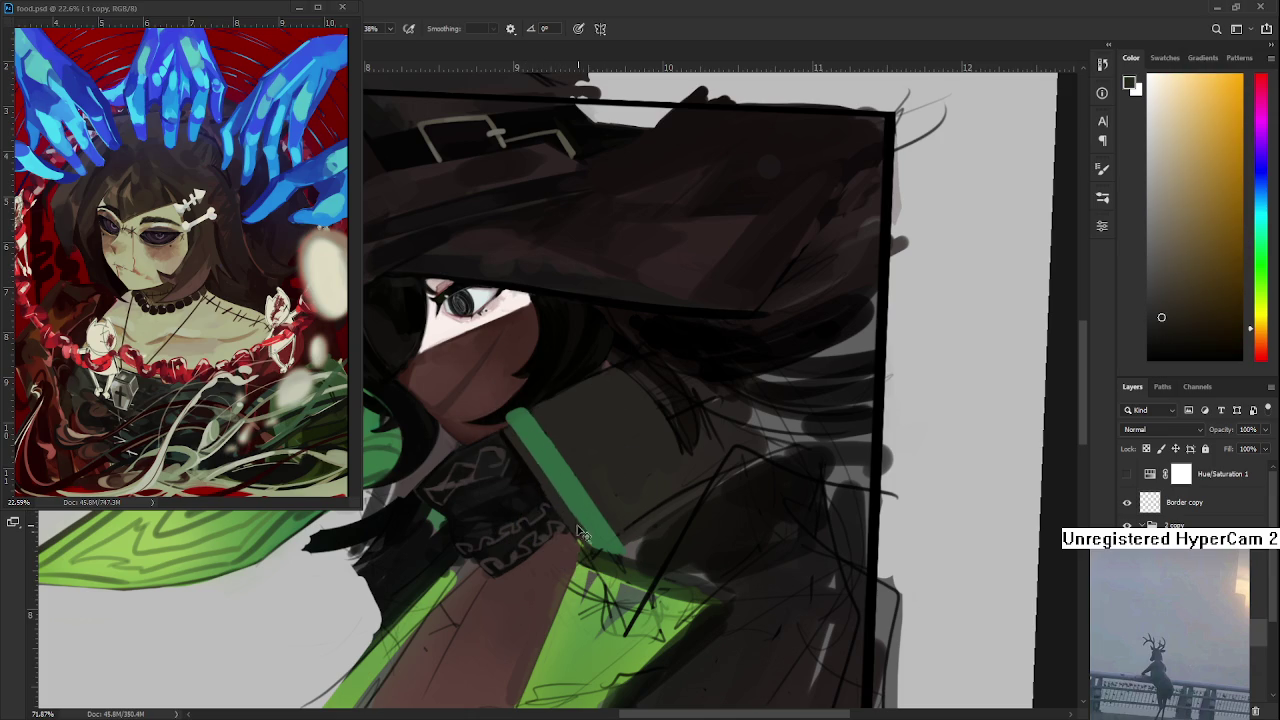
left_click(562, 505, "alt")
left_click(582, 514, "alt")
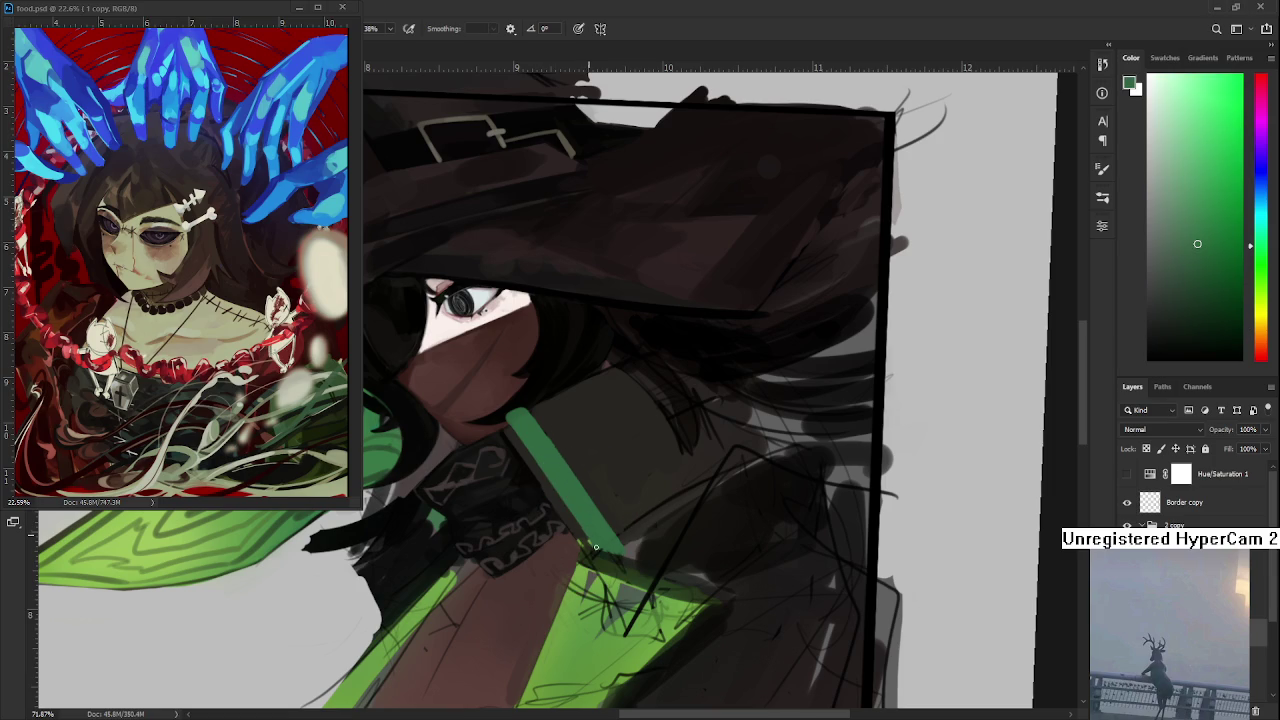
scroll(626, 464, "down", 2)
scroll(630, 470, "down", 2)
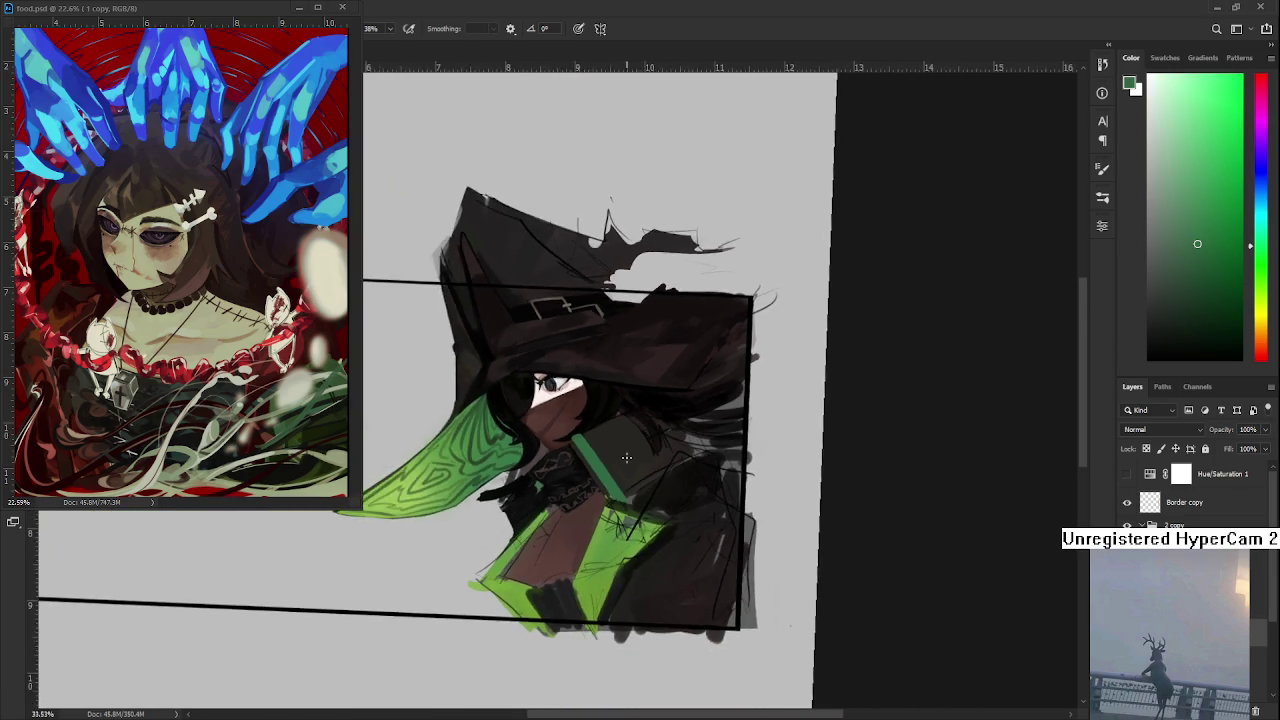
- Sample dark tones around the knot and paint a straight dark stroke across the collar
scroll(640, 485, "up", 3)
scroll(647, 496, "down", 1)
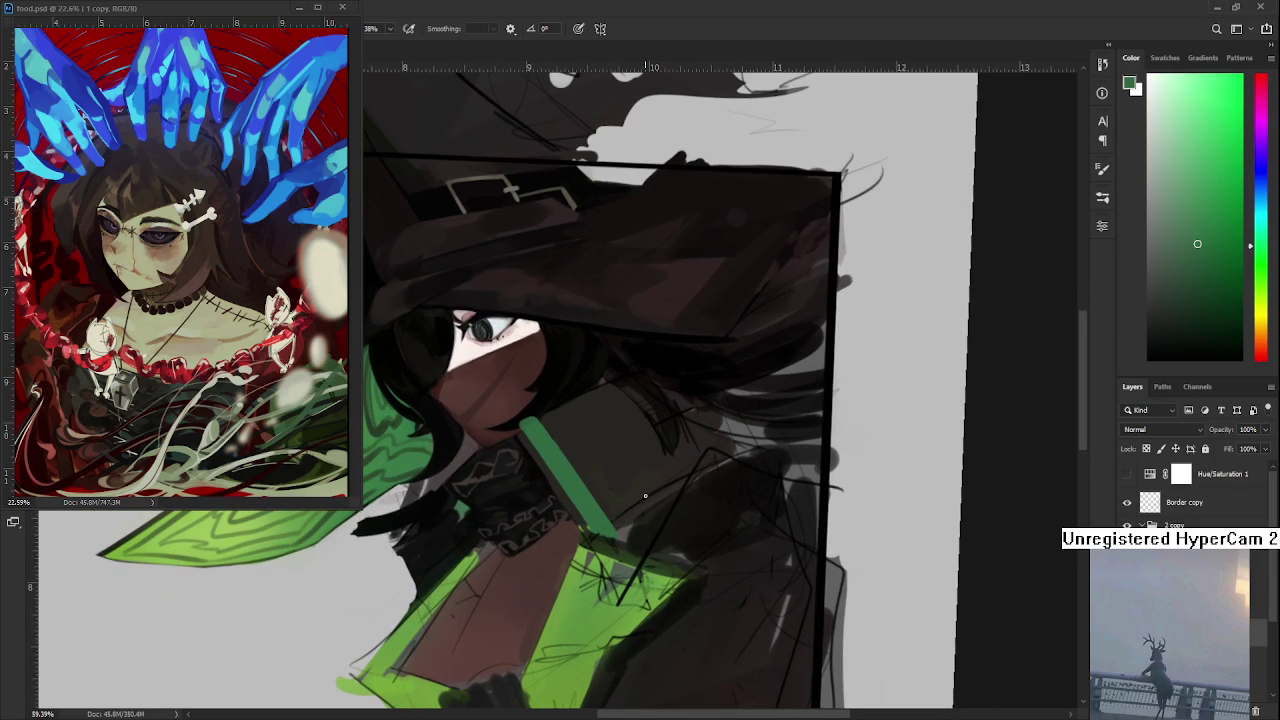
left_click_drag(638, 434, 662, 469)
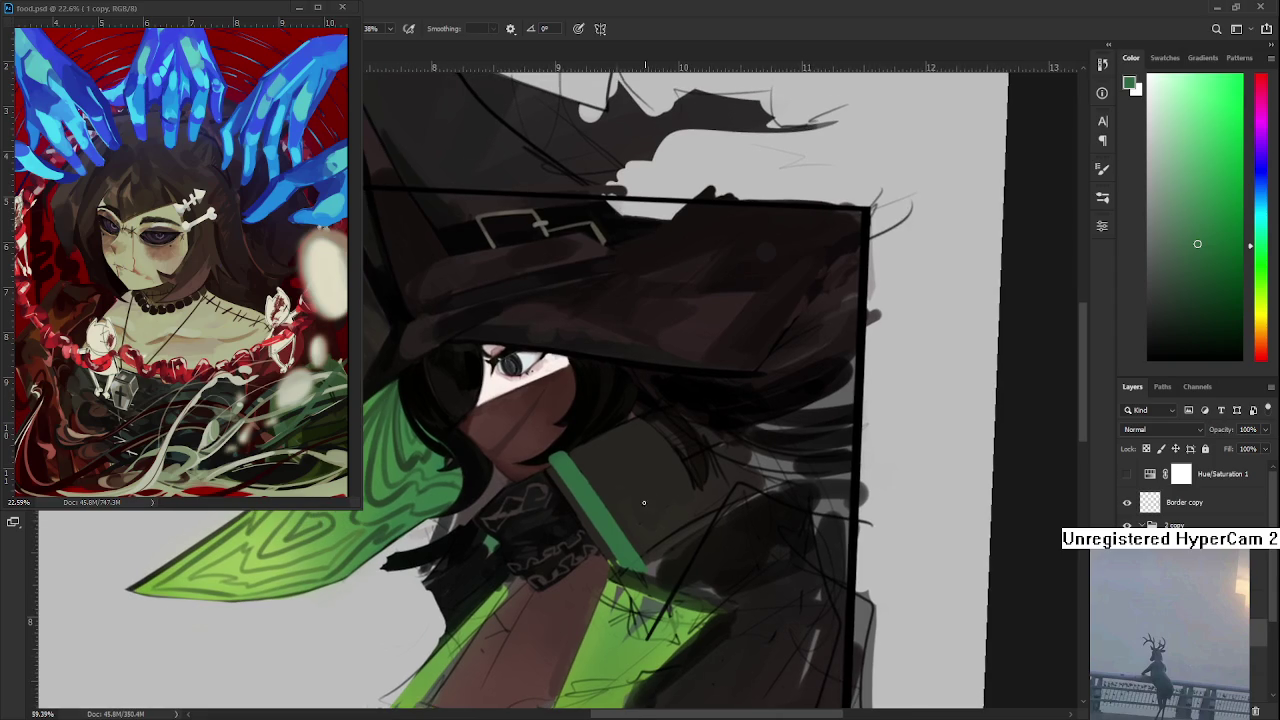
left_click(562, 485, "alt")
left_click_drag(562, 485, 553, 481)
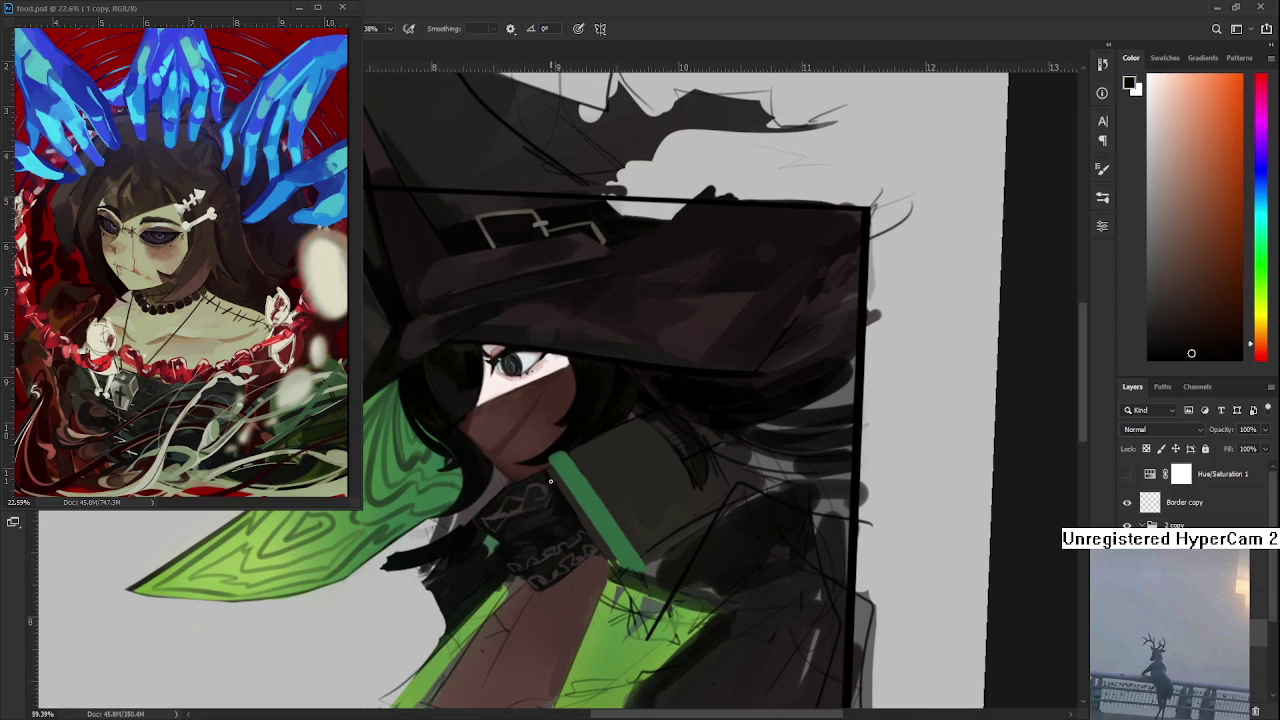
left_click(570, 526, "alt")
left_click(569, 515, "alt")
left_click(565, 535, "alt")
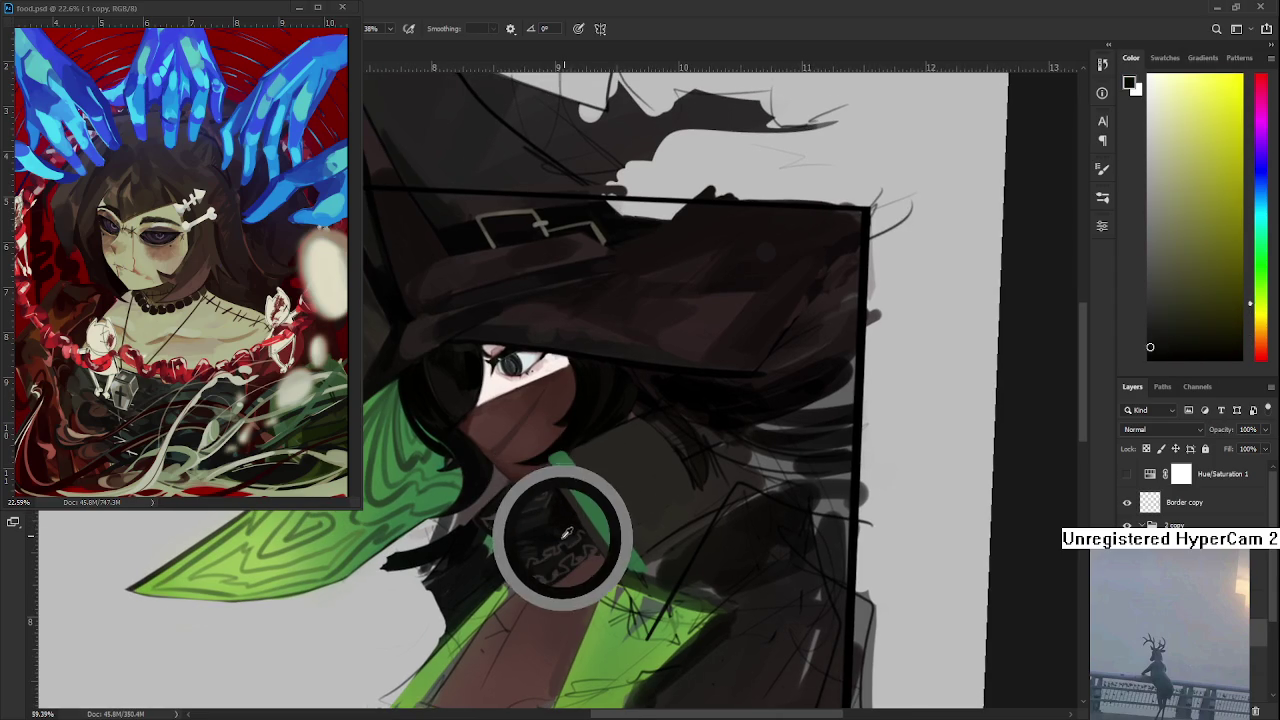
left_click_drag(555, 460, 636, 568)
- Sample dark olive, red-brown and orange tones from the scarf near the collar
left_click(562, 520, "alt")
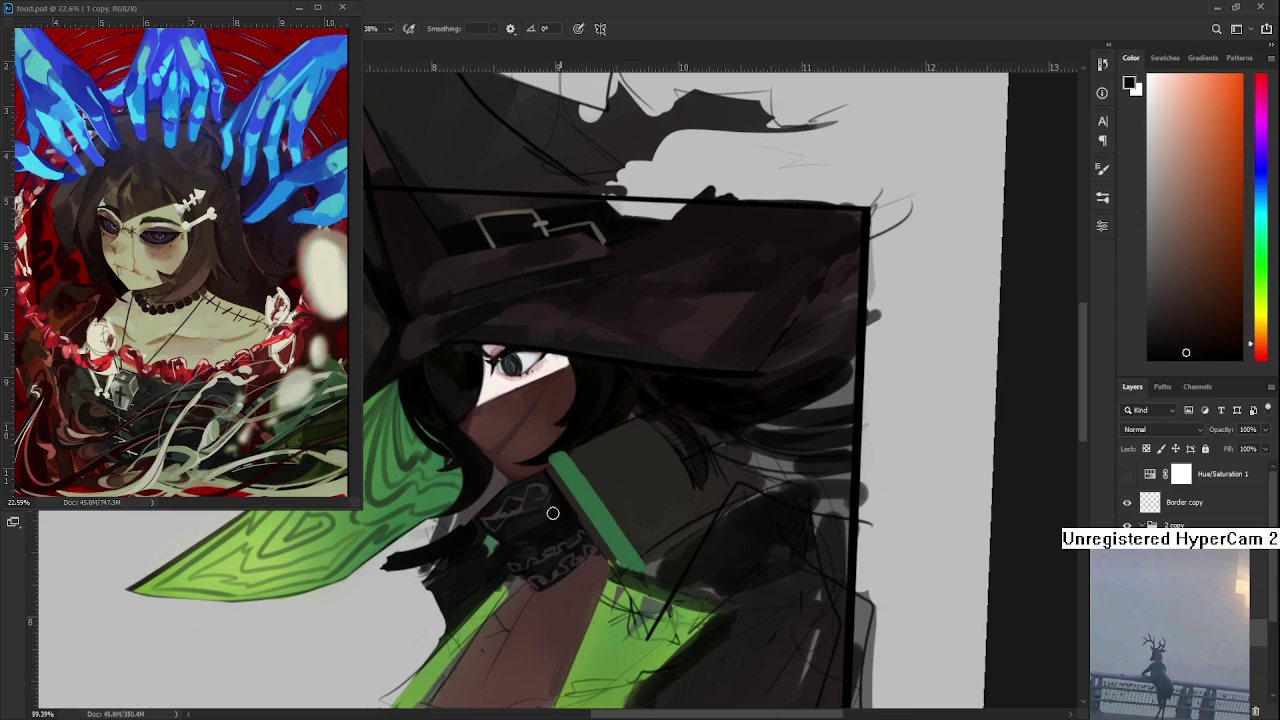
left_click(545, 514, "alt")
left_click(561, 511, "alt")
left_click(520, 522, "alt")
left_click(537, 518, "alt")
left_click(557, 513, "alt")
left_click(557, 511, "alt")
left_click(562, 514, "alt")
scroll(556, 525, "down", 1)
left_click(590, 497, "alt")
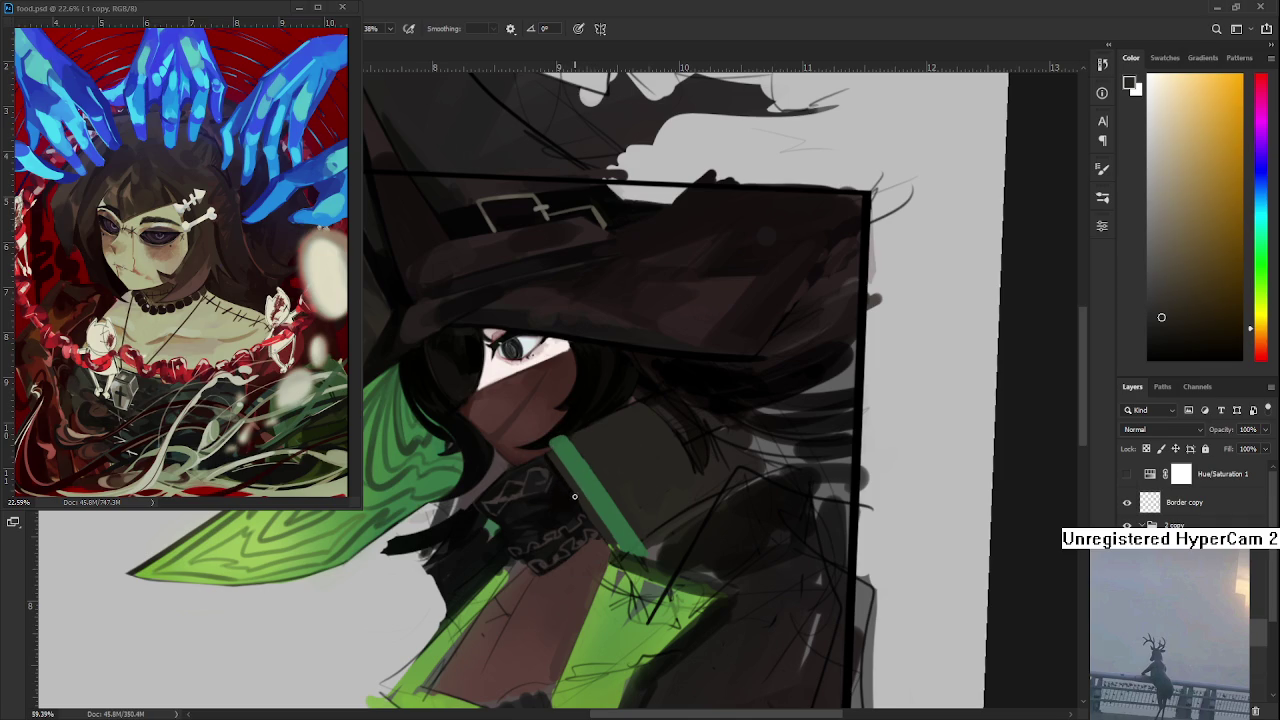
- Pick darker red-orange and olive tones from the knot and fine-tune the sampled colour
left_click(590, 497, "alt")
left_click(569, 482, "alt")
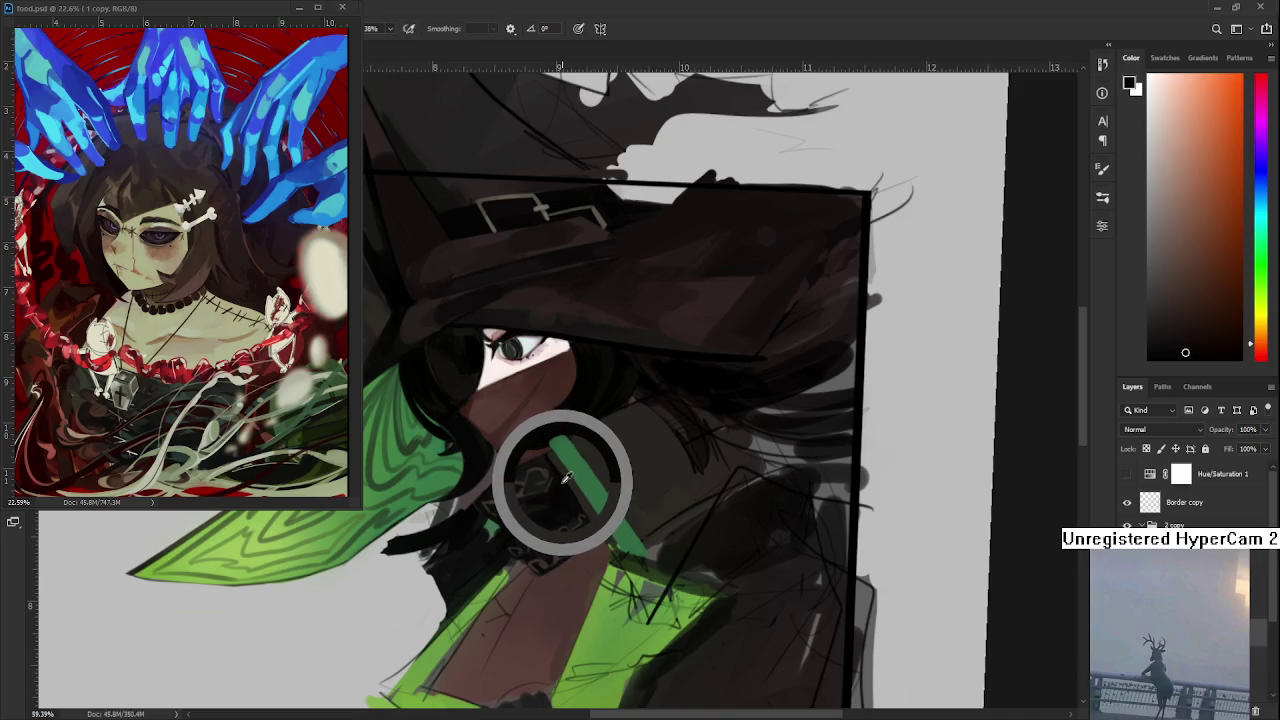
left_click_drag(569, 482, 565, 468, "alt")
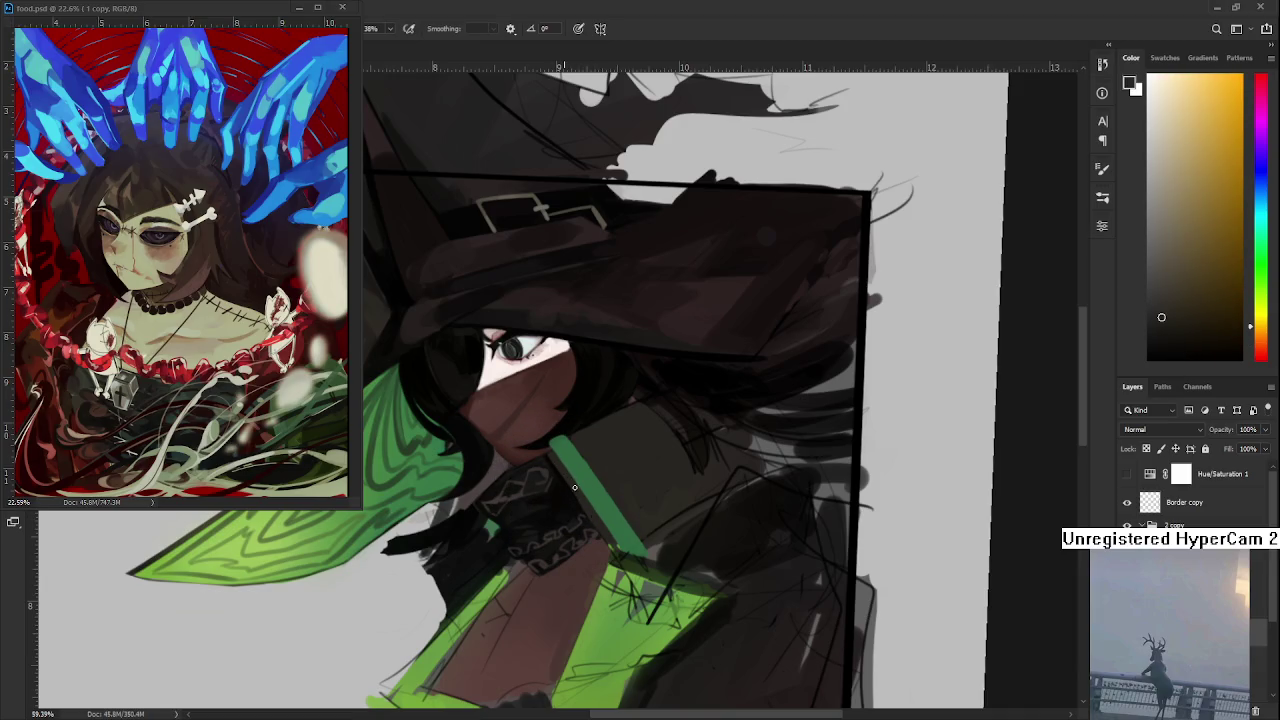
left_click(563, 500, "alt")
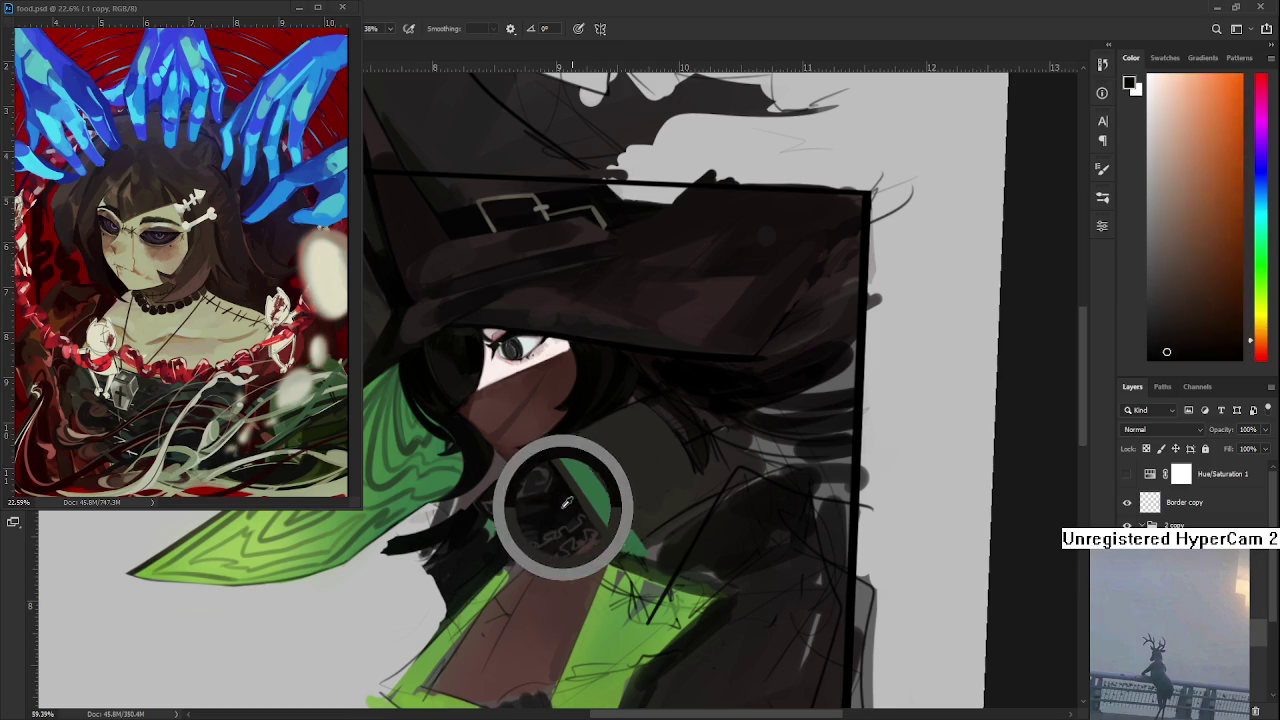
left_click(557, 486, "alt")
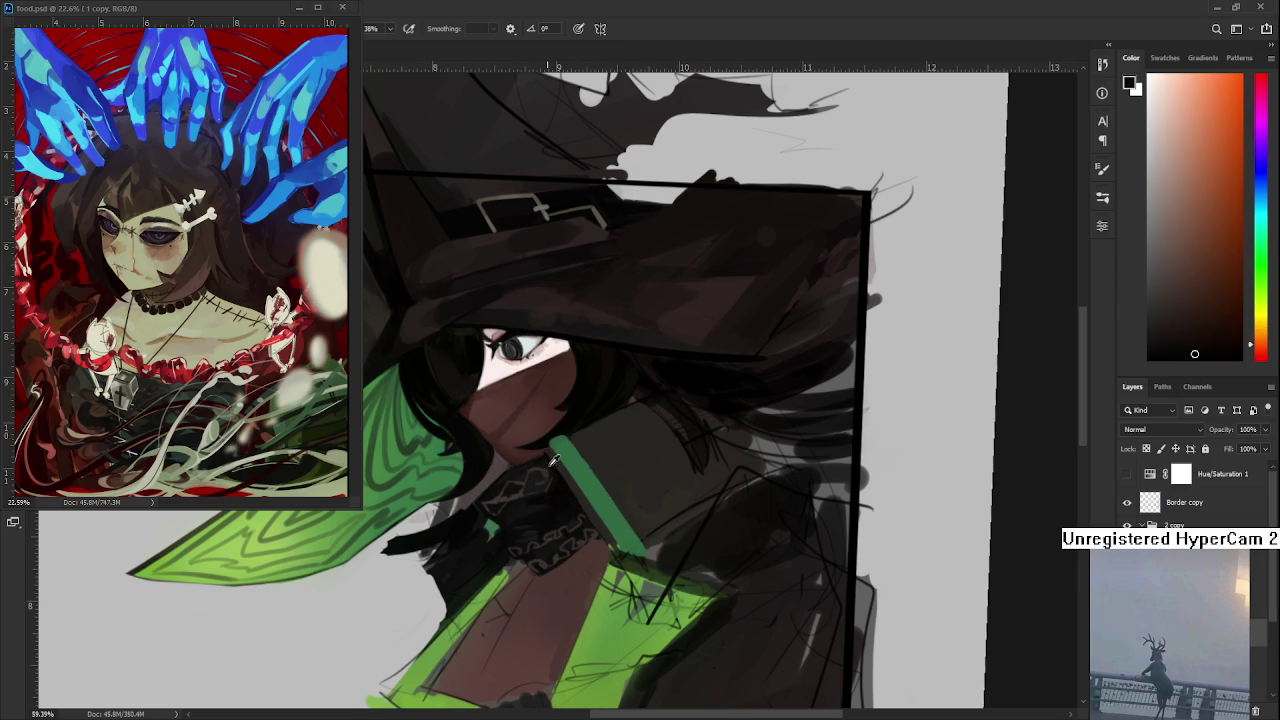
left_click(548, 459, "alt")
left_click(556, 463, "alt")
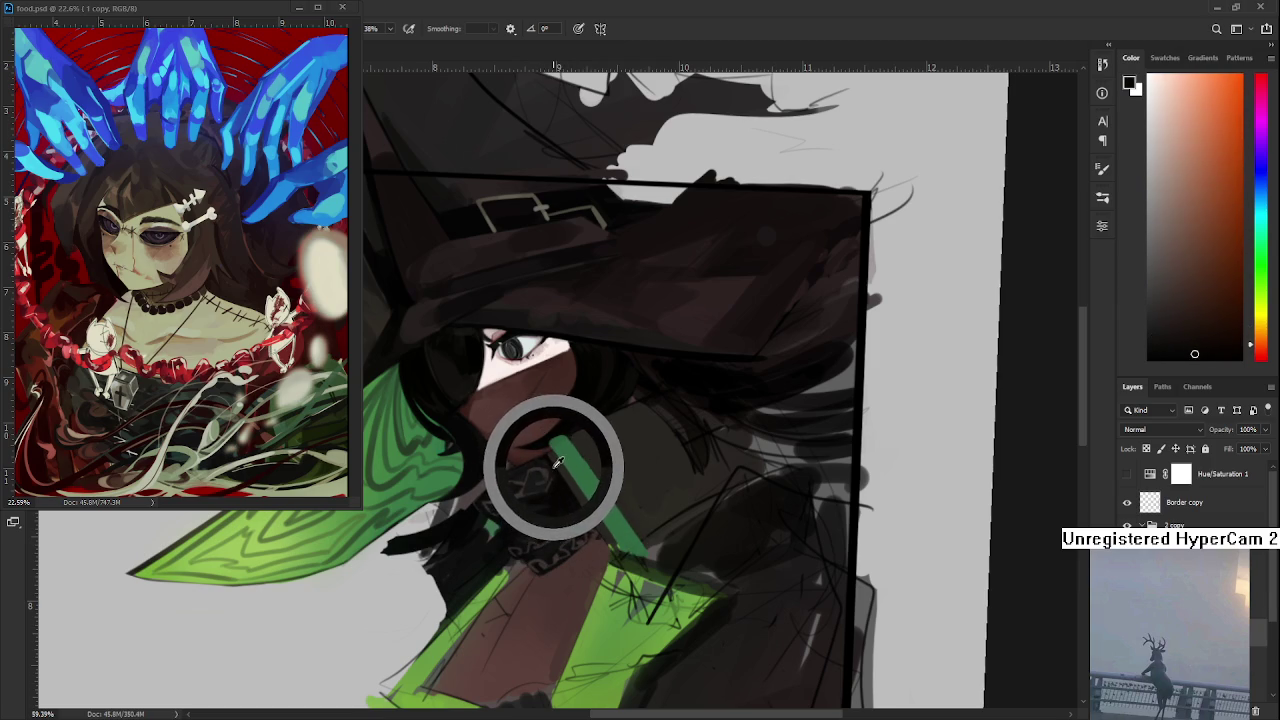
left_click(540, 462, "alt")
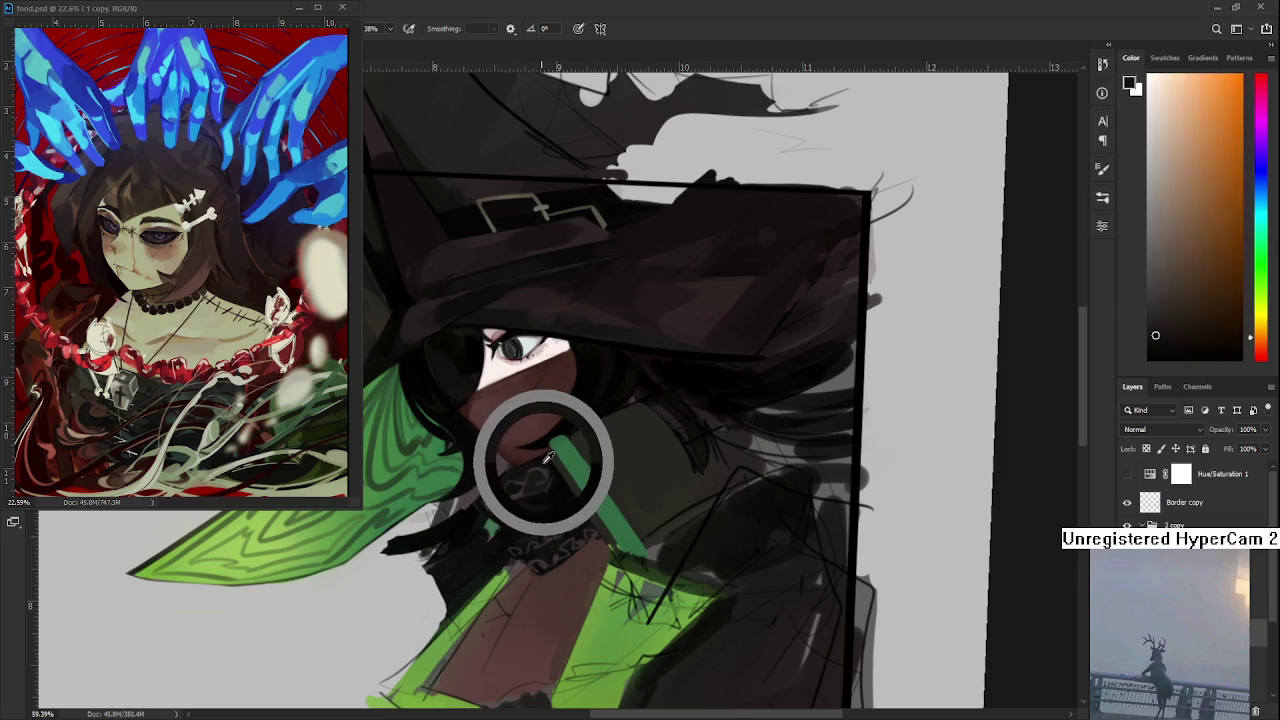
left_click(545, 458, "alt")
mouse_move(548, 455)
left_mouse_down()
mouse_move(532, 462)
mouse_move(557, 459)
left_mouse_up()
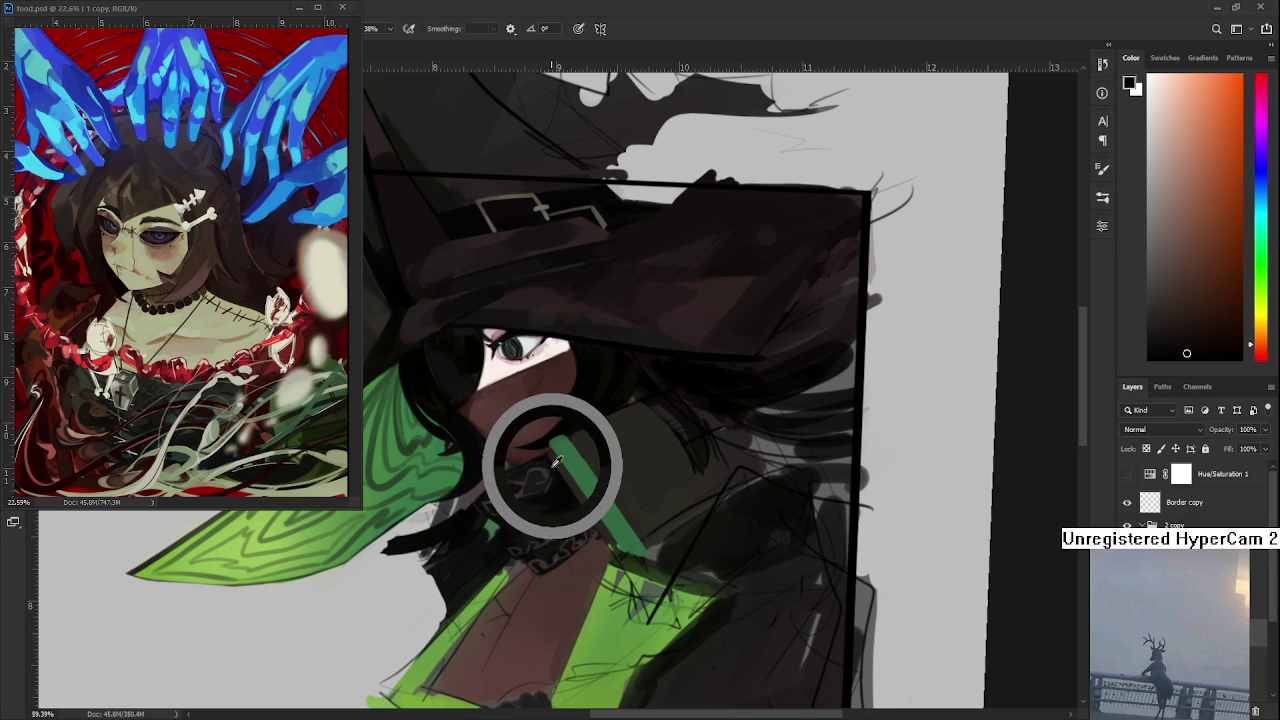
mouse_move(557, 460)
left_mouse_down()
mouse_move(535, 461)
mouse_move(548, 461)
left_mouse_up()
- Sample red-orange, yellow and orange-brown tones on the scarf knot for its pattern
left_click(557, 460)
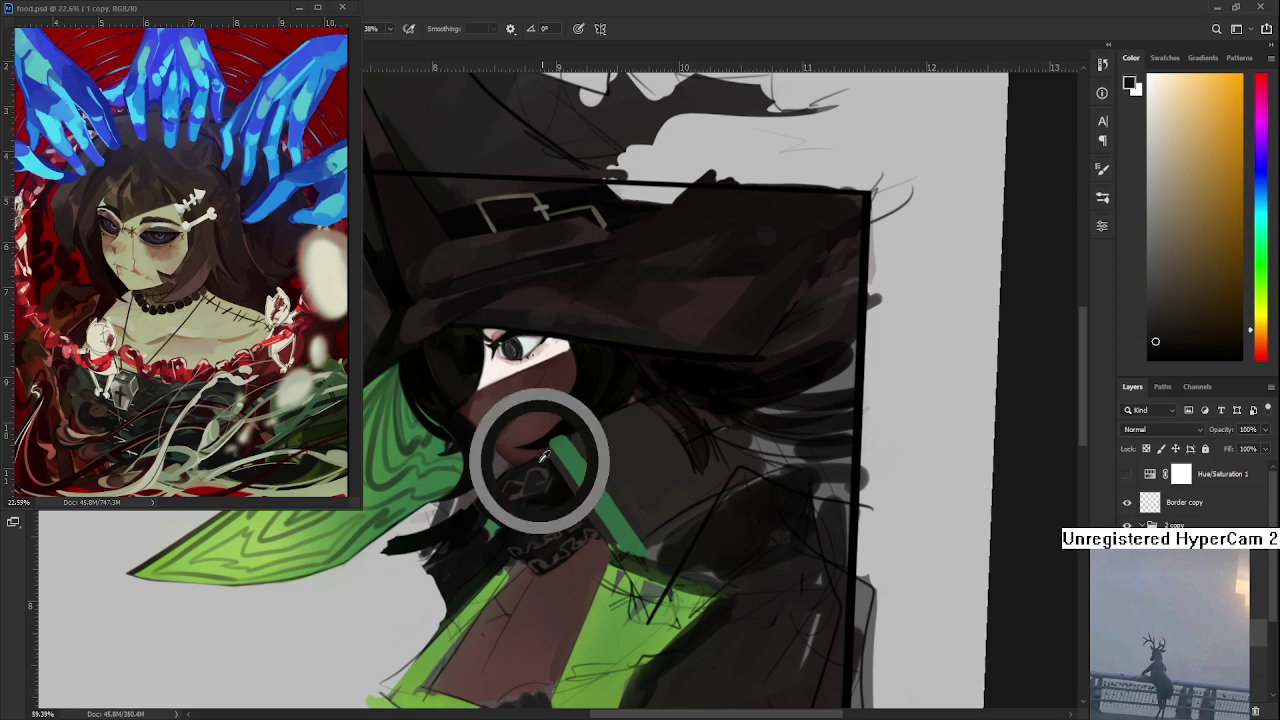
left_click(552, 465)
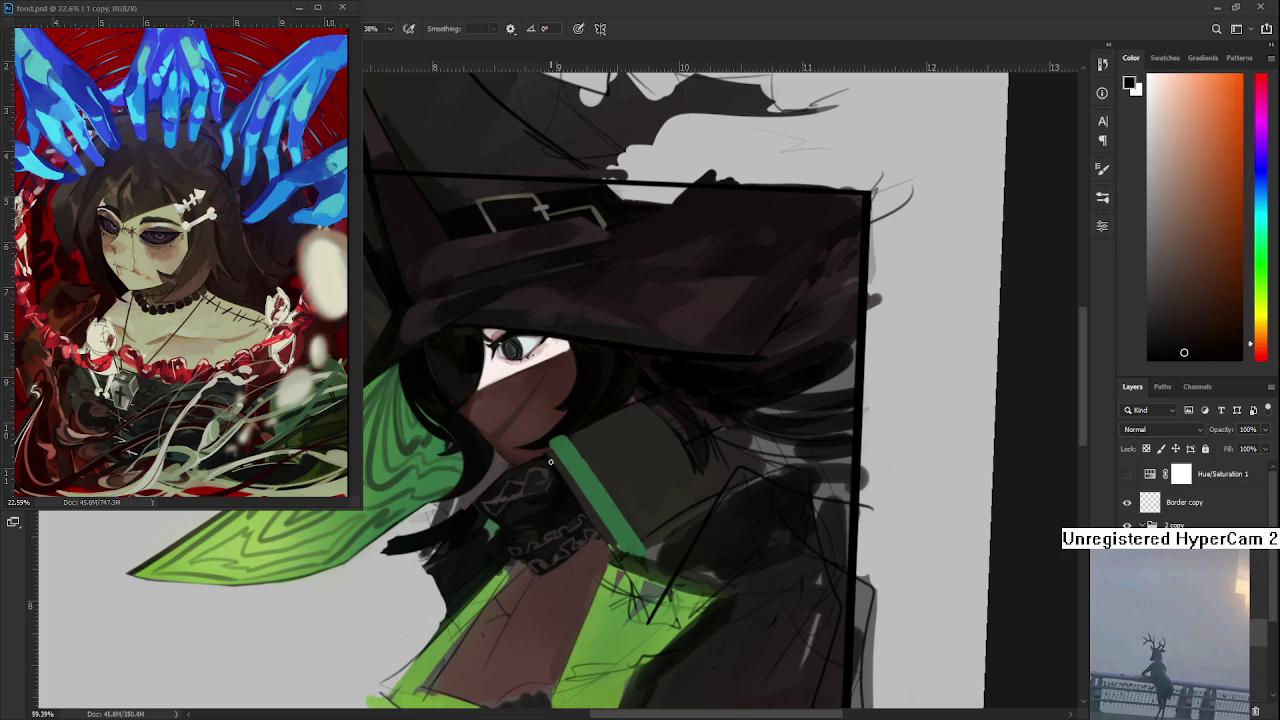
mouse_move(548, 468)
left_mouse_down()
mouse_move(545, 458)
mouse_move(561, 495)
left_mouse_up()
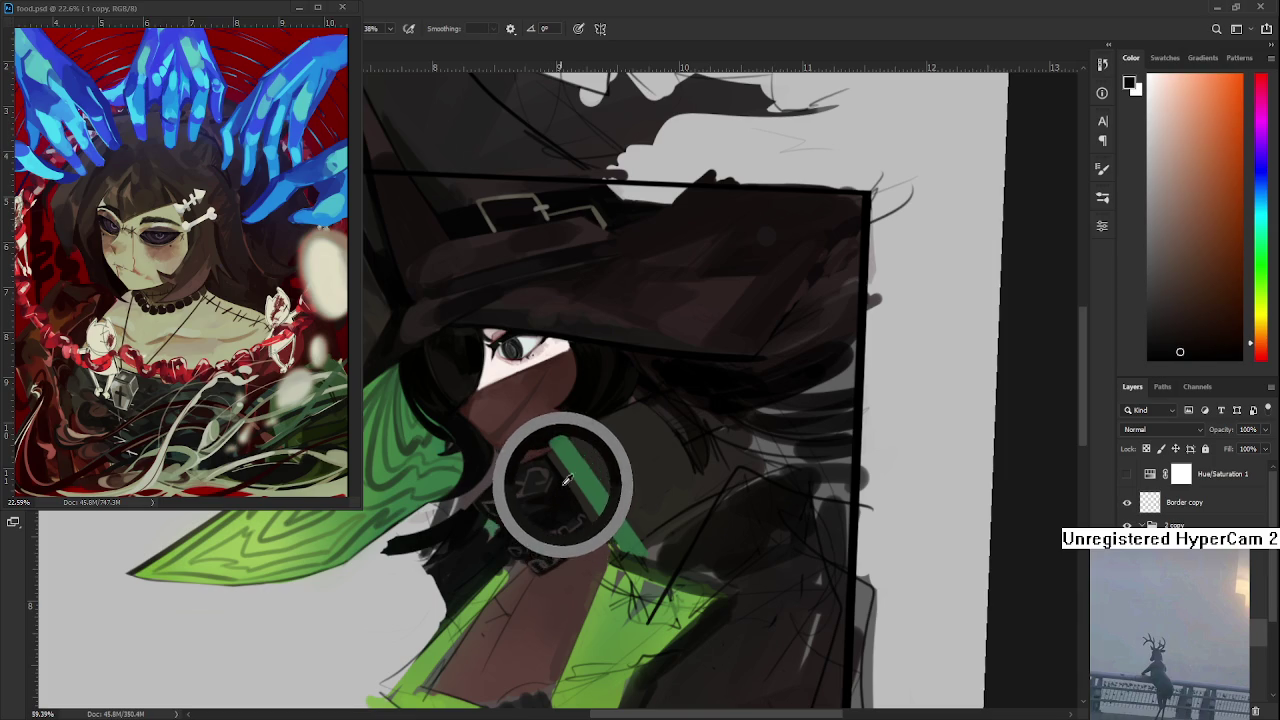
mouse_move(561, 495)
left_mouse_down()
mouse_move(556, 479)
mouse_move(560, 500)
mouse_move(534, 497)
left_mouse_up()
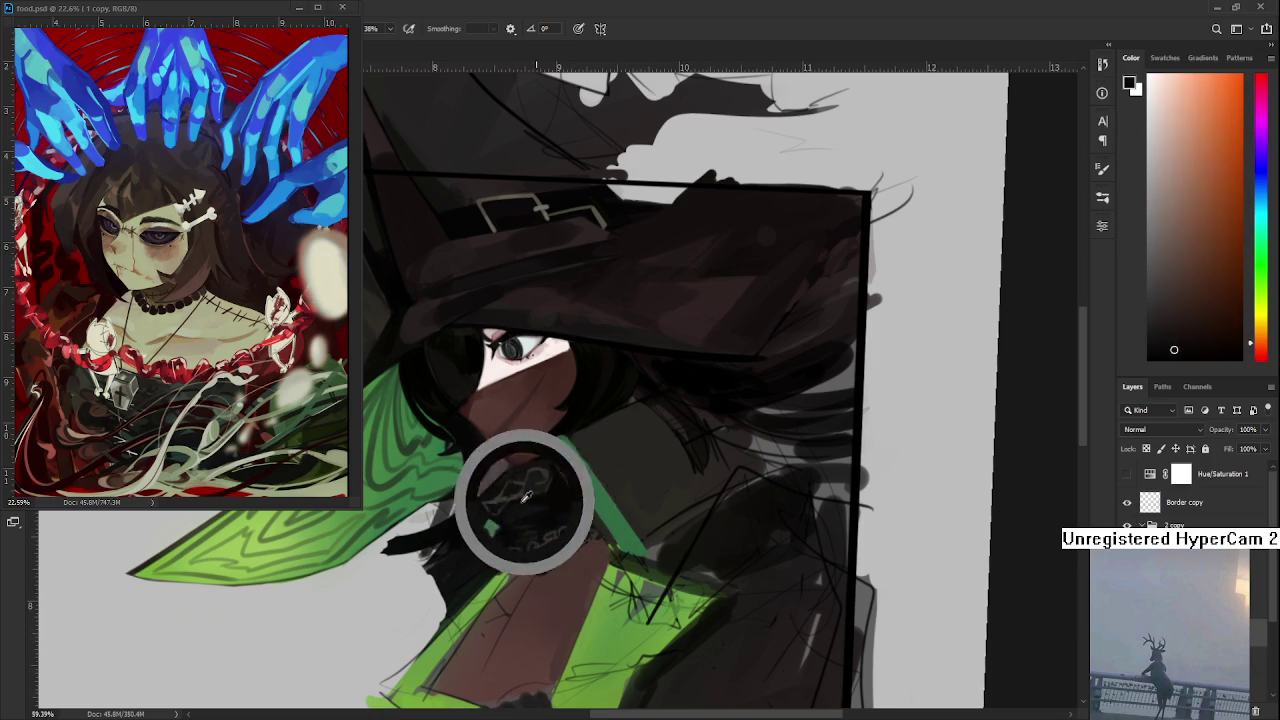
mouse_move(534, 497)
left_mouse_down()
mouse_move(525, 490)
mouse_move(563, 491)
mouse_move(534, 504)
mouse_move(557, 502)
left_mouse_up()
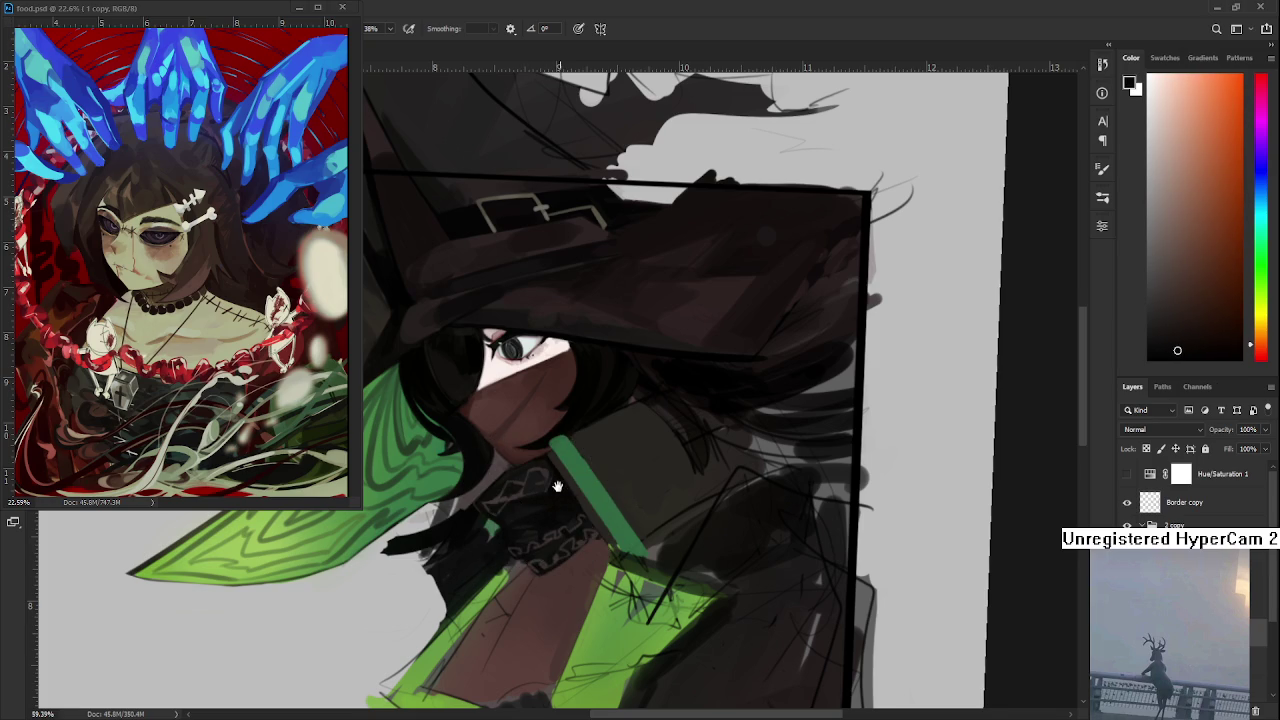
scroll(562, 496, "up", 1)
left_click(556, 502, "alt")
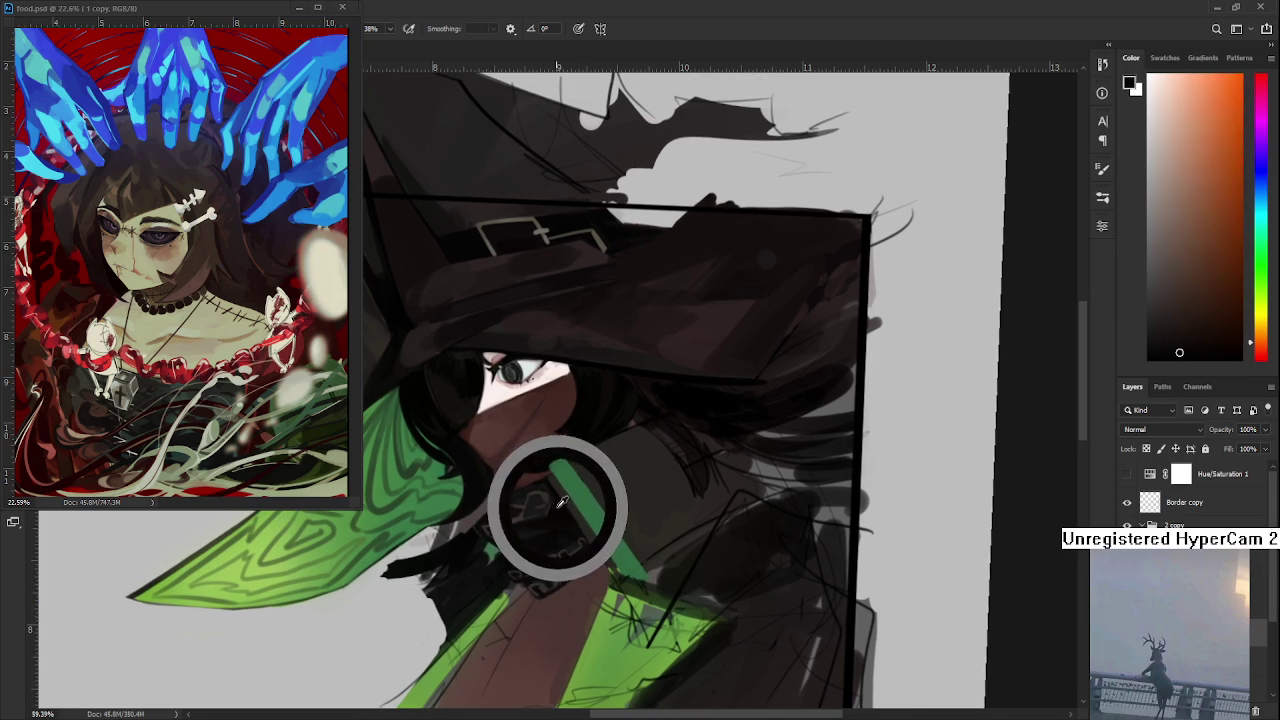
left_click_drag(562, 502, 547, 490)
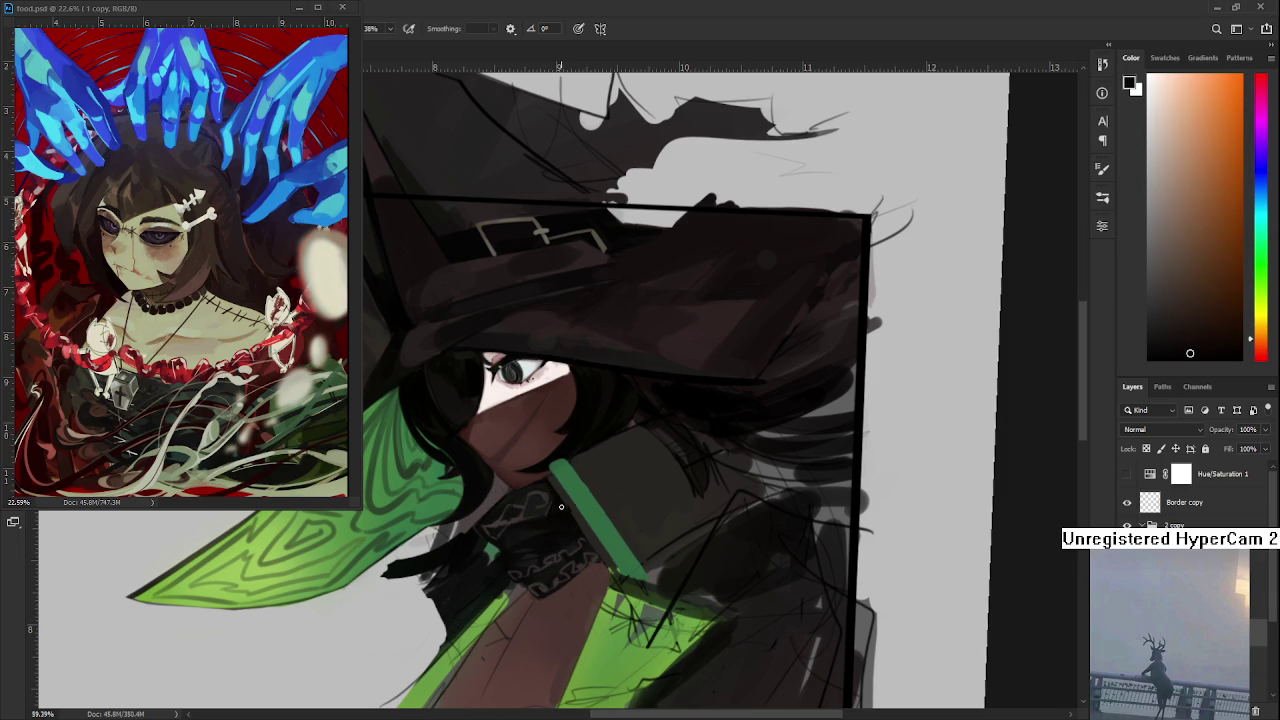
scroll(566, 500, "down", 3)
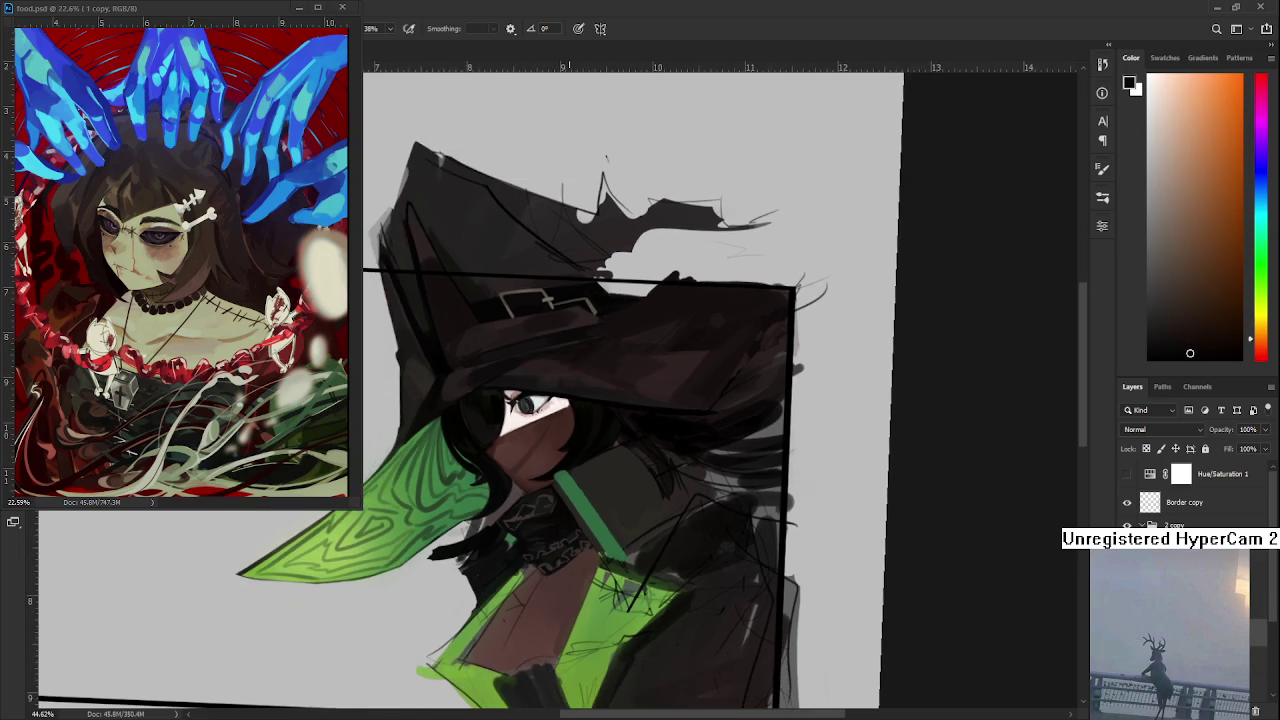
- Sample a green, then dark brown and dark red tones for the knot's near-black fill
scroll(609, 499, "up", 7)
left_click_drag(460, 562, 402, 471)
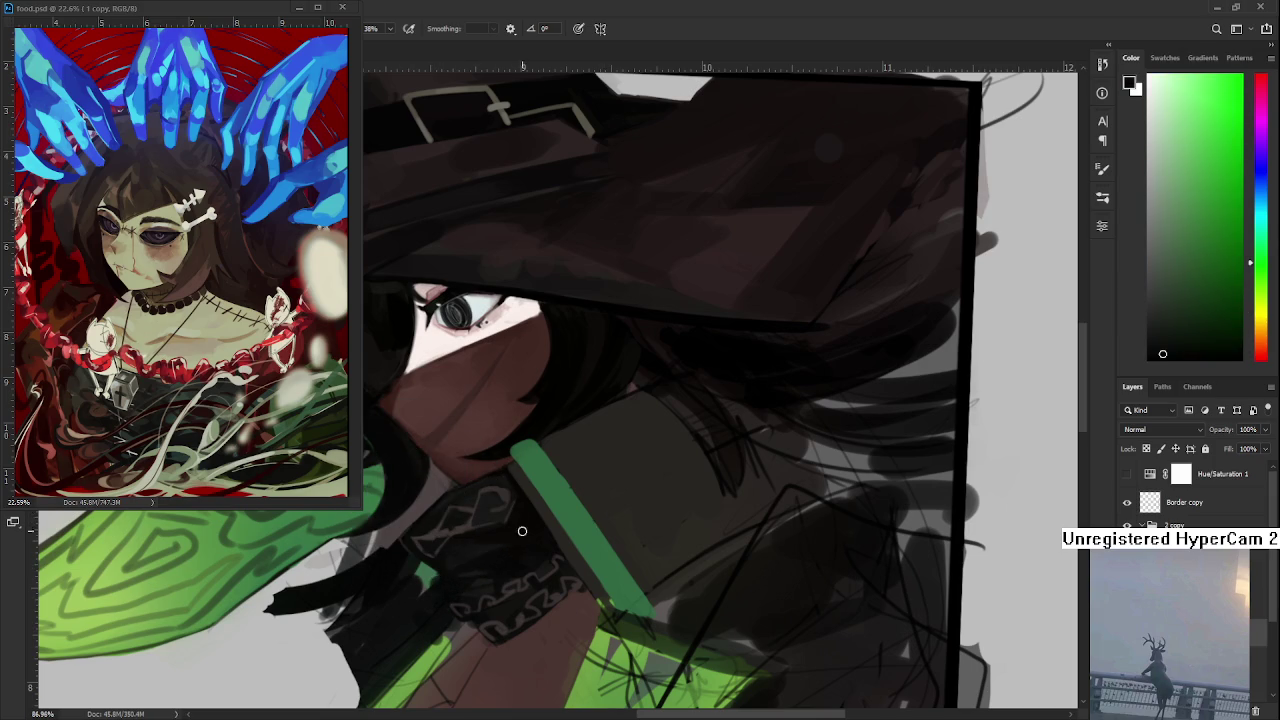
mouse_move(538, 541)
left_mouse_down()
mouse_move(493, 563)
mouse_move(491, 578)
left_mouse_up()
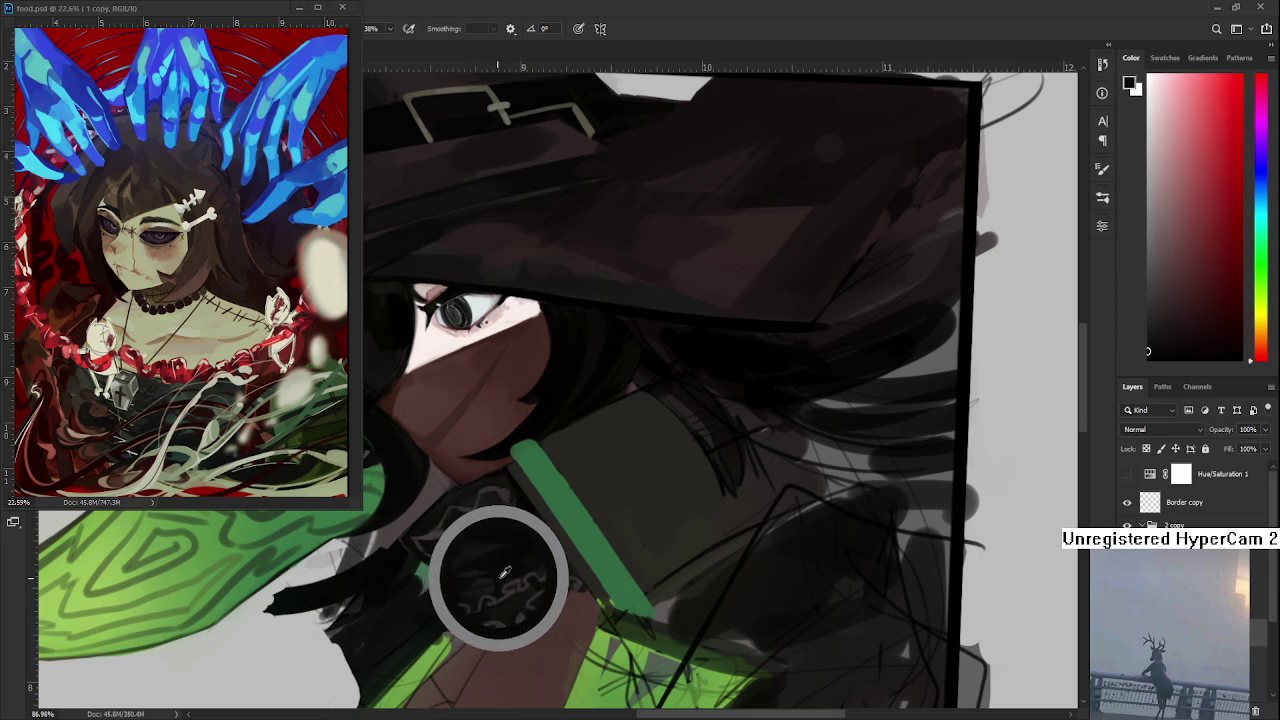
left_click_drag(491, 578, 487, 574)
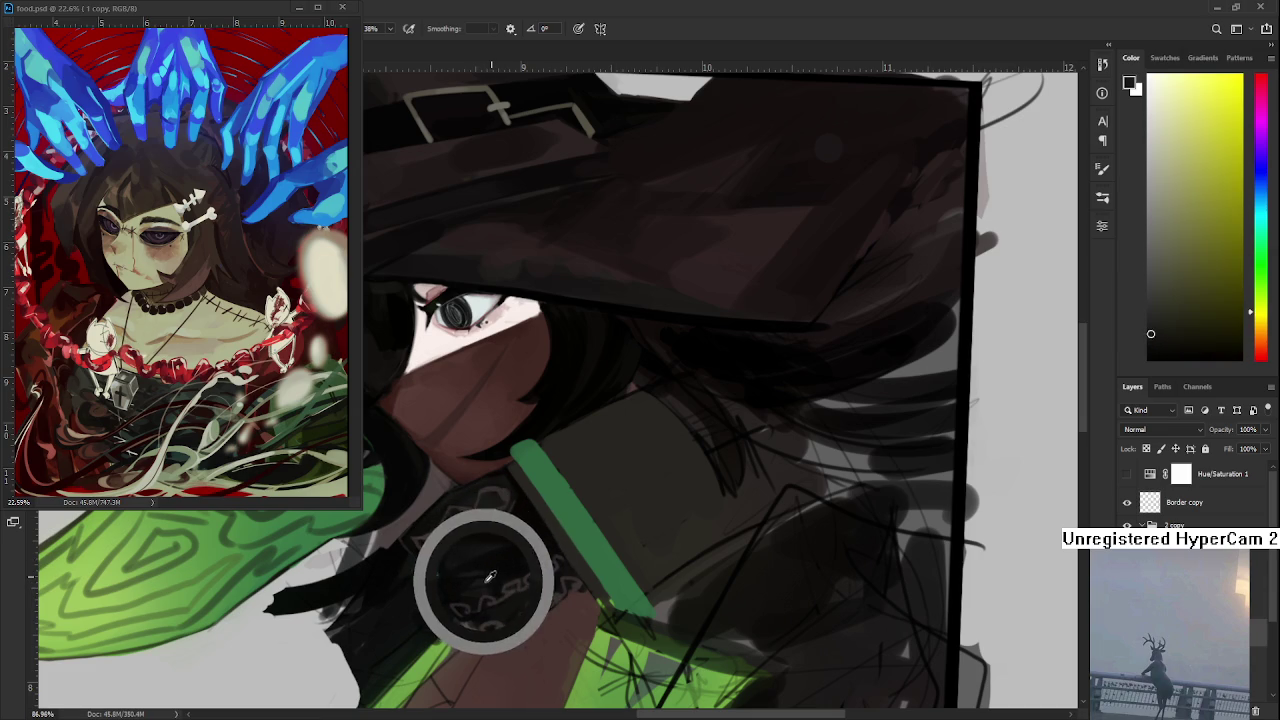
mouse_move(487, 574)
left_mouse_down()
mouse_move(508, 565)
mouse_move(492, 559)
mouse_move(487, 575)
mouse_move(504, 575)
left_mouse_up()
left_click(505, 570, "alt")
left_click(507, 572, "alt")
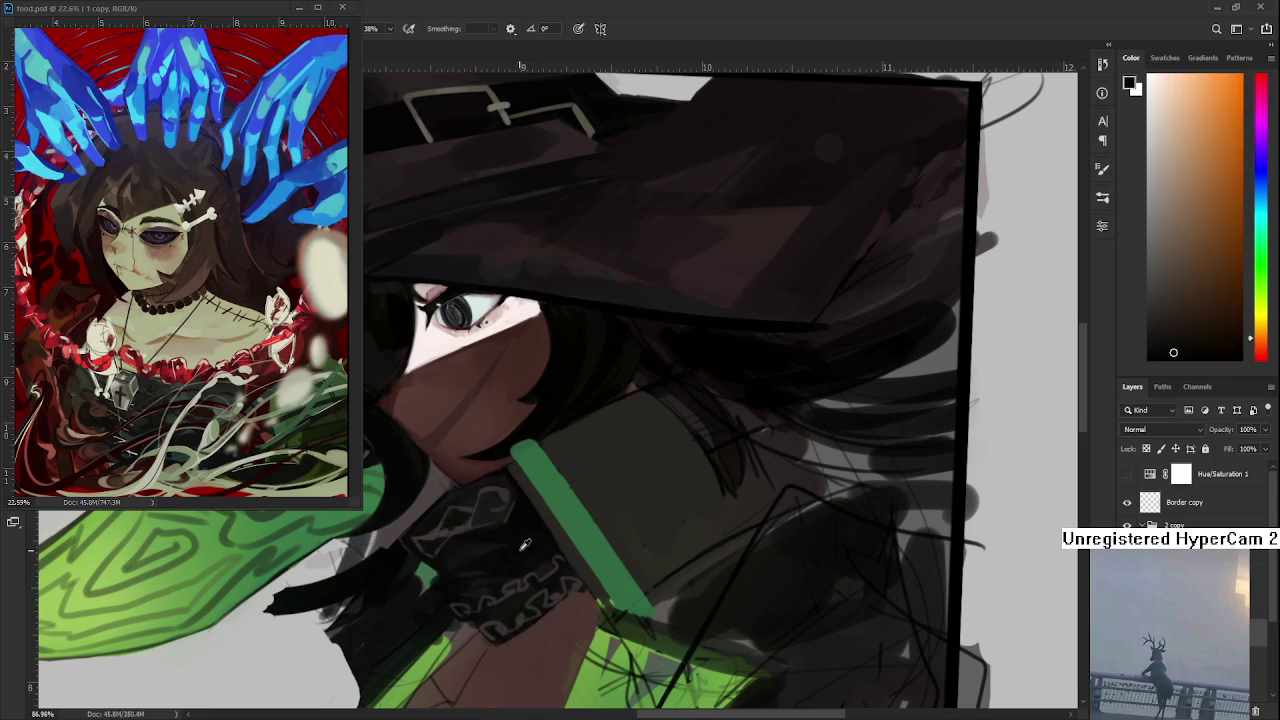
- Sample olive, dark green and collar-stripe greens to rework the knot's pale pattern lines
left_click(510, 547, "alt")
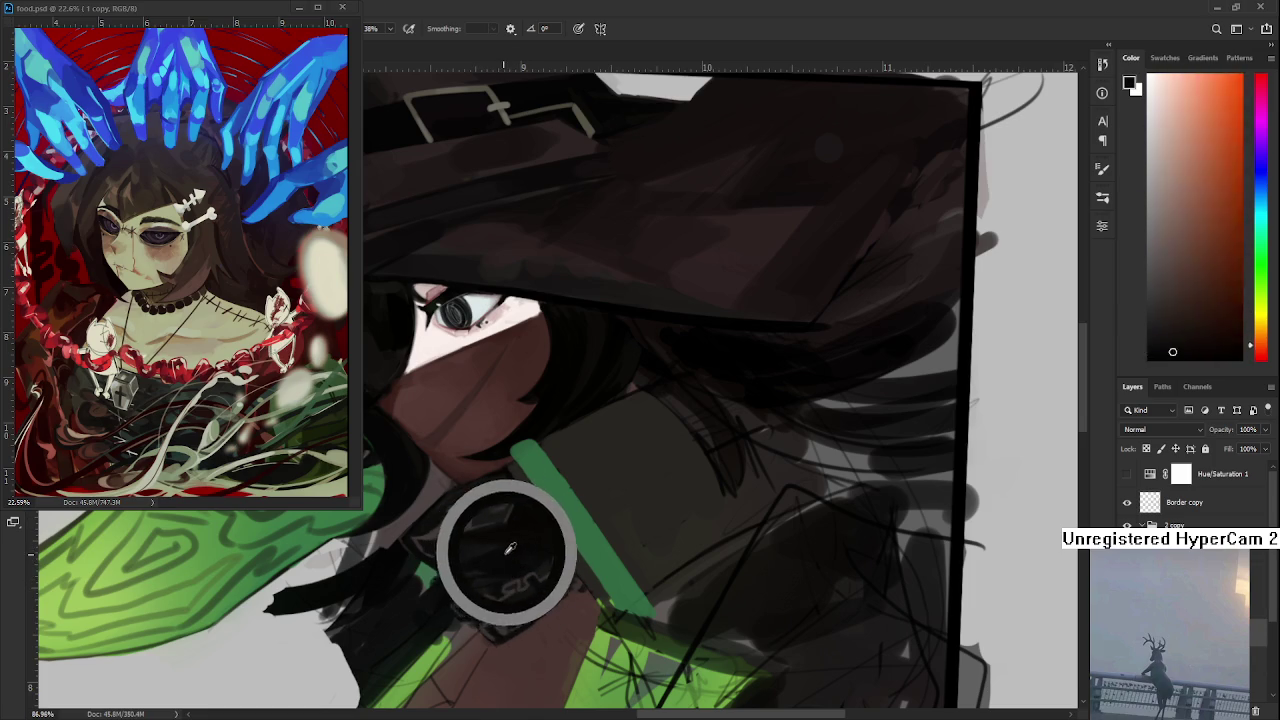
left_click_drag(510, 547, 477, 560)
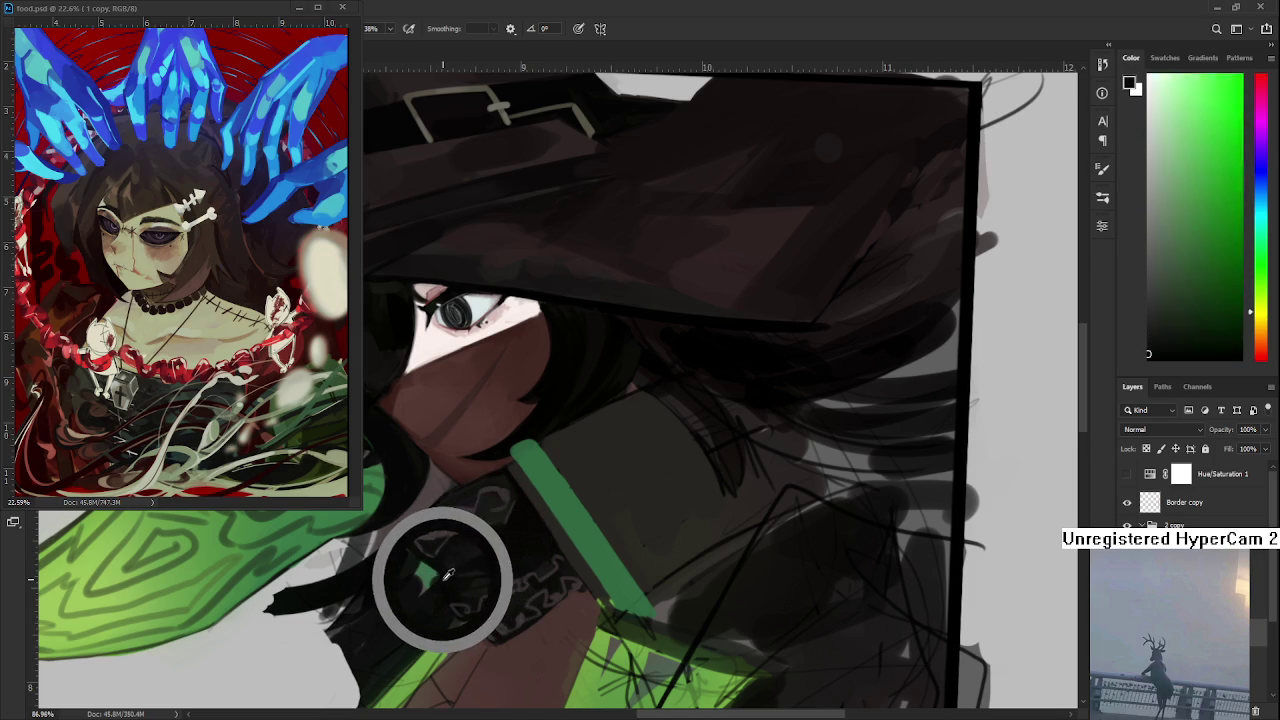
mouse_move(477, 560)
left_mouse_down()
mouse_move(456, 573)
mouse_move(491, 555)
left_mouse_up()
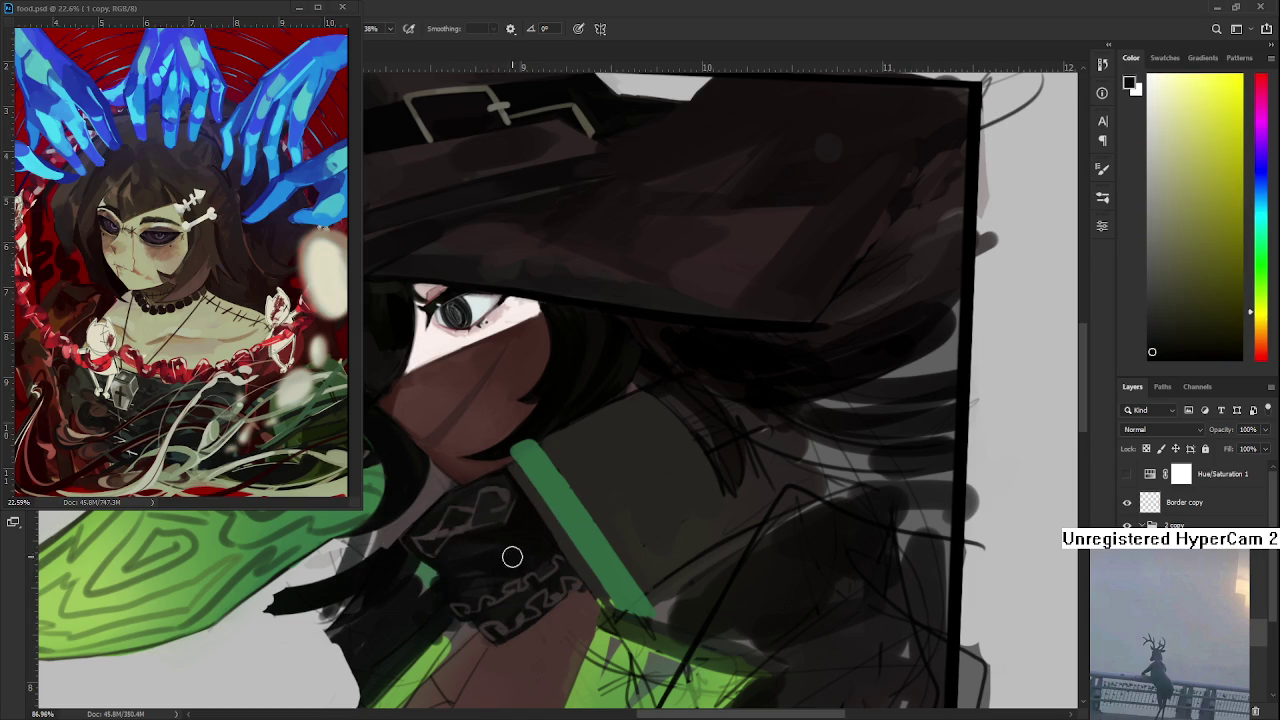
left_click(457, 543)
mouse_move(515, 540)
left_mouse_down()
mouse_move(529, 534)
mouse_move(466, 543)
mouse_move(503, 546)
left_mouse_up()
left_click(537, 537, "alt")
left_click(466, 551)
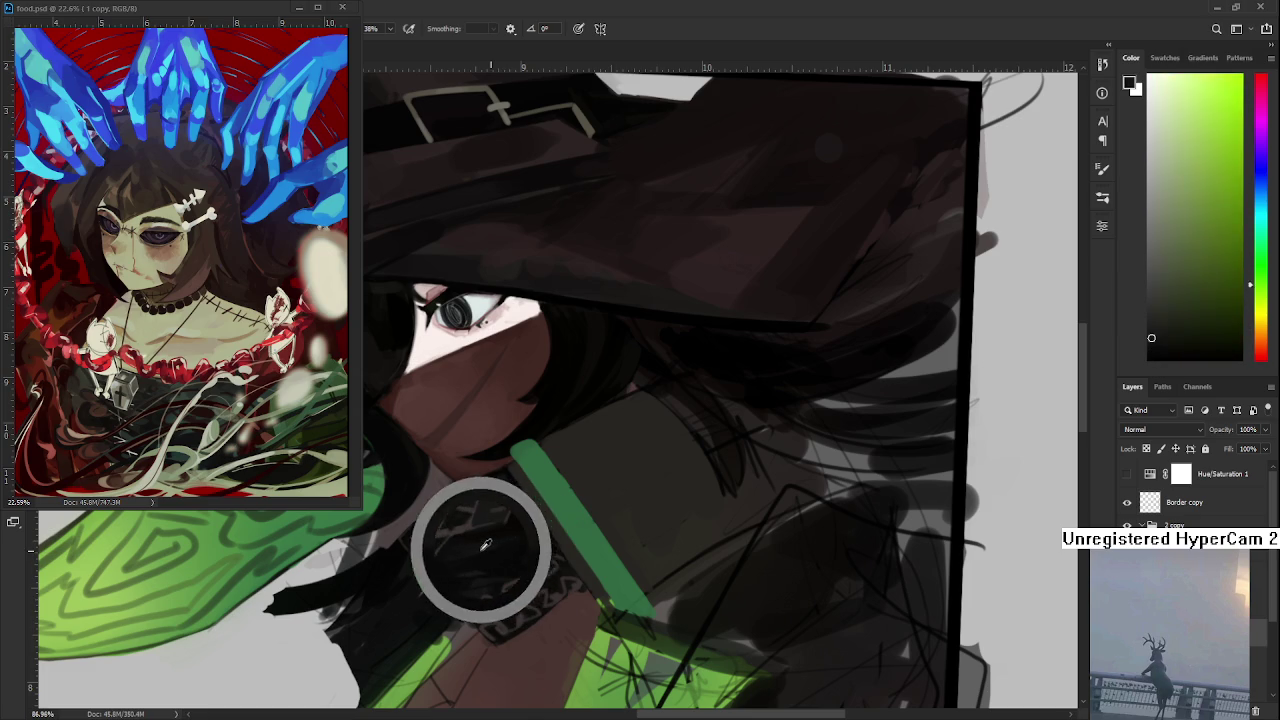
left_click(486, 541)
mouse_move(486, 541)
left_mouse_down()
mouse_move(708, 437)
mouse_move(622, 526)
left_mouse_up()
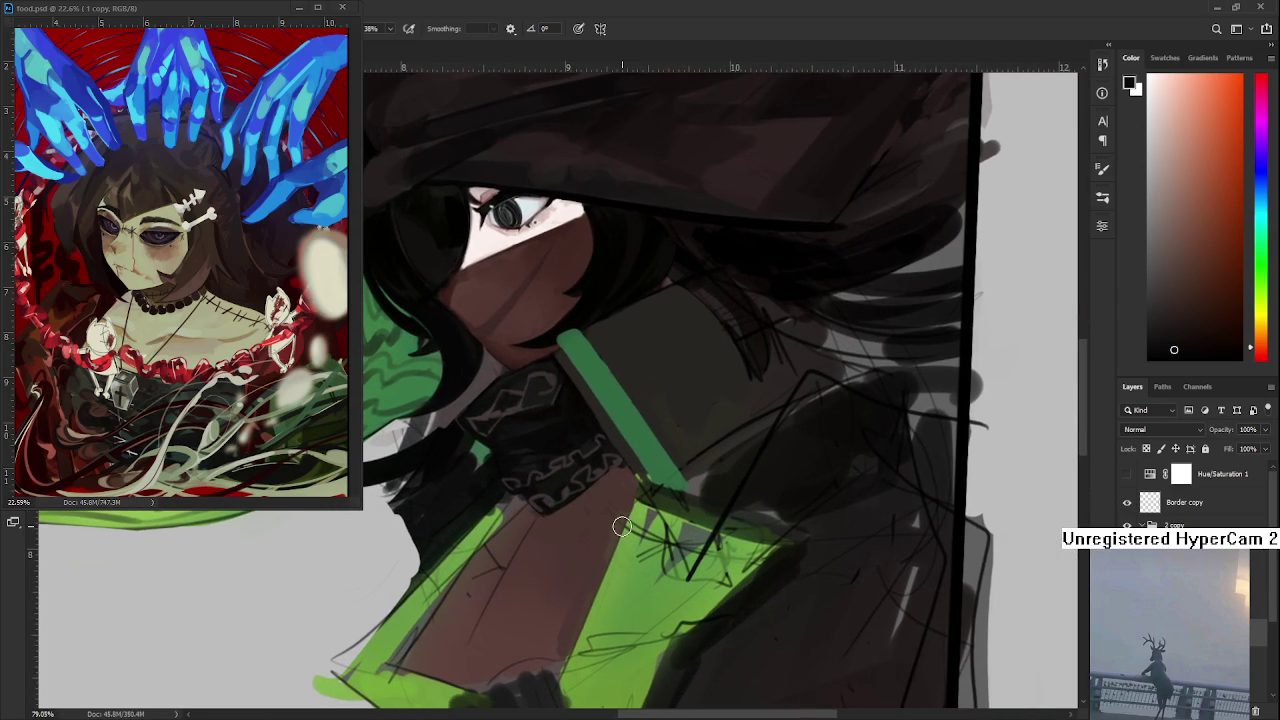
- Shift the view and sample browns down the bodice below the scarf knot
left_click_drag(556, 583, 537, 523)
left_click(525, 520, "alt")
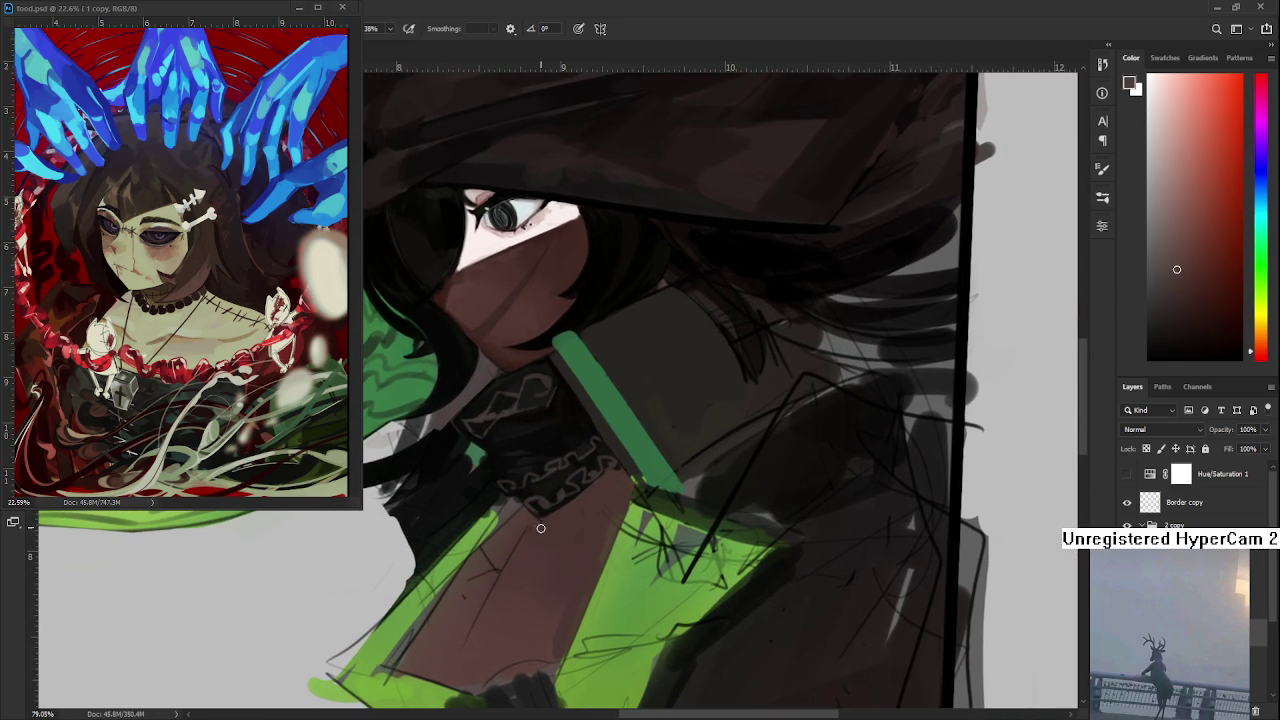
left_click(545, 525, "alt")
left_click(563, 510, "alt")
left_click(563, 580, "alt")
left_click(534, 606, "alt")
left_click(531, 634, "alt")
left_click(522, 645, "alt")
left_click_drag(550, 650, 540, 604)
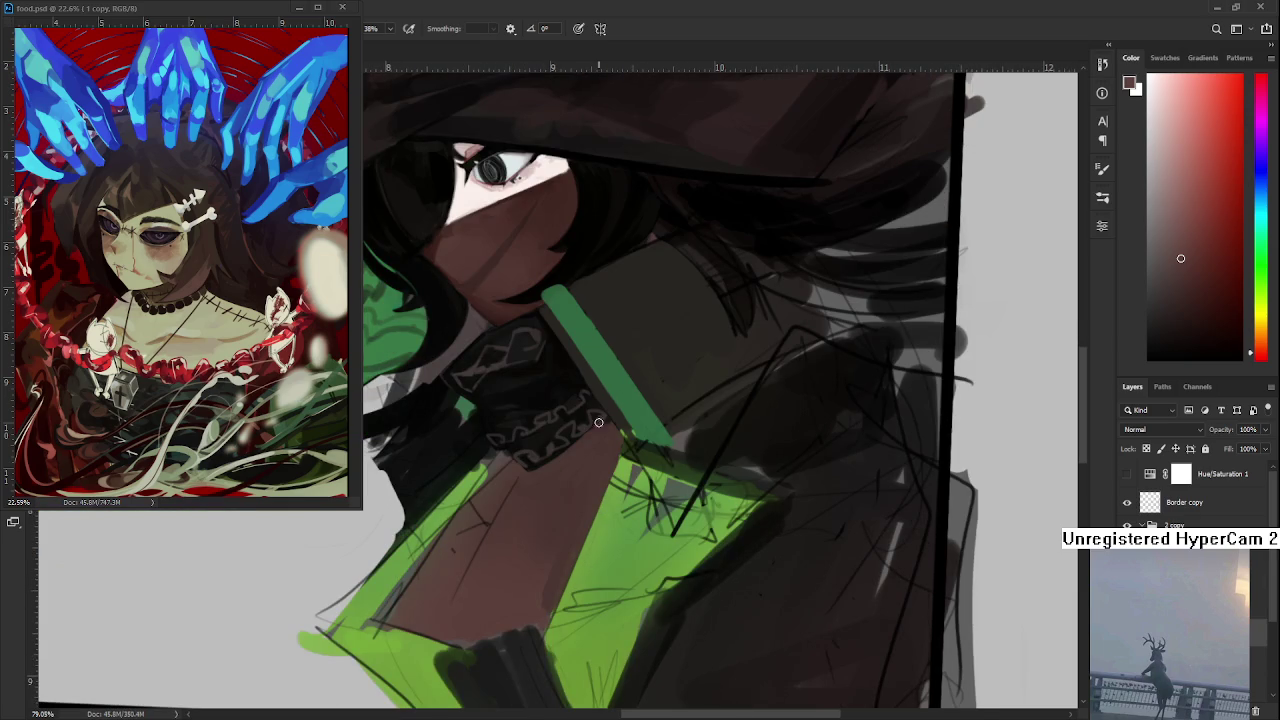
- Sample warm and reddish browns beside the green cape and below the knot to shade the bodice
left_click(480, 506, "alt")
left_click(451, 551, "alt")
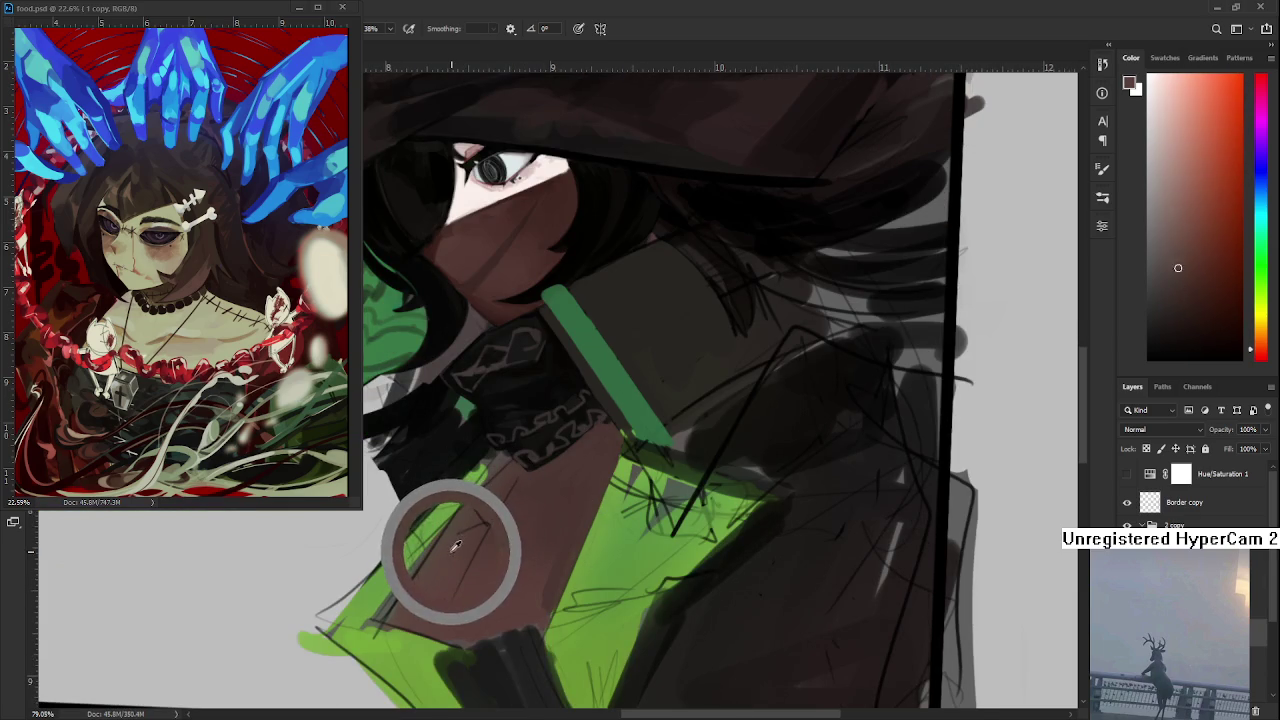
left_click(456, 550, "alt")
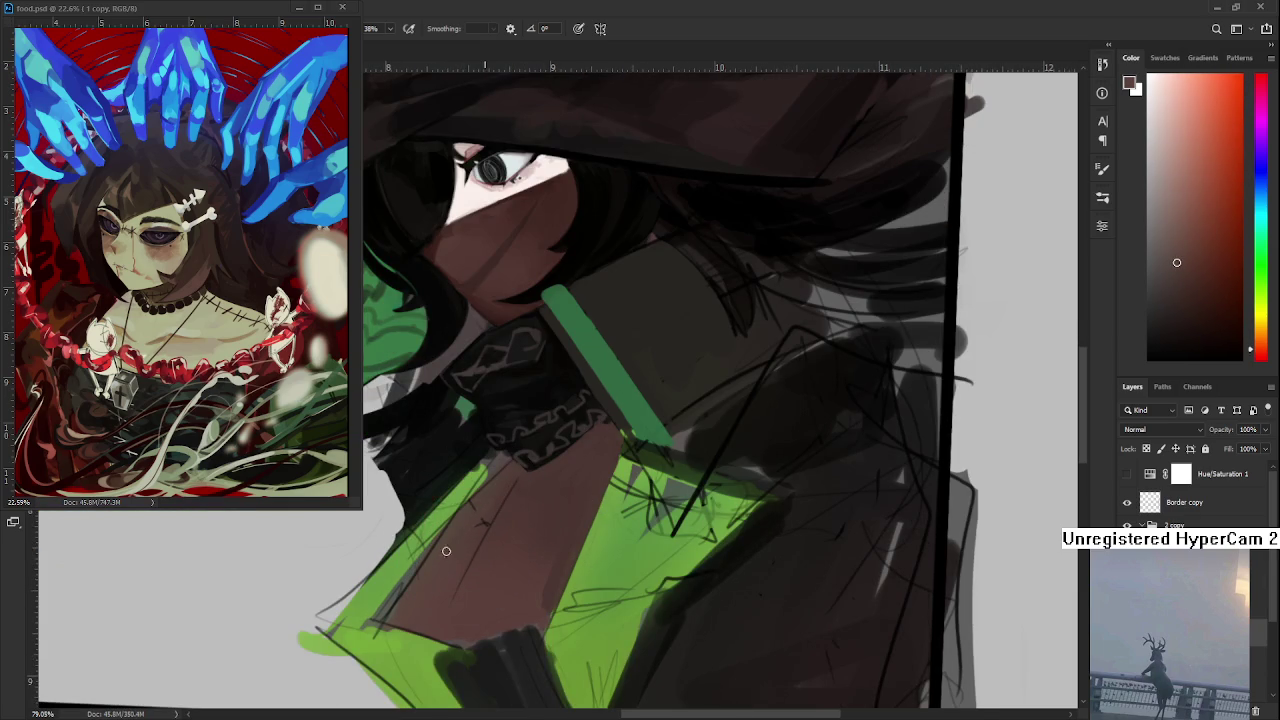
left_click(472, 532, "alt")
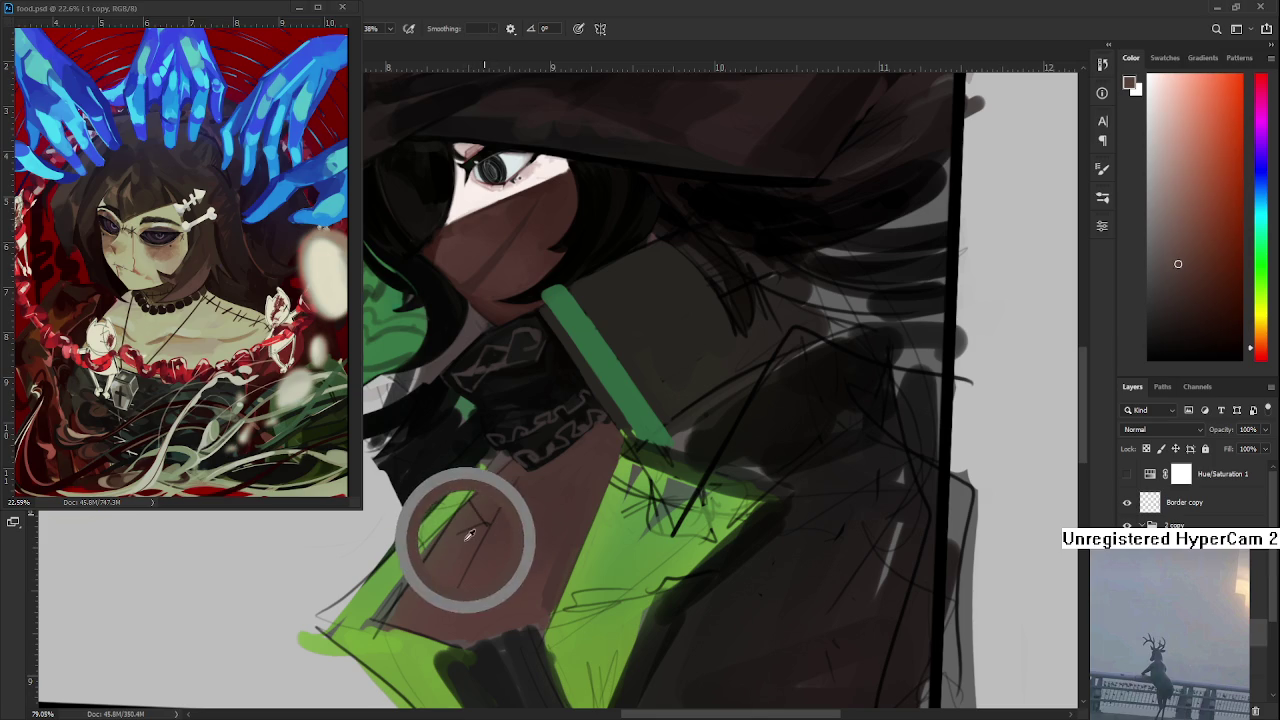
left_click(474, 538, "alt")
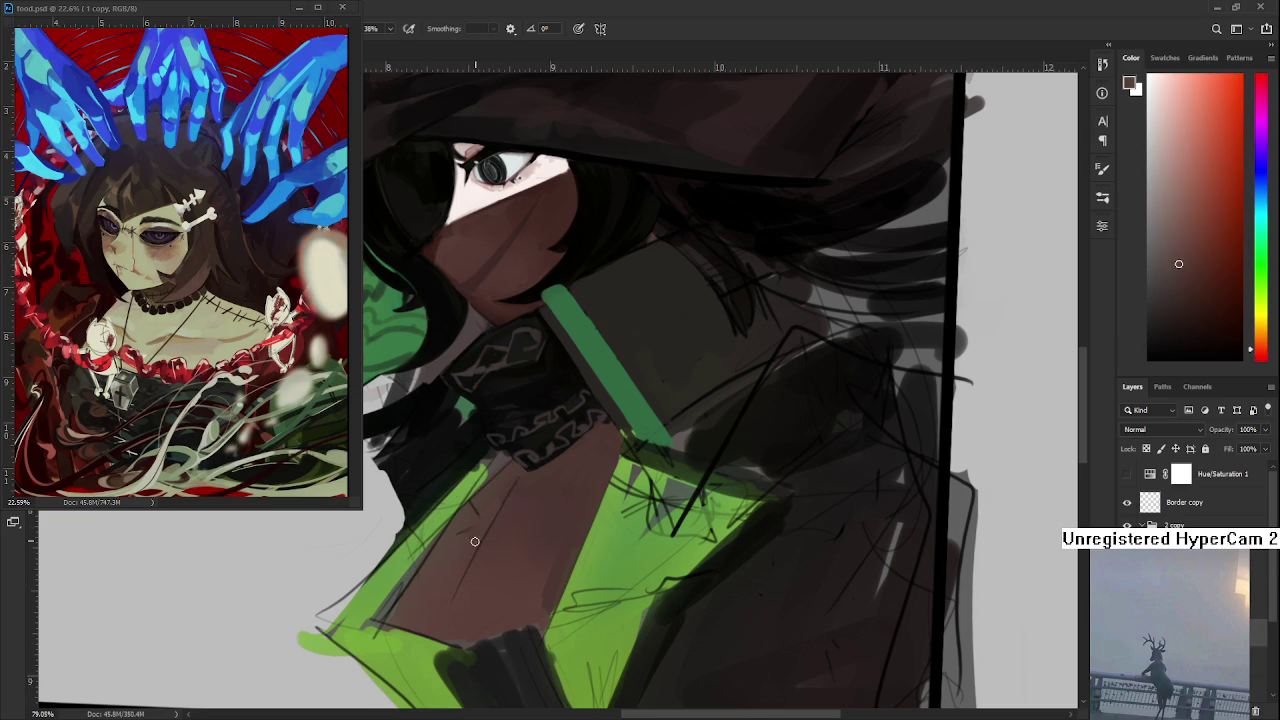
left_click(457, 528, "alt")
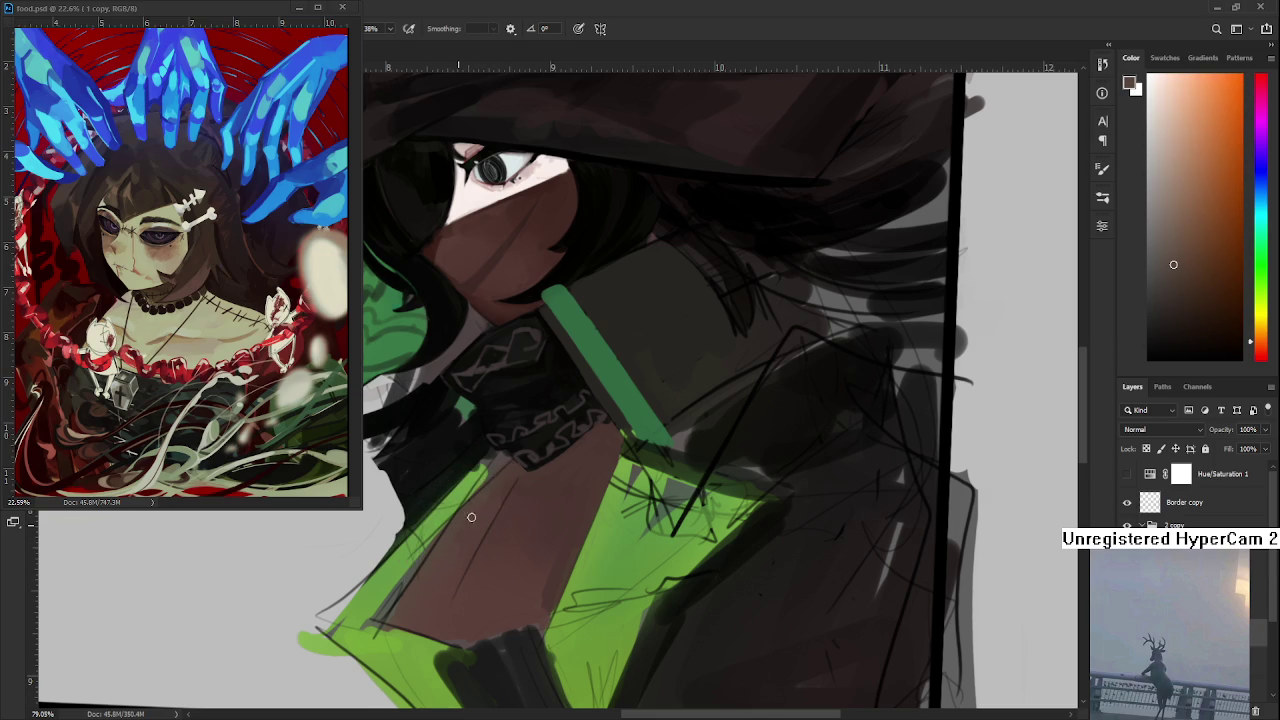
left_click(478, 497, "alt")
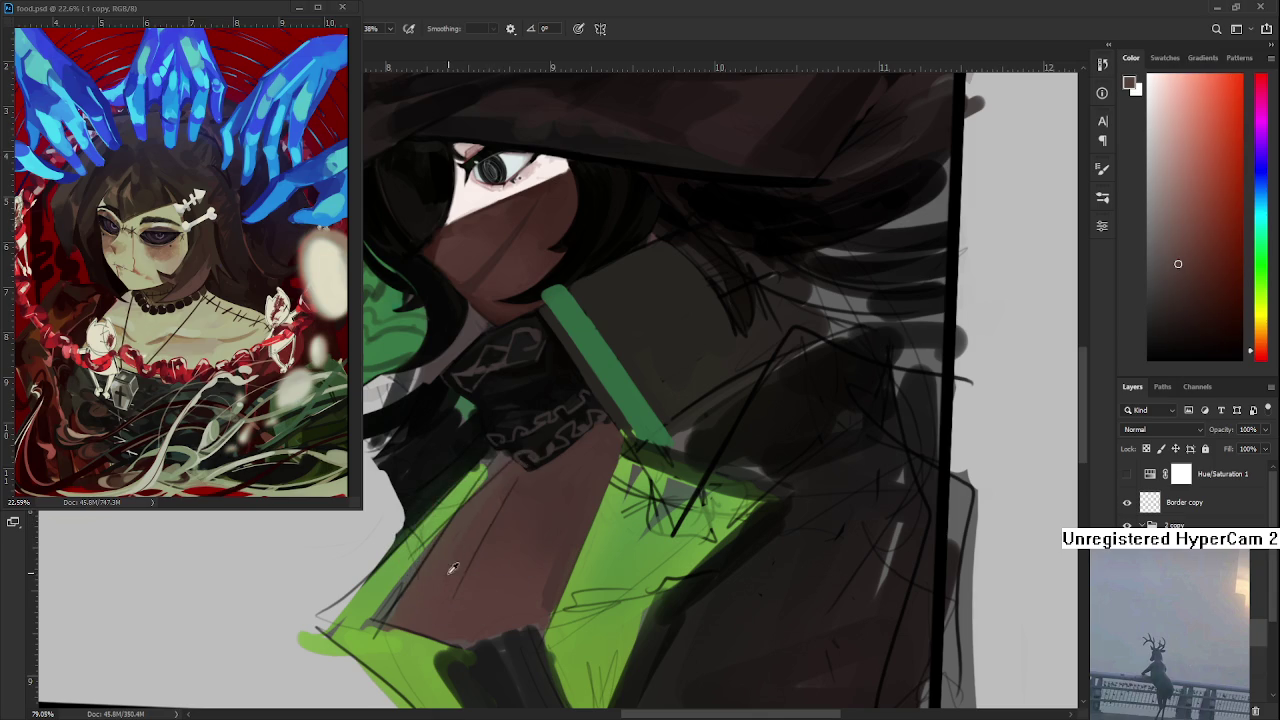
mouse_move(509, 468)
left_mouse_down()
mouse_move(524, 467)
mouse_move(503, 485)
left_mouse_up()
left_click_drag(489, 504, 510, 480)
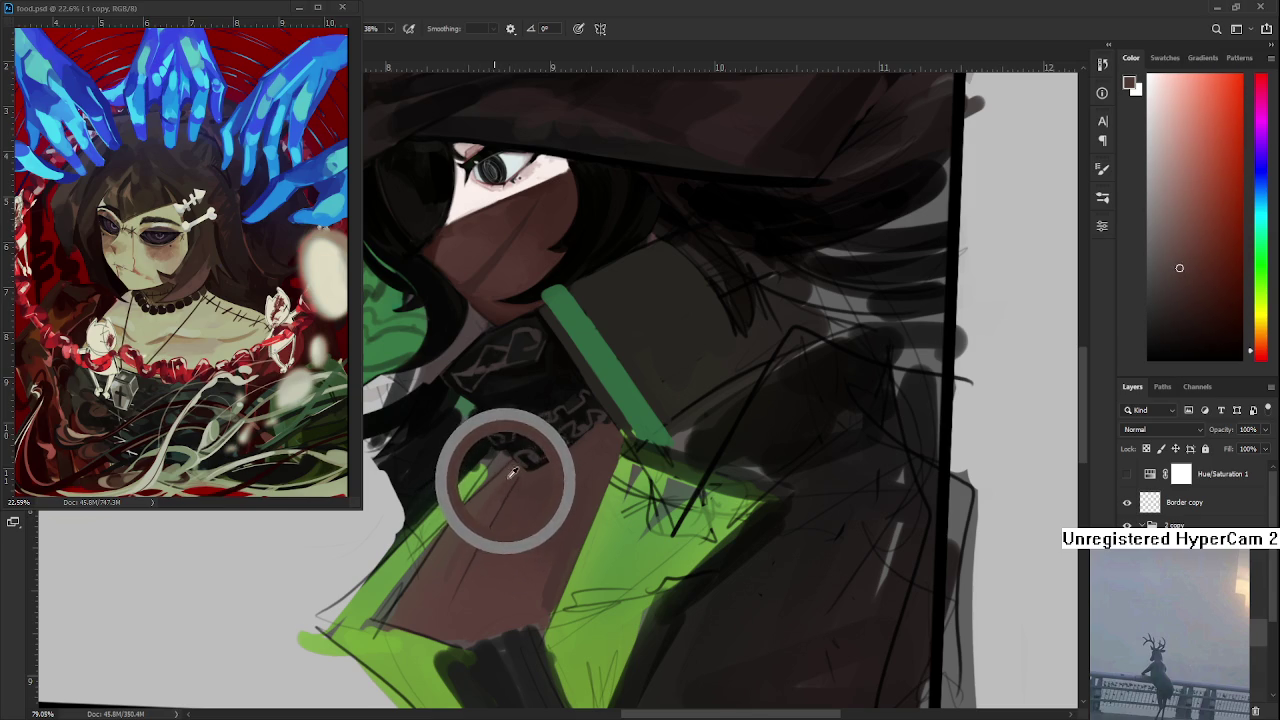
left_click_drag(510, 480, 457, 529)
mouse_move(543, 563)
left_mouse_down()
mouse_move(564, 563)
mouse_move(511, 614)
mouse_move(513, 580)
left_mouse_up()
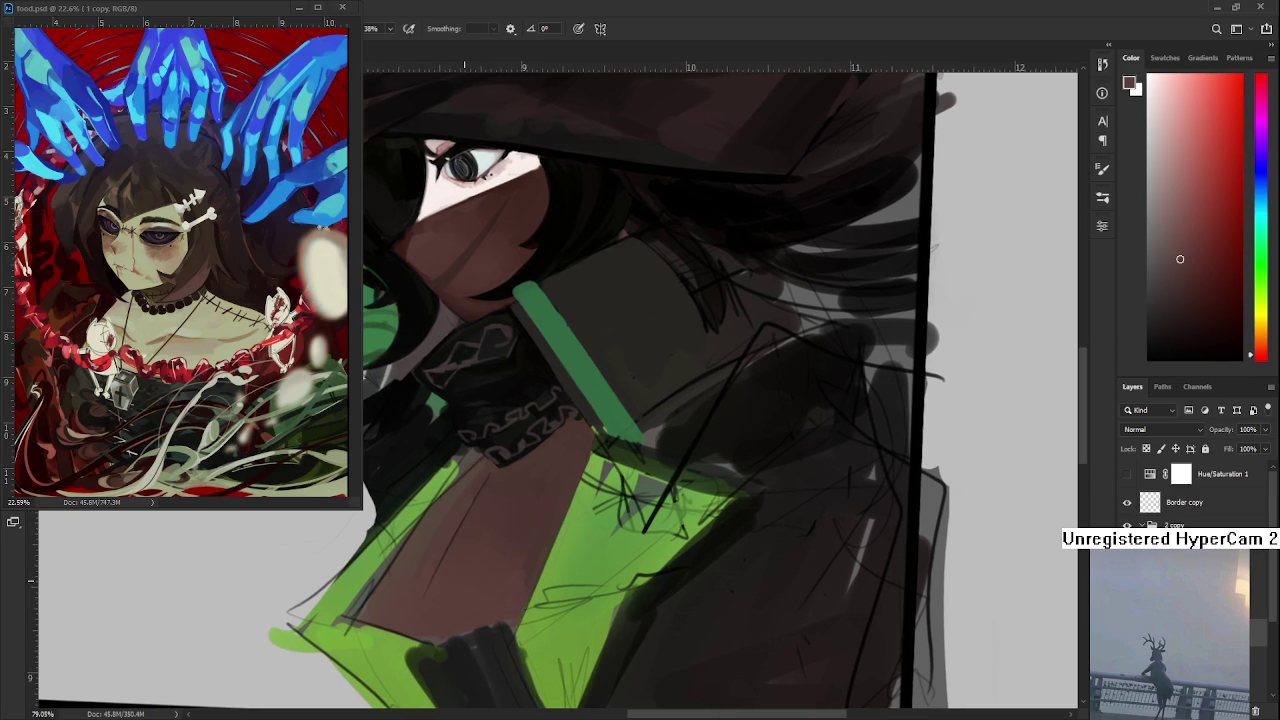
scroll(638, 418, "down", 8)
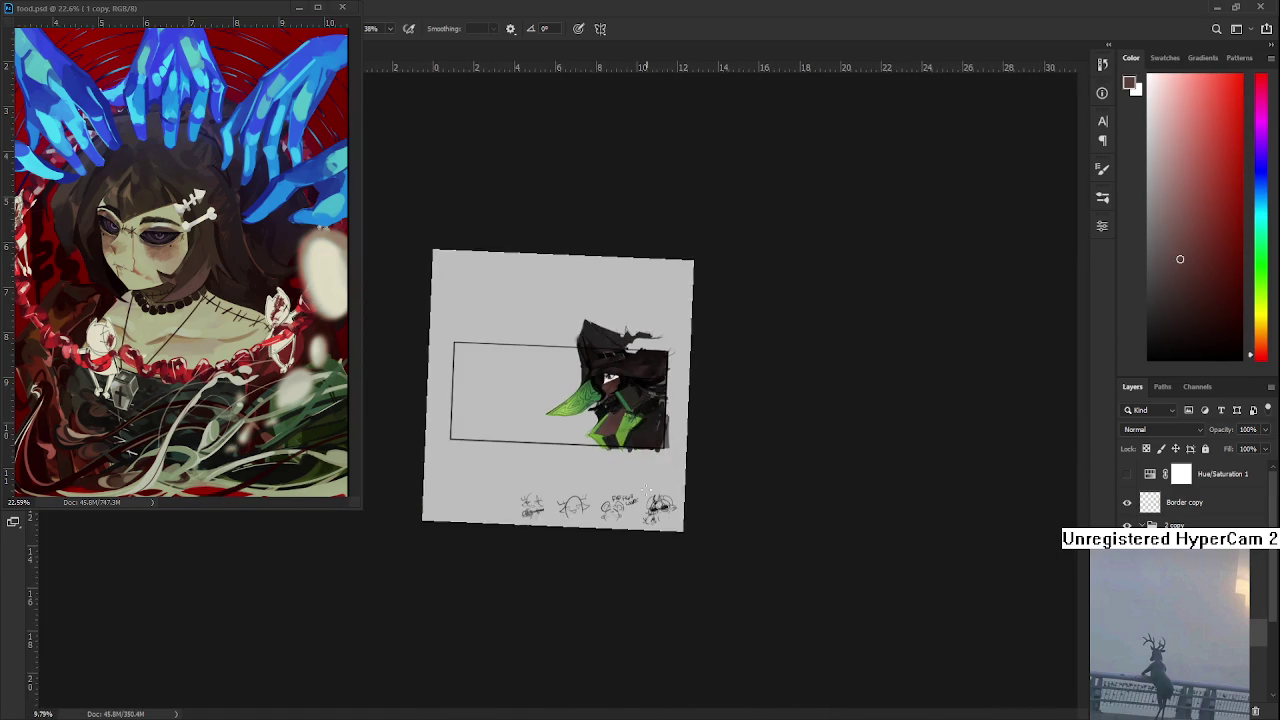
- Rotate the canvas, switch briefly to the Eraser, then tilt the view for painting the bodice bottom
scroll(638, 418, "up", 2)
scroll(638, 418, "up", 6)
scroll(552, 505, "down", 2)
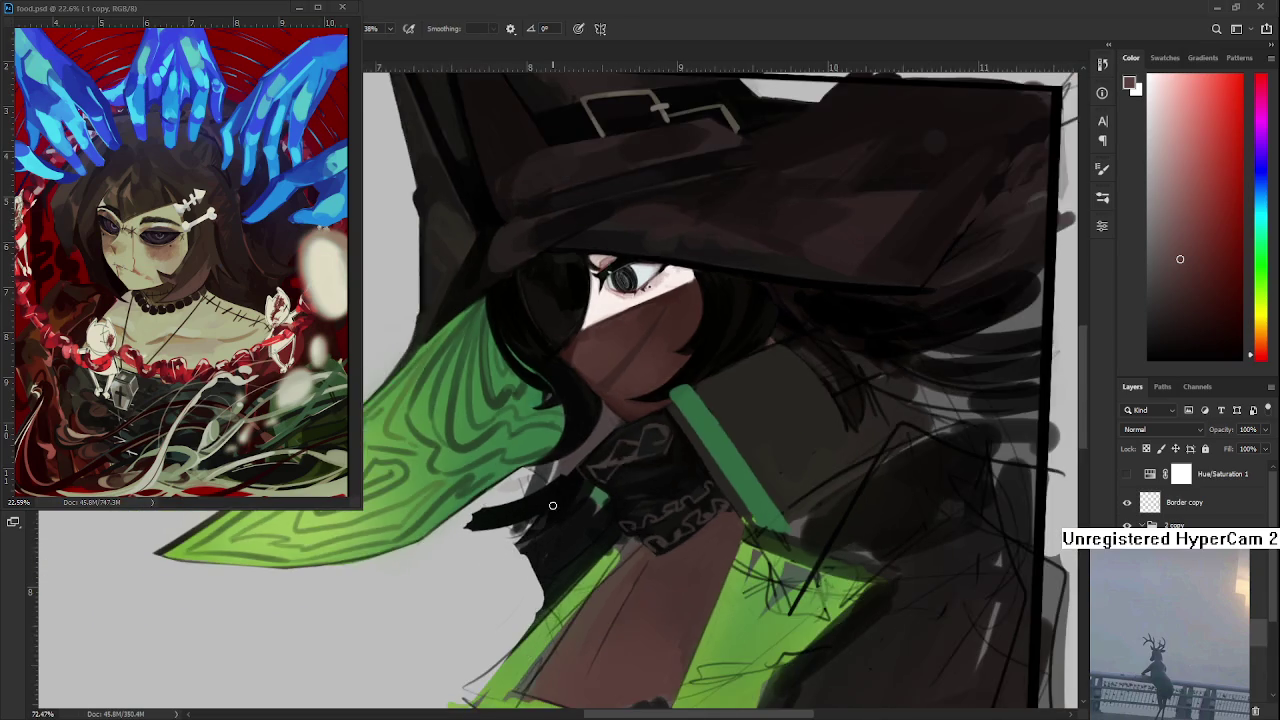
key("r")
mouse_move(552, 505)
left_mouse_down()
mouse_move(592, 500)
mouse_move(548, 487)
left_mouse_up()
key("e")
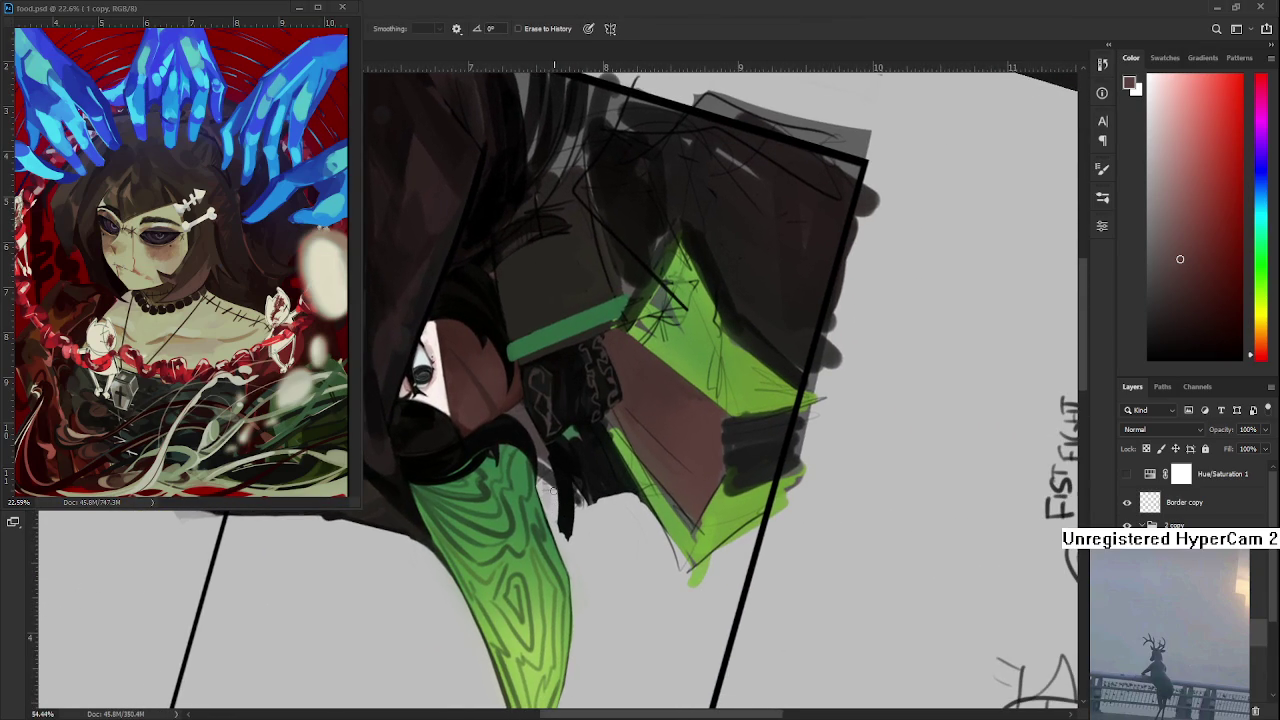
key("r")
left_click_drag(565, 520, 525, 125)
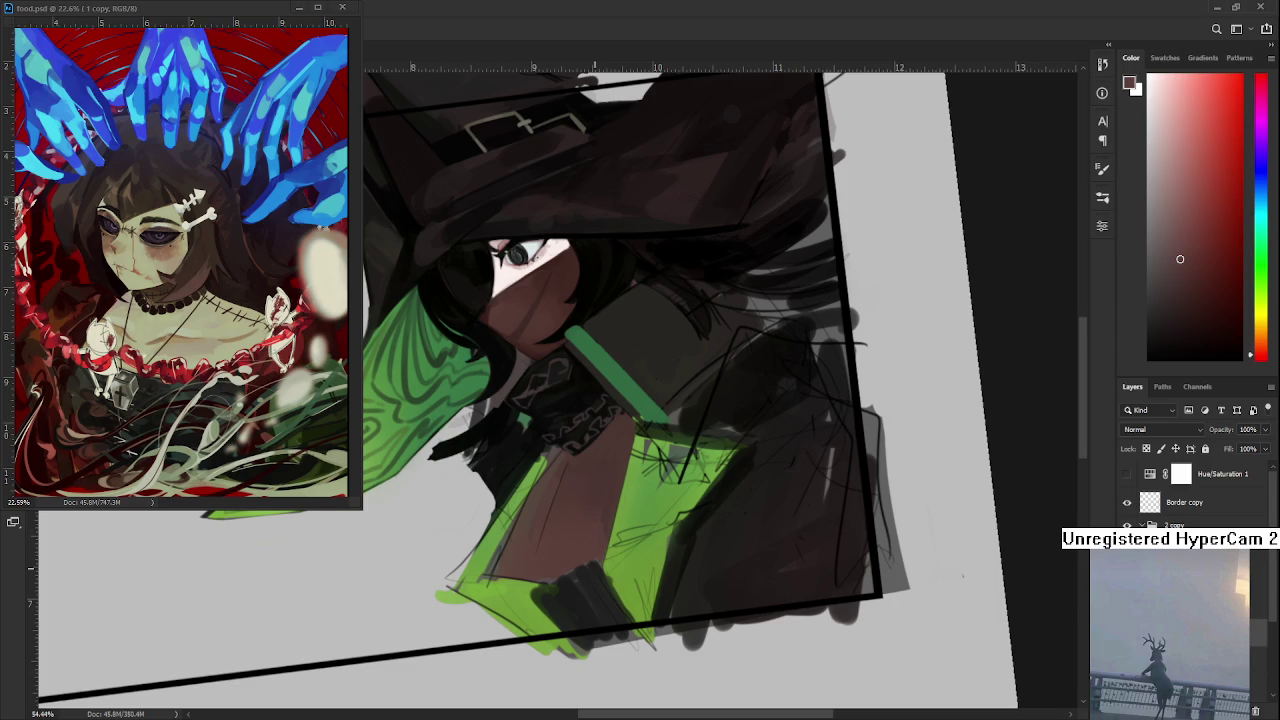
left_click_drag(639, 524, 640, 512)
mouse_move(605, 471)
left_mouse_down()
mouse_move(553, 480)
mouse_move(570, 407)
left_mouse_up()
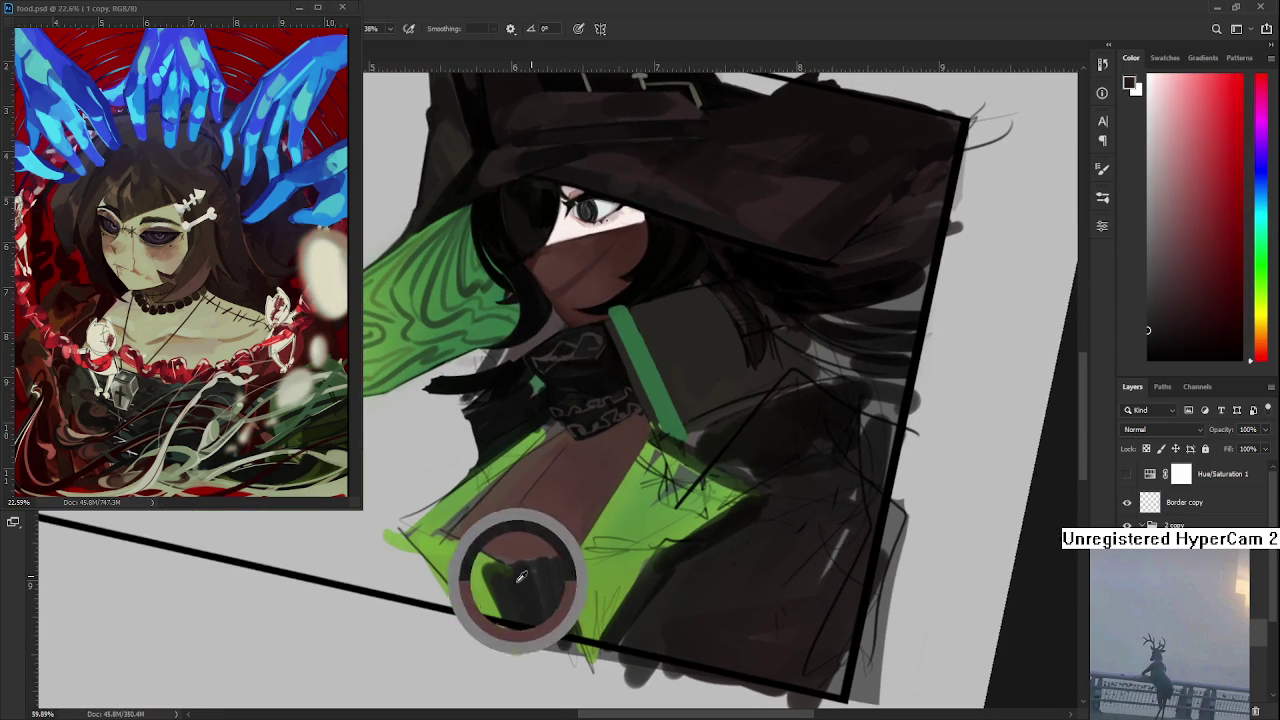
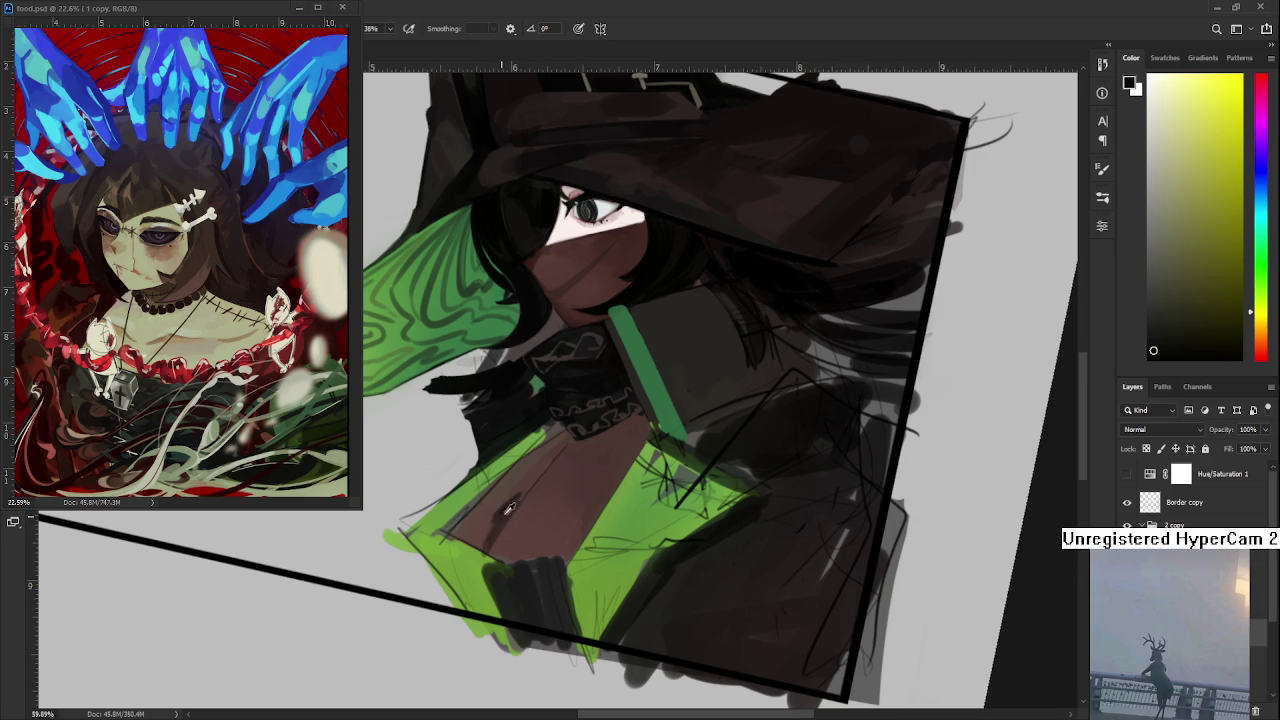
- Sample a dark reddish brown and paint shading down the witch's chest
left_click(505, 512, "alt")
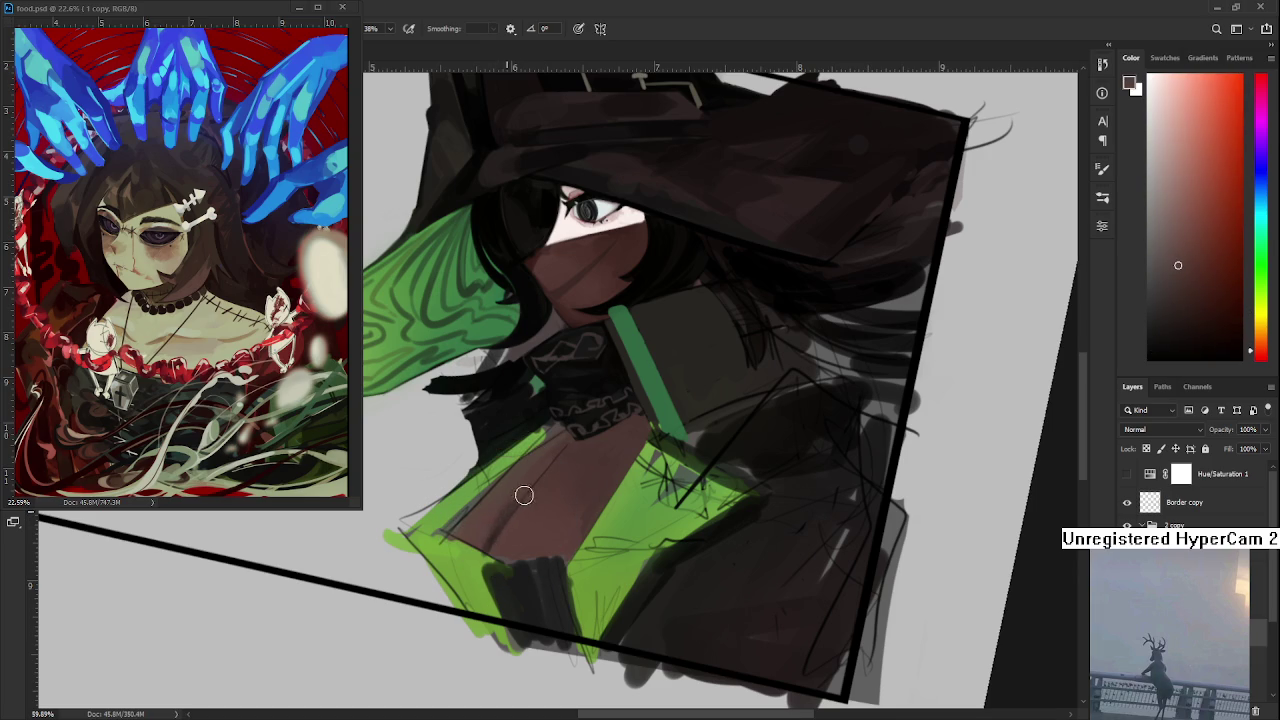
left_click(508, 508, "alt")
mouse_move(528, 466)
left_mouse_down()
mouse_move(506, 514)
mouse_move(535, 479)
mouse_move(508, 500)
mouse_move(525, 472)
left_mouse_up()
- Re-sample the cape green and chest brown, then paint brown into the lower-left cape panel
left_click(488, 512, "alt")
left_click(481, 559, "alt")
left_click(486, 543, "alt")
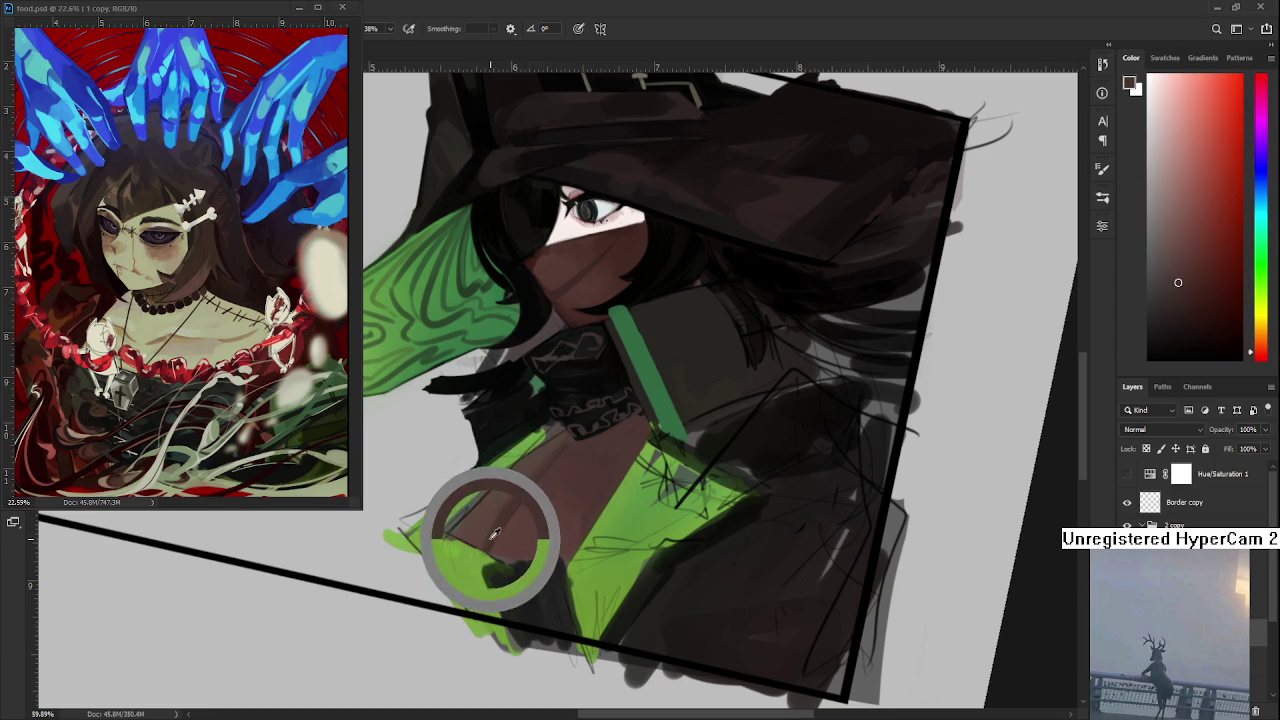
left_click(531, 466, "alt")
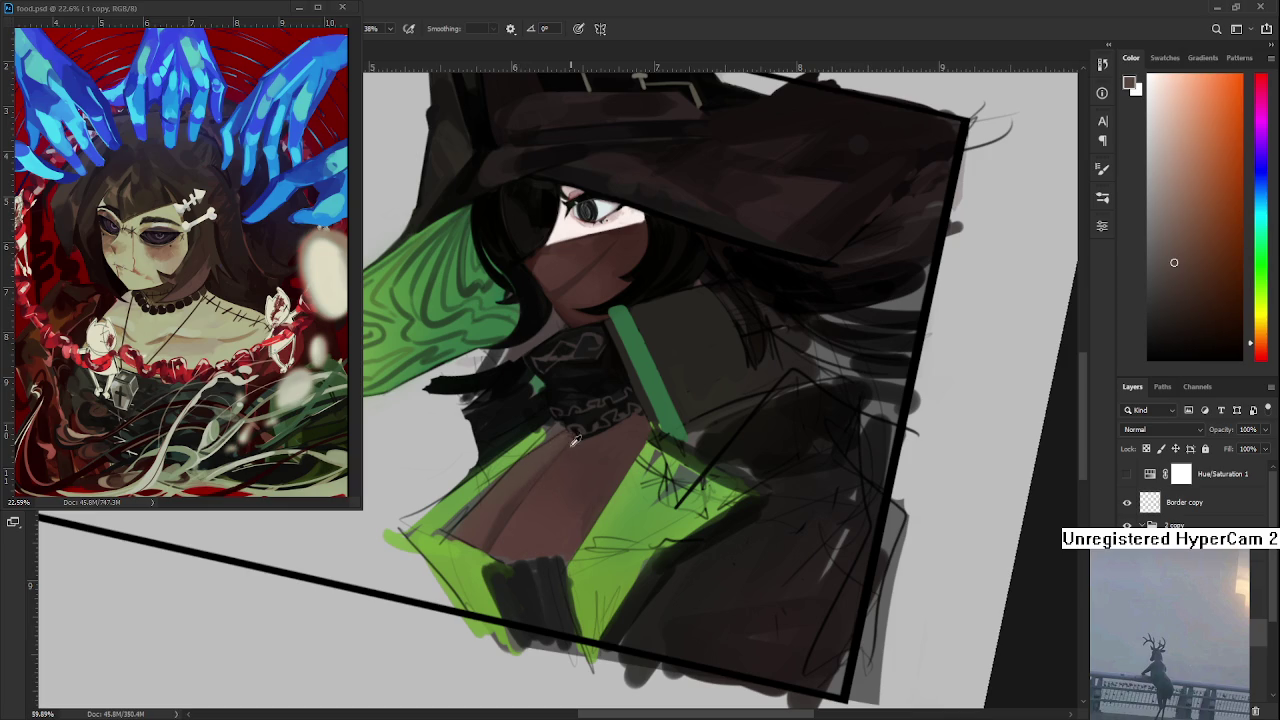
left_click(530, 470, "alt")
left_click(523, 463, "alt")
left_click(530, 469, "alt")
left_click_drag(530, 470, 517, 480)
- Dab brown onto the chest, sampling lighter, darker, redder and orange browns, then zoom out
left_click(535, 465, "alt")
left_click(529, 471, "alt")
left_click(560, 447, "alt")
left_click(578, 437, "alt")
left_click(563, 450, "alt")
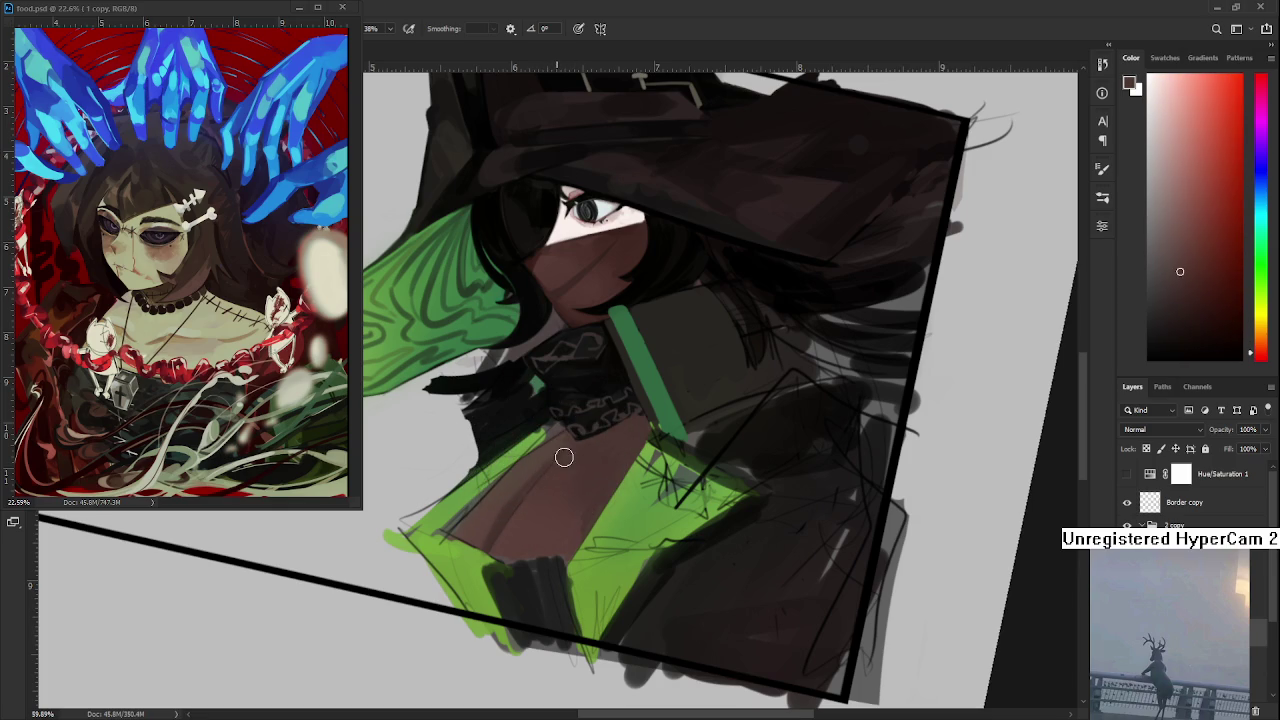
left_click(566, 458, "alt")
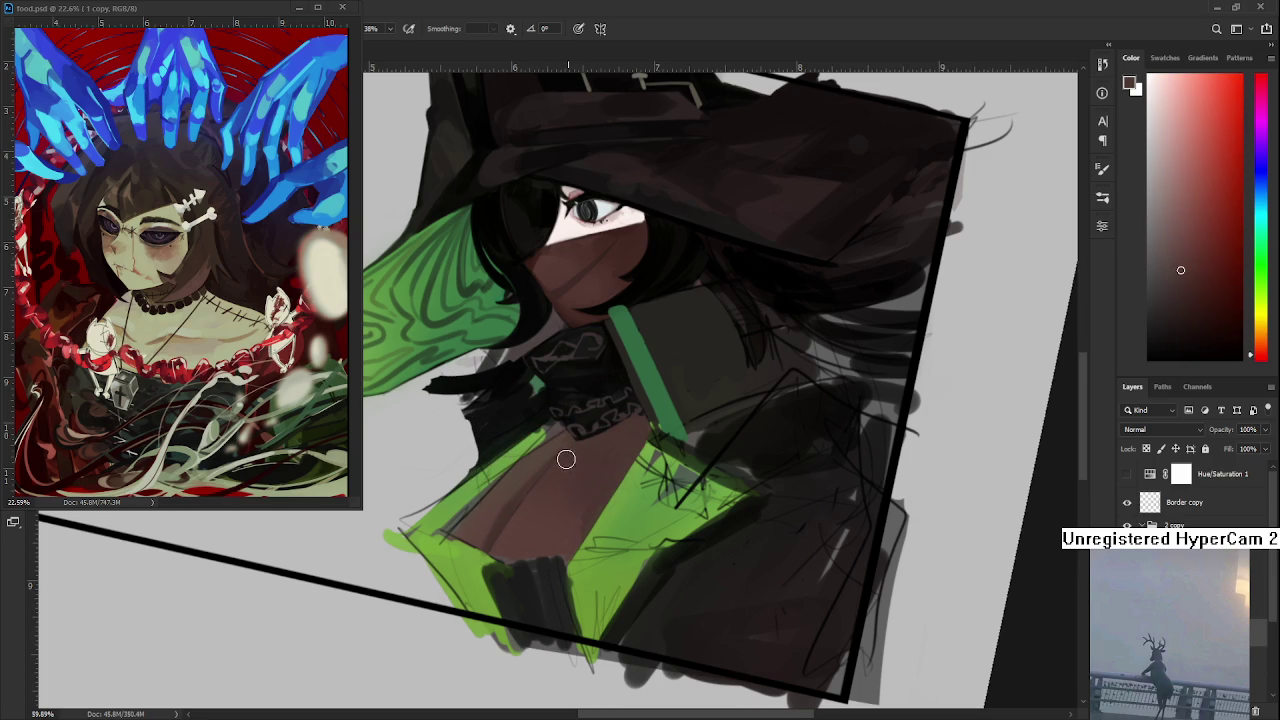
left_click(512, 503, "alt")
left_click(546, 445, "alt")
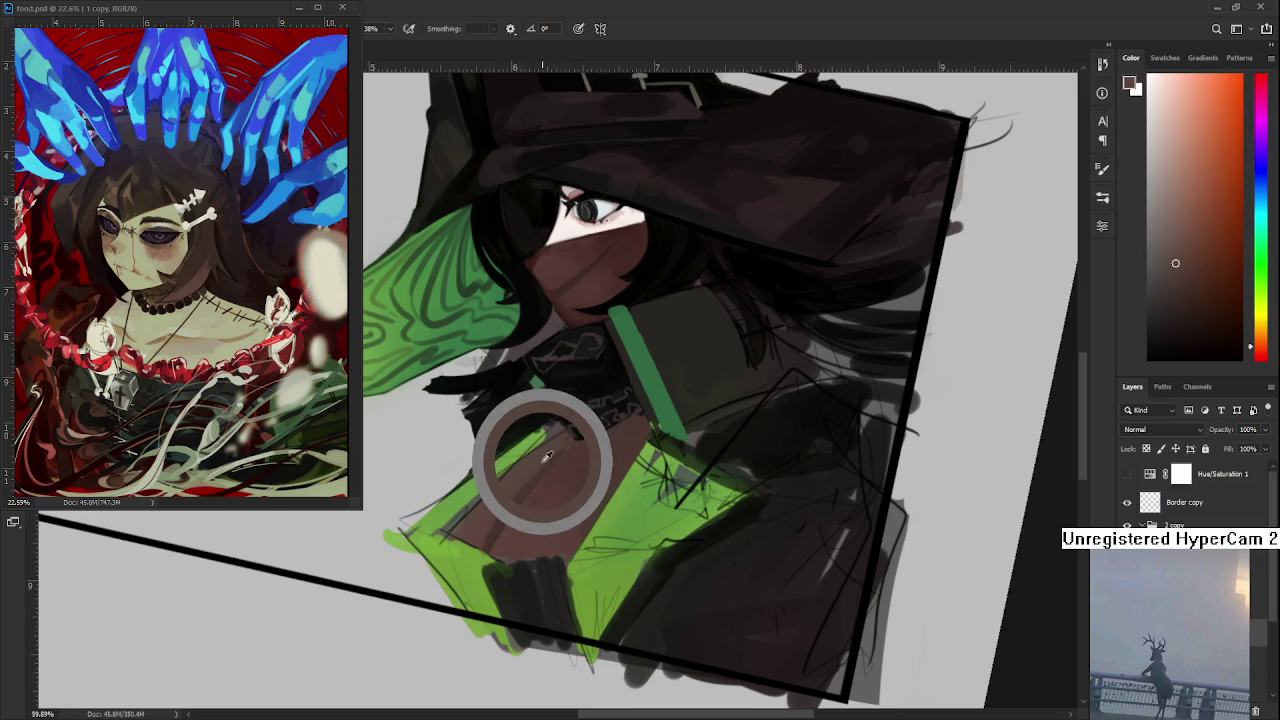
left_click(542, 470, "alt")
left_click(507, 507, "alt")
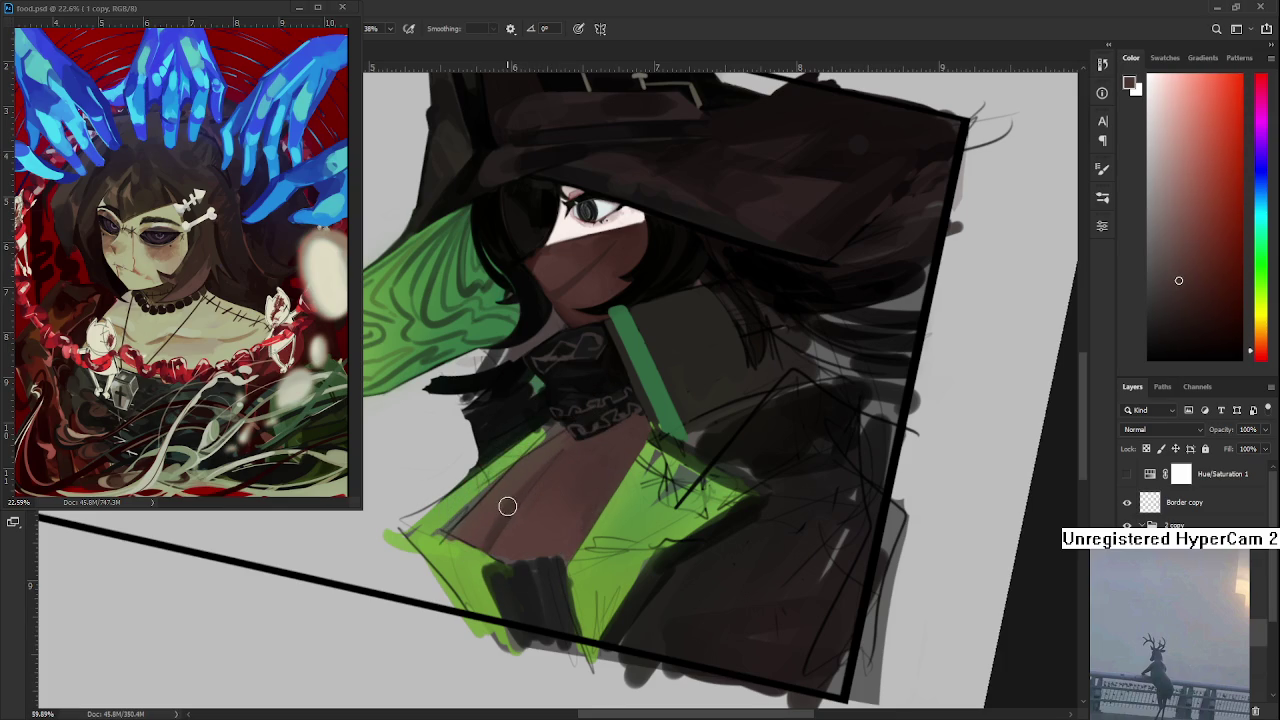
left_click(550, 445, "alt")
key("ctrl+alt+z")
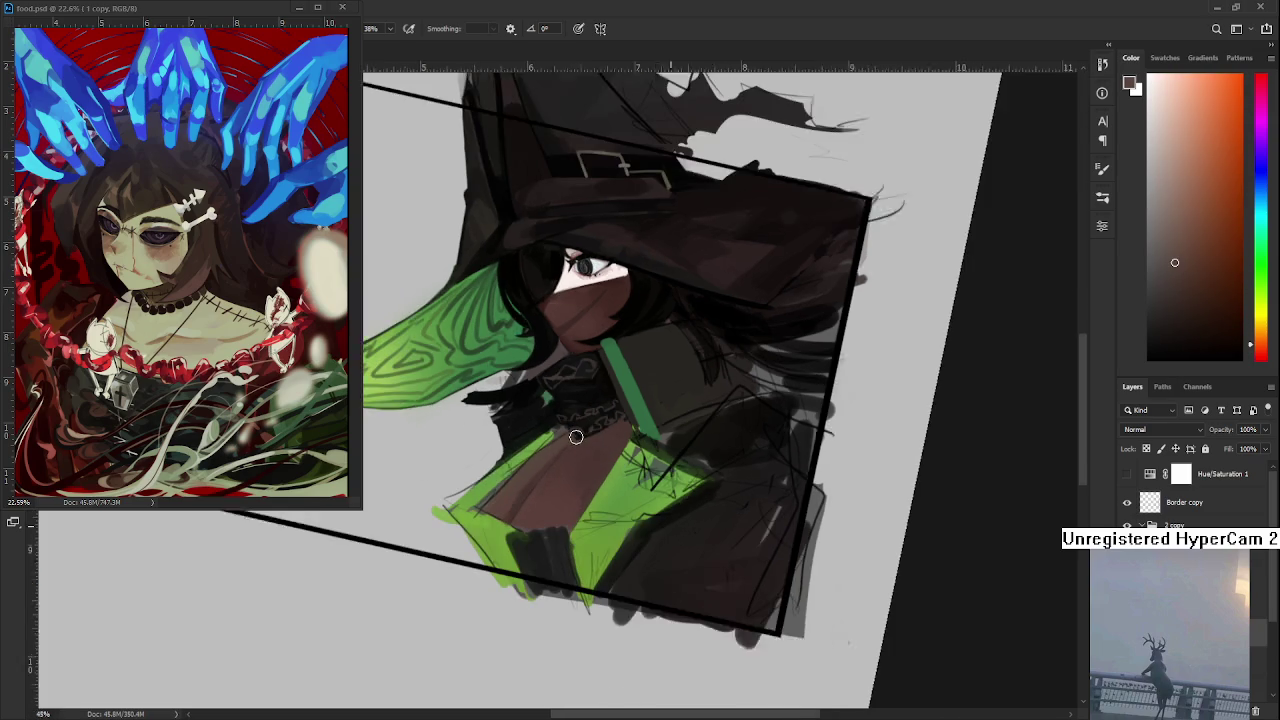
- Sample dark reddish browns and paint the brown lining into the lower-left green panel
key("ctrl+shift+z")
left_click_drag(490, 528, 524, 522)
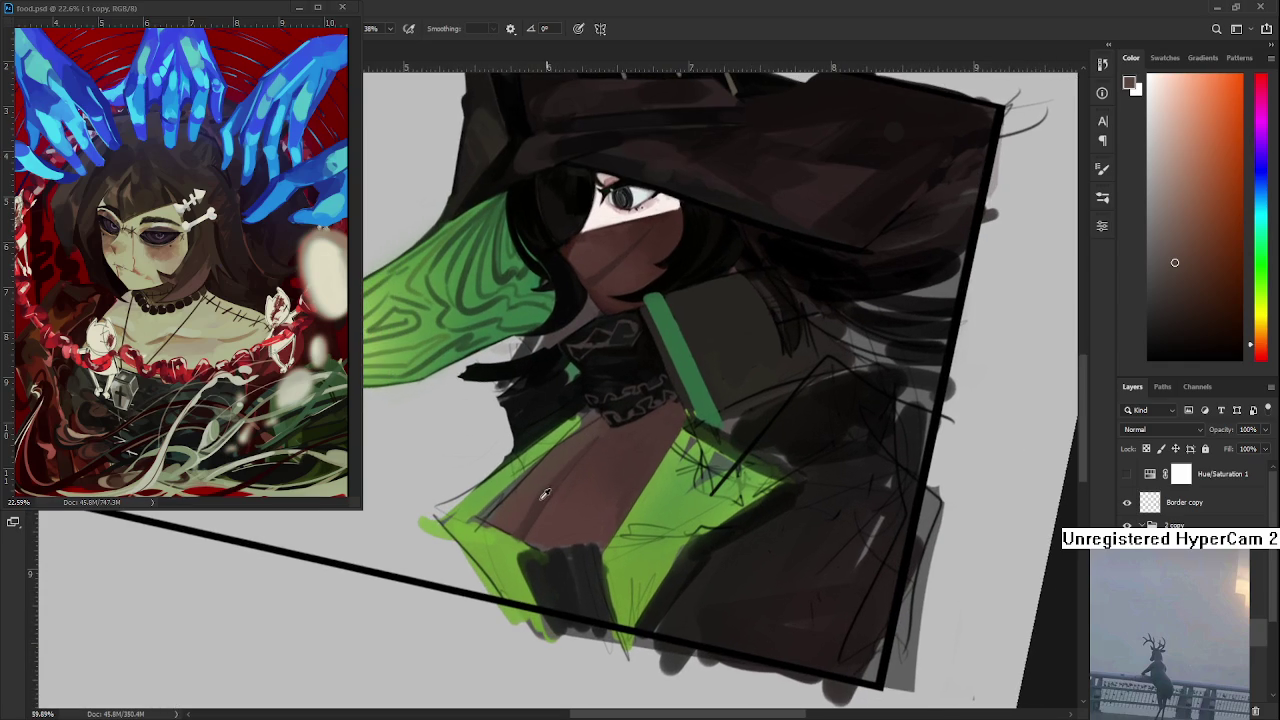
left_click(535, 504, "alt")
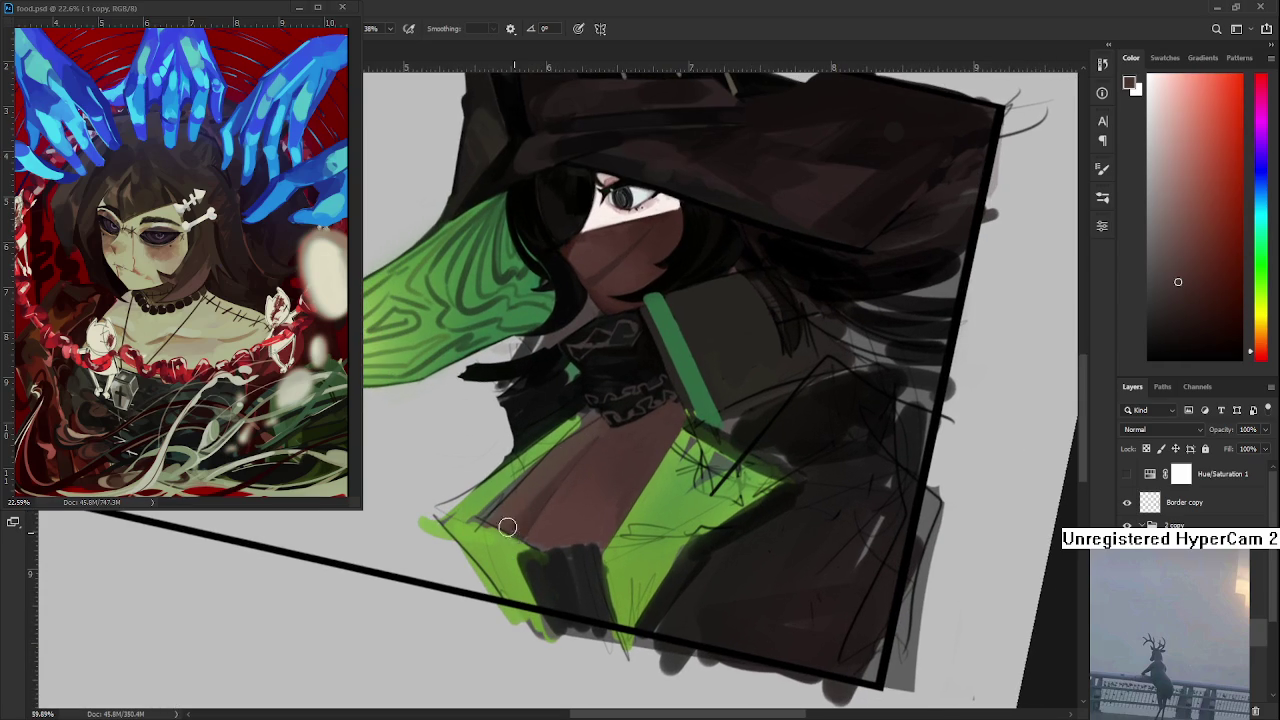
left_click(604, 420, "alt")
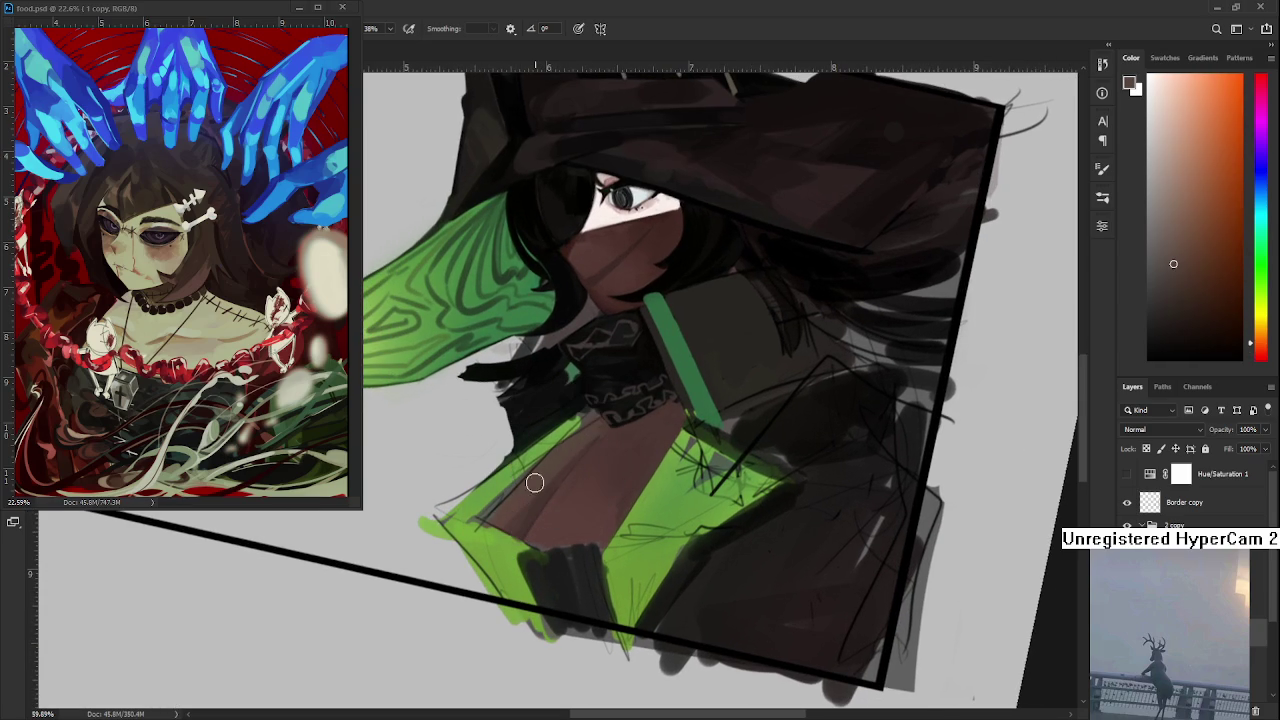
left_click(549, 486, "alt")
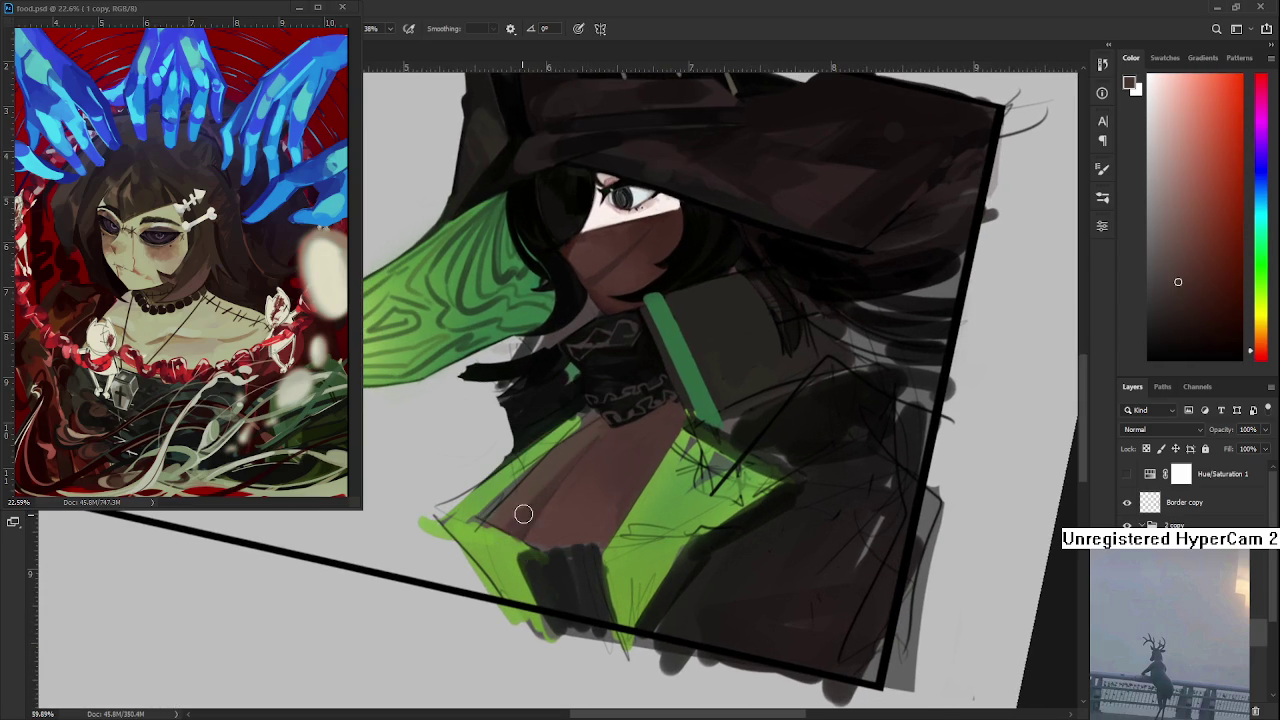
left_click(552, 480, "alt")
left_click(575, 472, "alt")
left_click(550, 478, "alt")
left_click(545, 478, "alt")
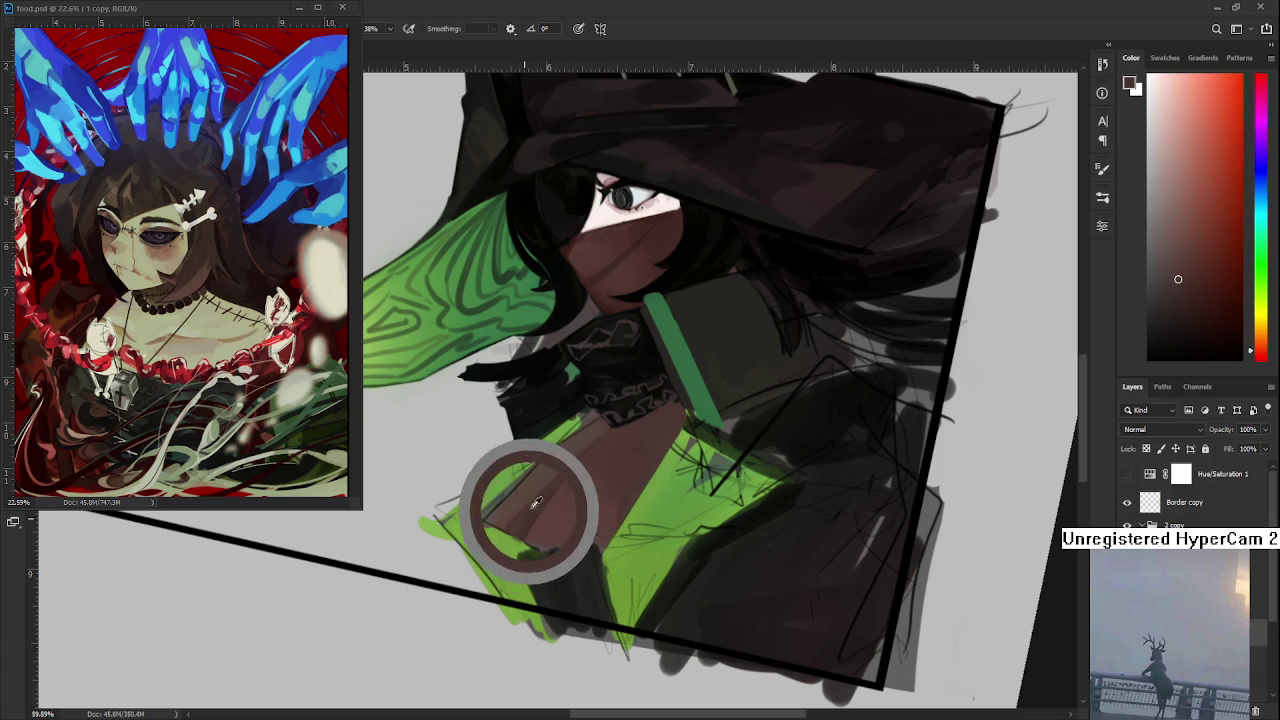
mouse_move(514, 522)
left_mouse_down()
mouse_move(543, 497)
mouse_move(529, 506)
left_mouse_up()
- Pick up the cape green and paint it along the panel's edge
mouse_move(509, 551)
left_mouse_down()
mouse_move(521, 541)
mouse_move(500, 530)
mouse_move(508, 537)
mouse_move(405, 523)
mouse_move(486, 529)
mouse_move(471, 543)
mouse_move(457, 526)
left_mouse_up()
key("e")
key("b")
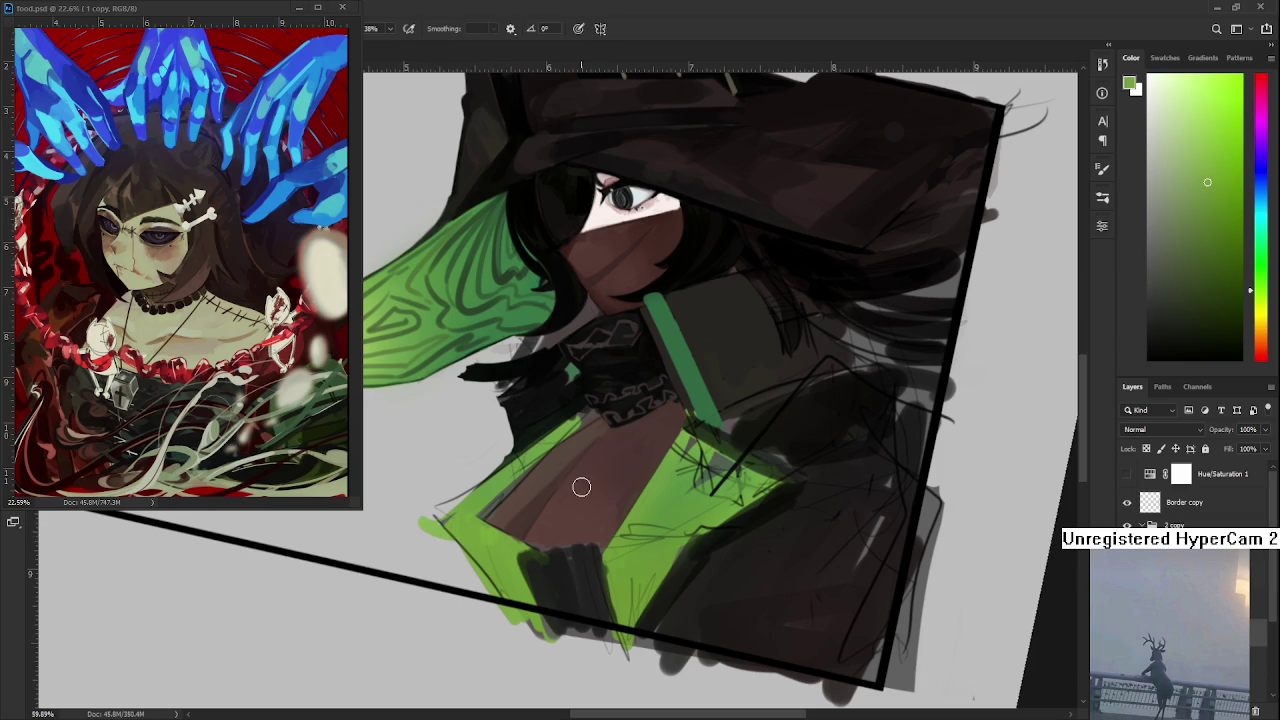
mouse_move(536, 481)
left_mouse_down()
mouse_move(480, 480)
mouse_move(509, 476)
left_mouse_up()
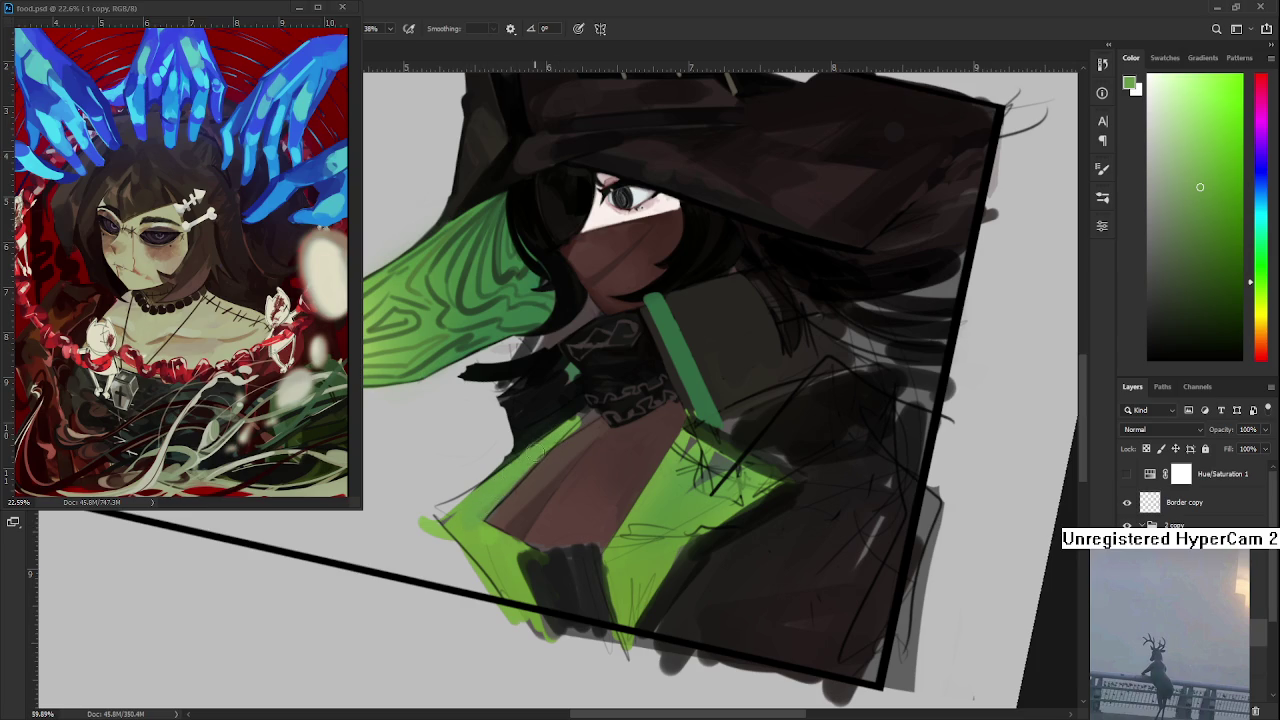
left_click_drag(546, 448, 544, 492)
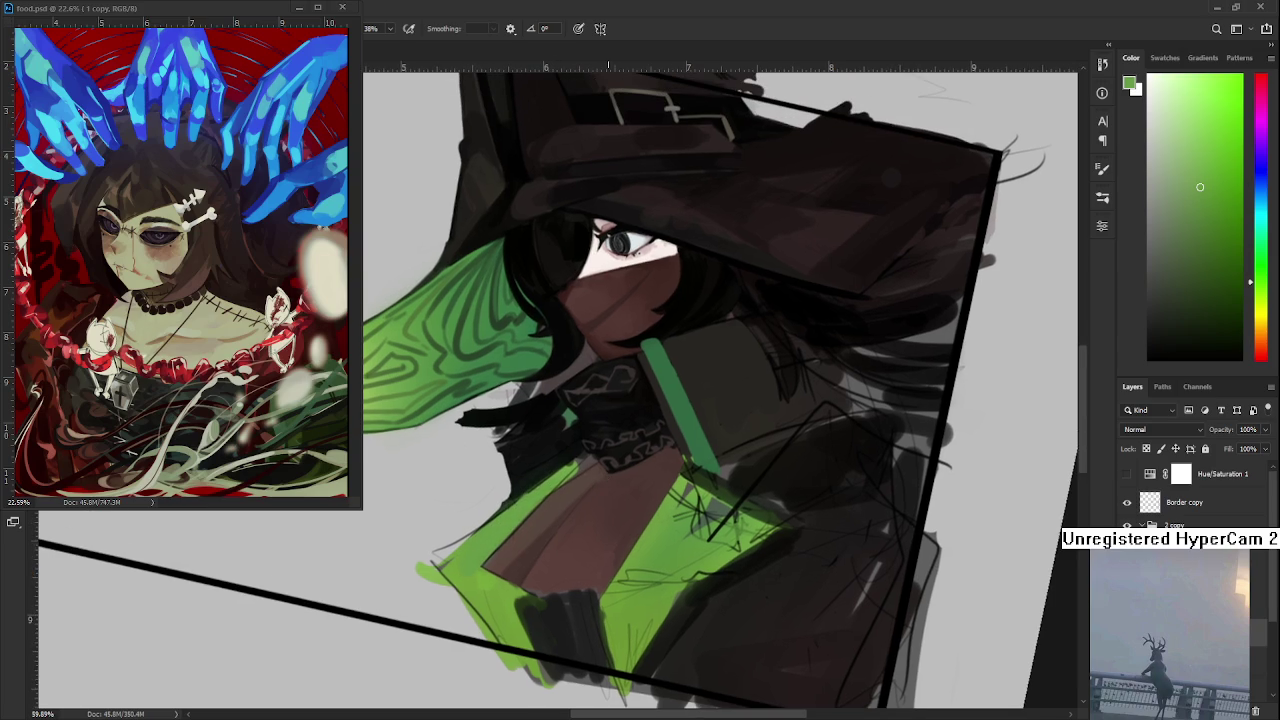
- Paint brown over the green wedge, then touch up the wedge's edge with light green
left_click_drag(623, 452, 597, 478)
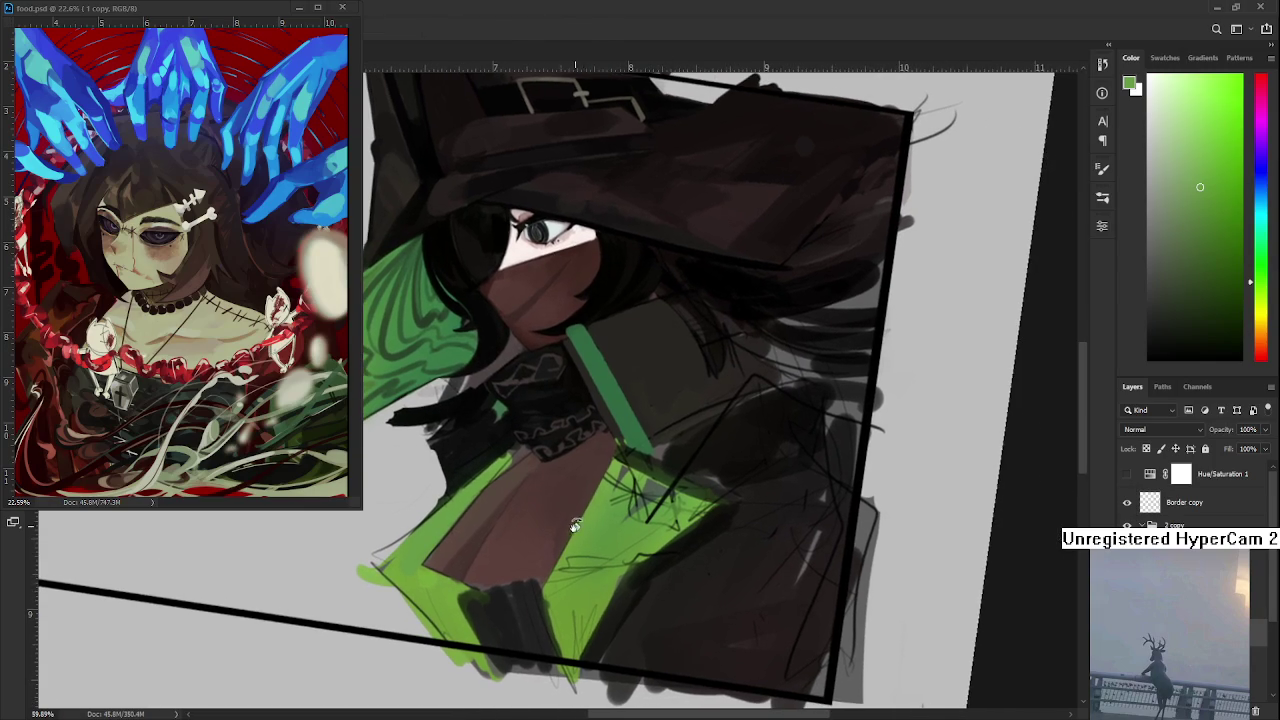
left_click(550, 525, "alt")
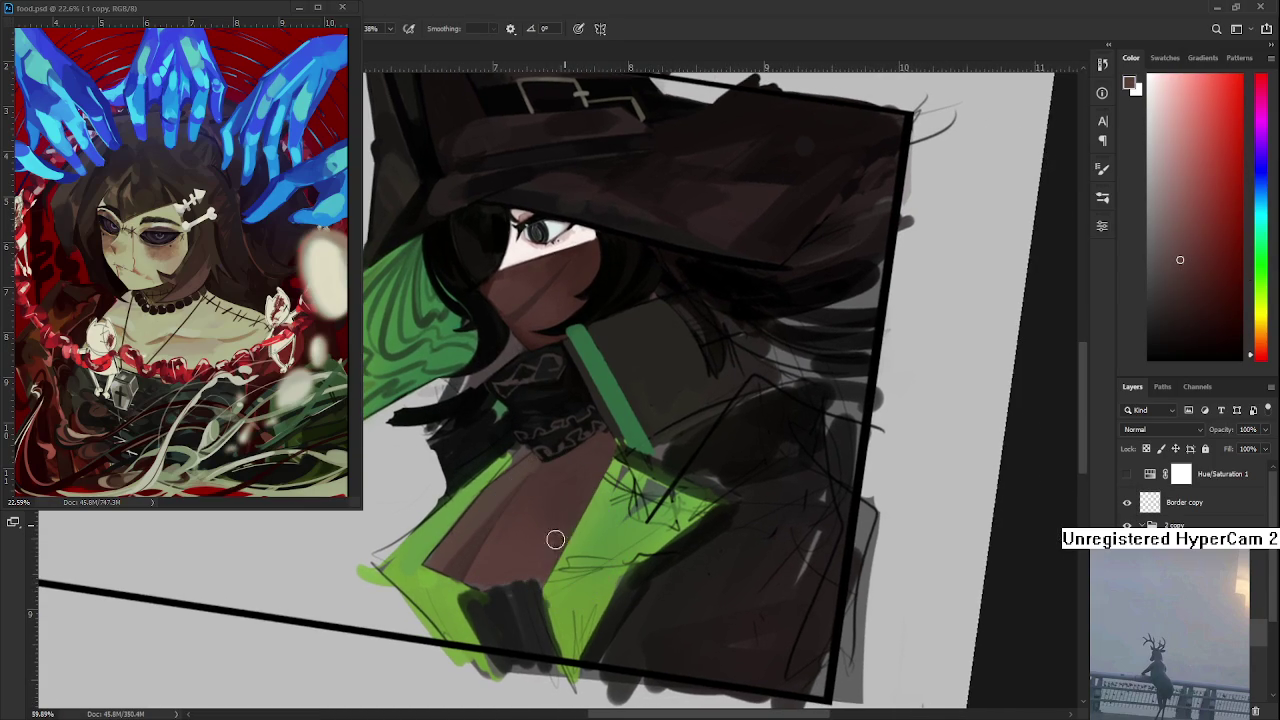
left_click(582, 505, "alt")
left_click(558, 500, "alt")
left_click(543, 550, "alt")
left_click_drag(523, 531, 500, 525)
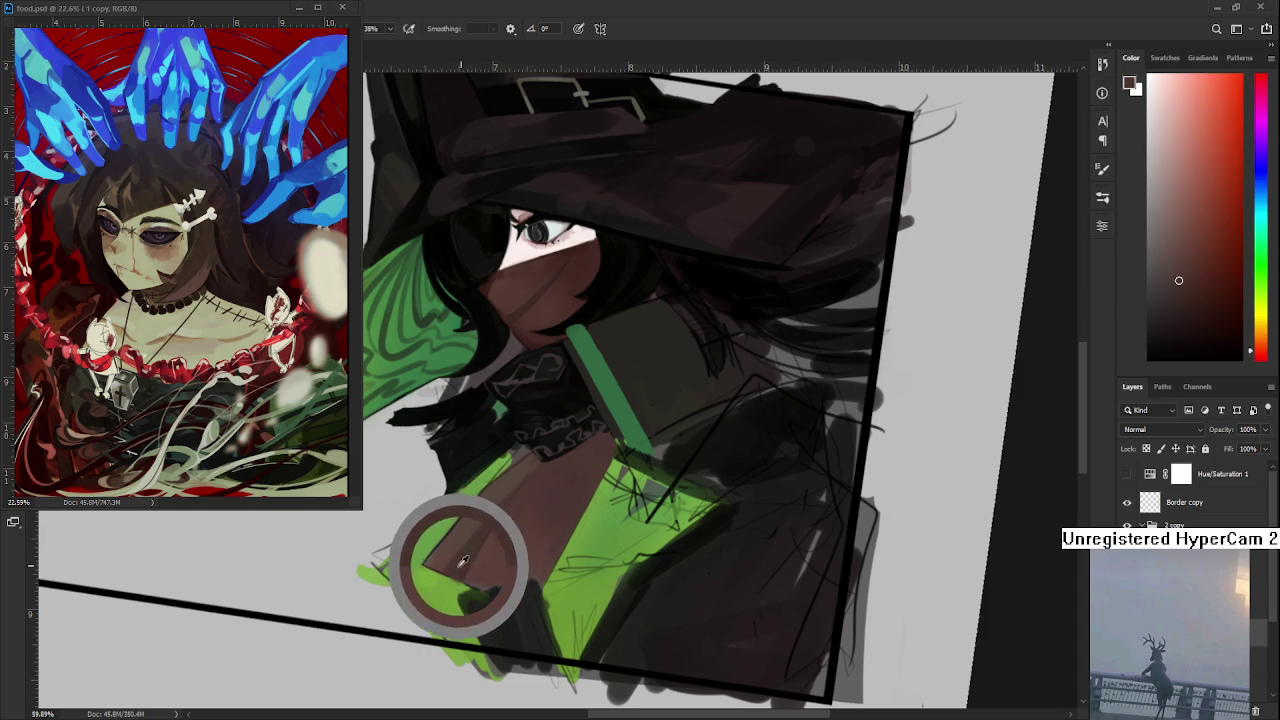
left_click(452, 575, "alt")
left_click_drag(452, 575, 438, 587)
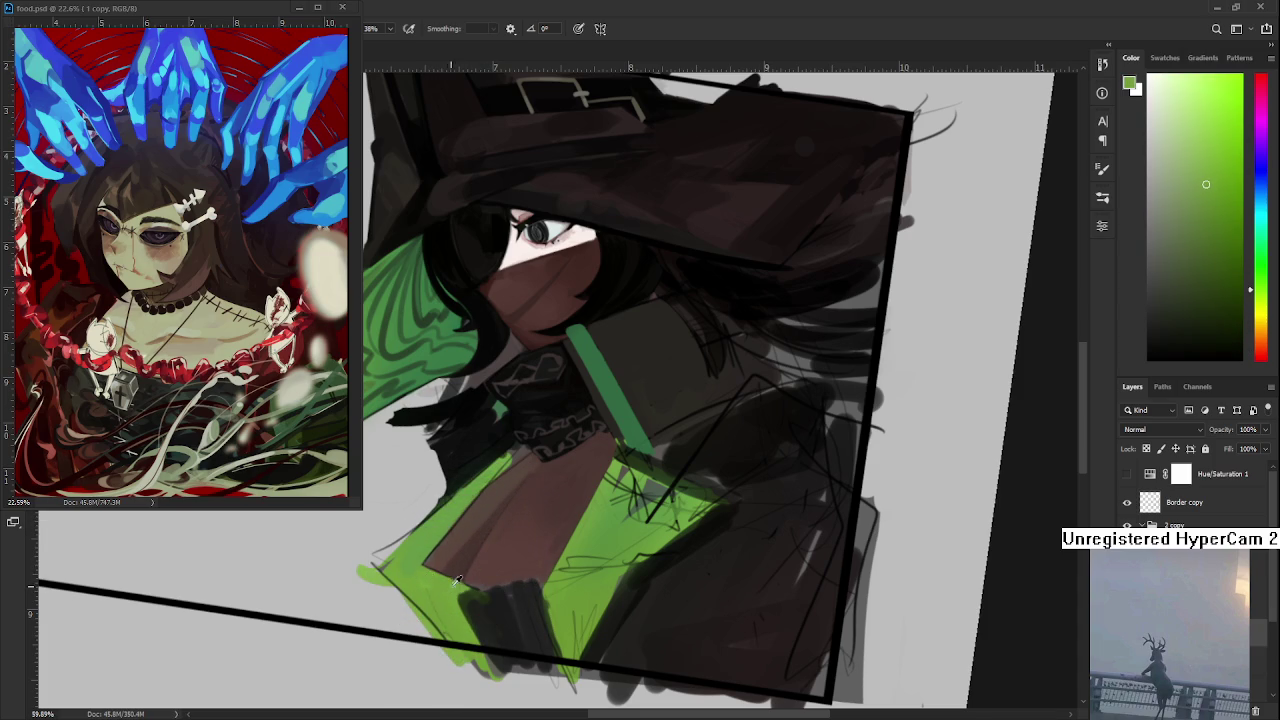
left_click(453, 589, "alt")
- Paint dark shapes along the bottom of the cape panel, undoing one attempt
left_click_drag(471, 583, 483, 620)
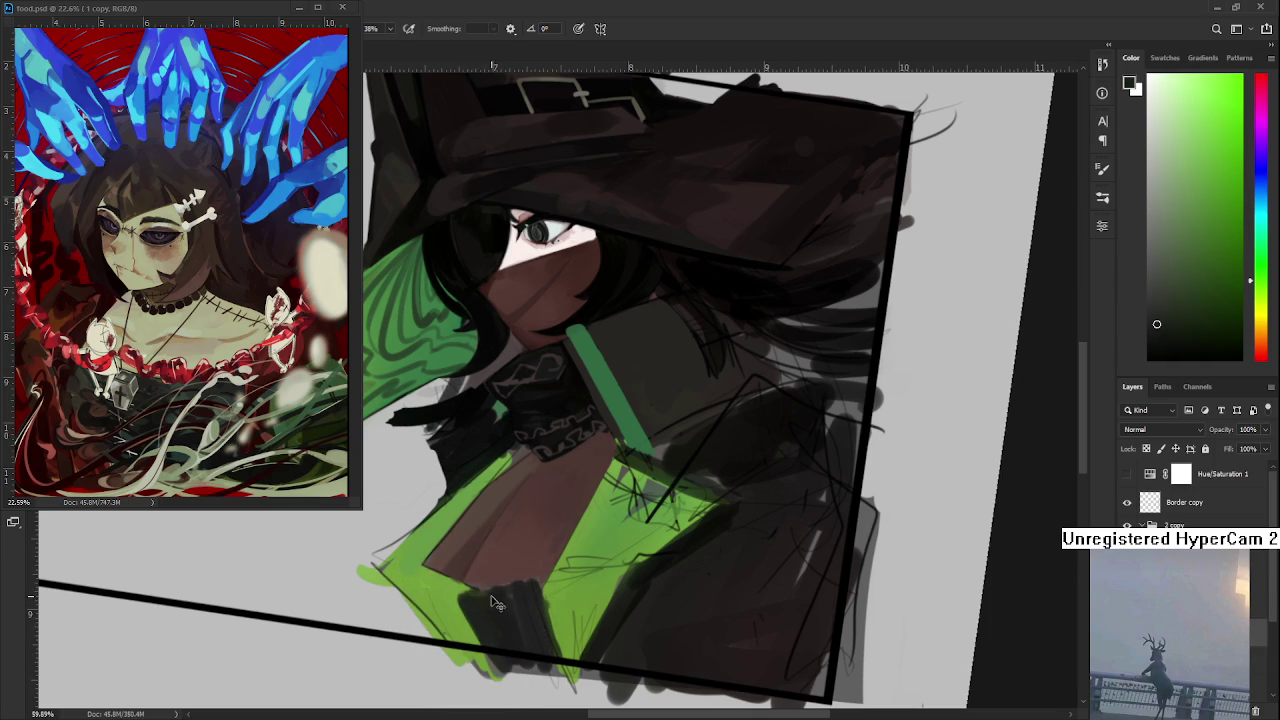
left_click_drag(496, 590, 471, 597)
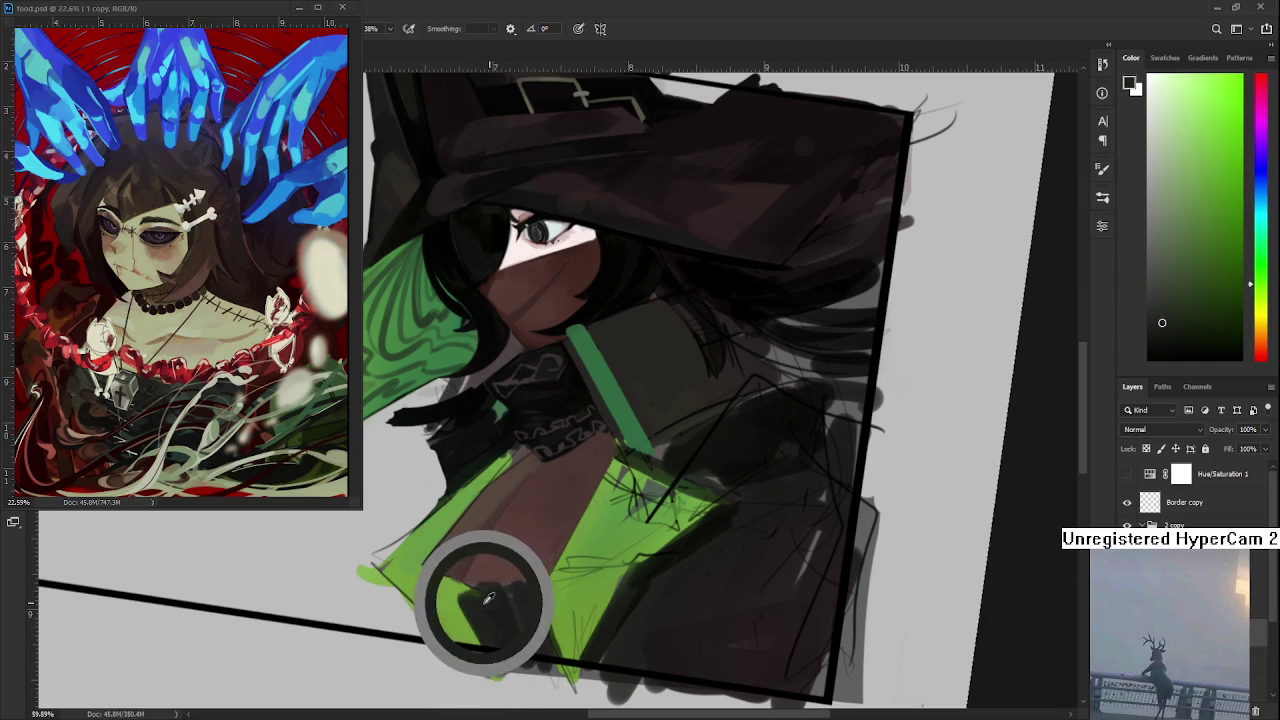
left_click(467, 602, "alt")
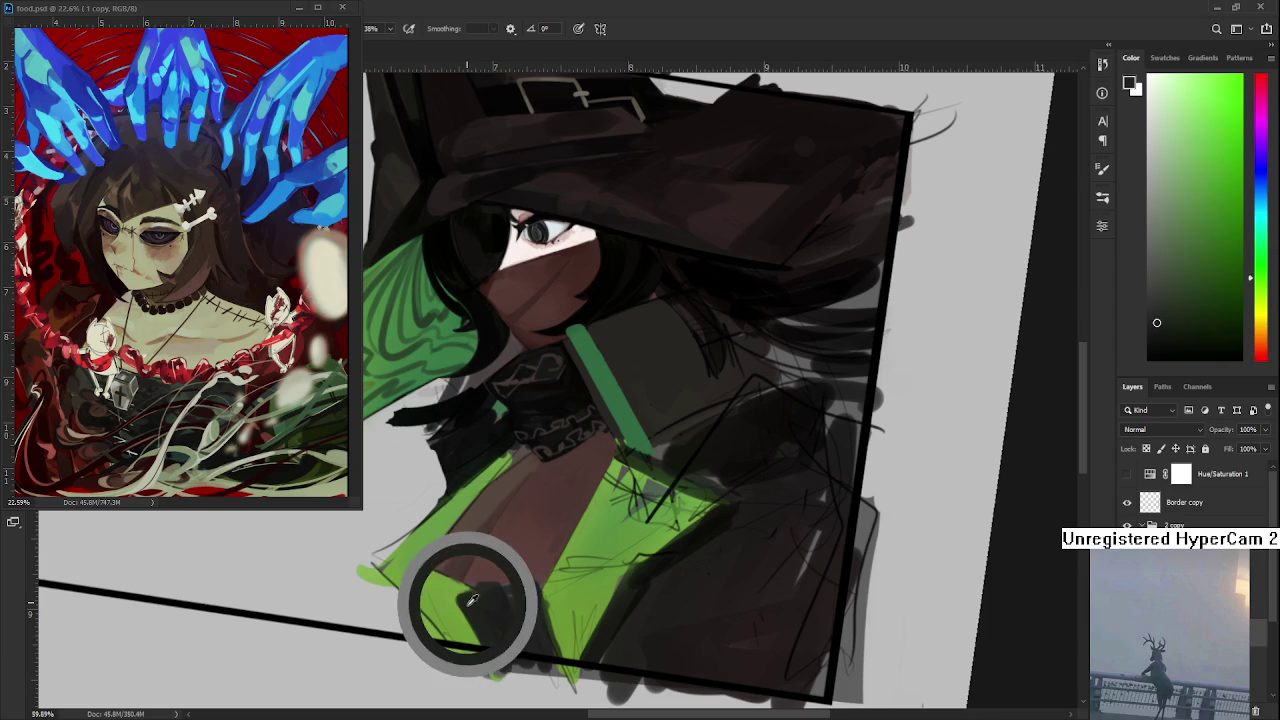
left_click(451, 600, "alt")
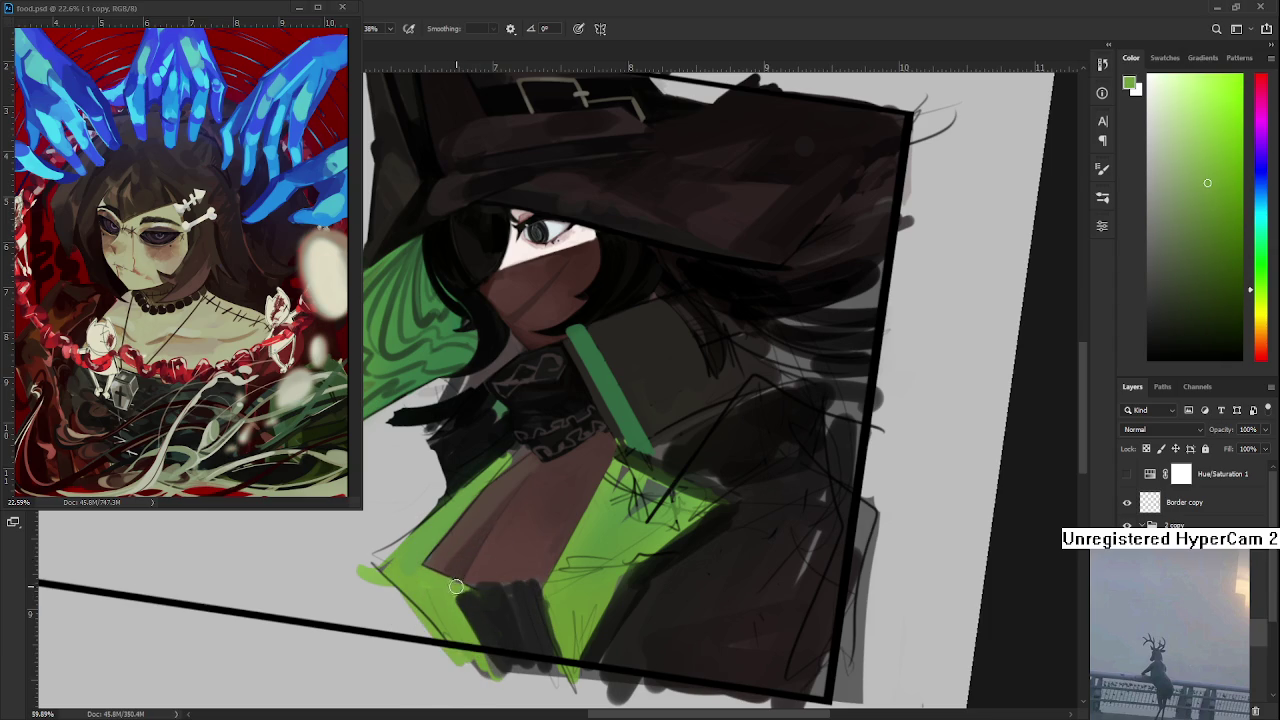
left_click(455, 592, "alt")
left_click(477, 594, "alt")
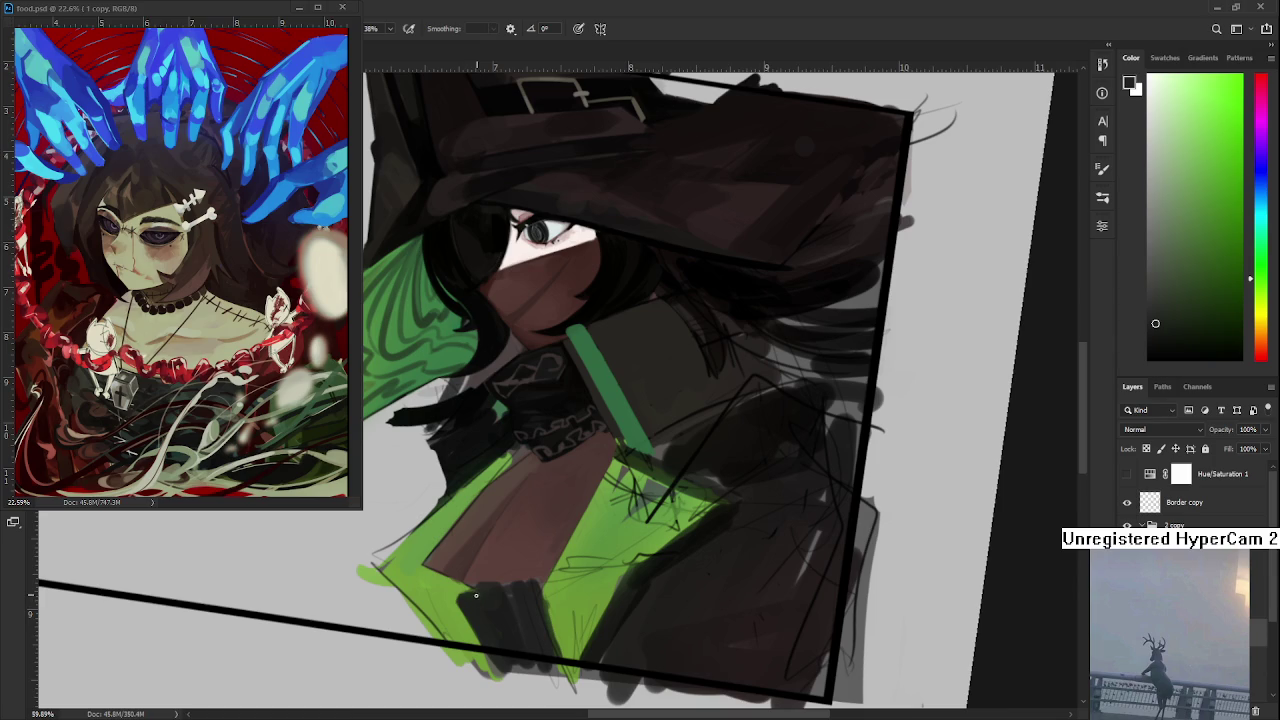
key("ctrl+z")
- Sample dark reds and greens and paint a dark green shadow on the panel bottom
left_click(514, 590, "alt")
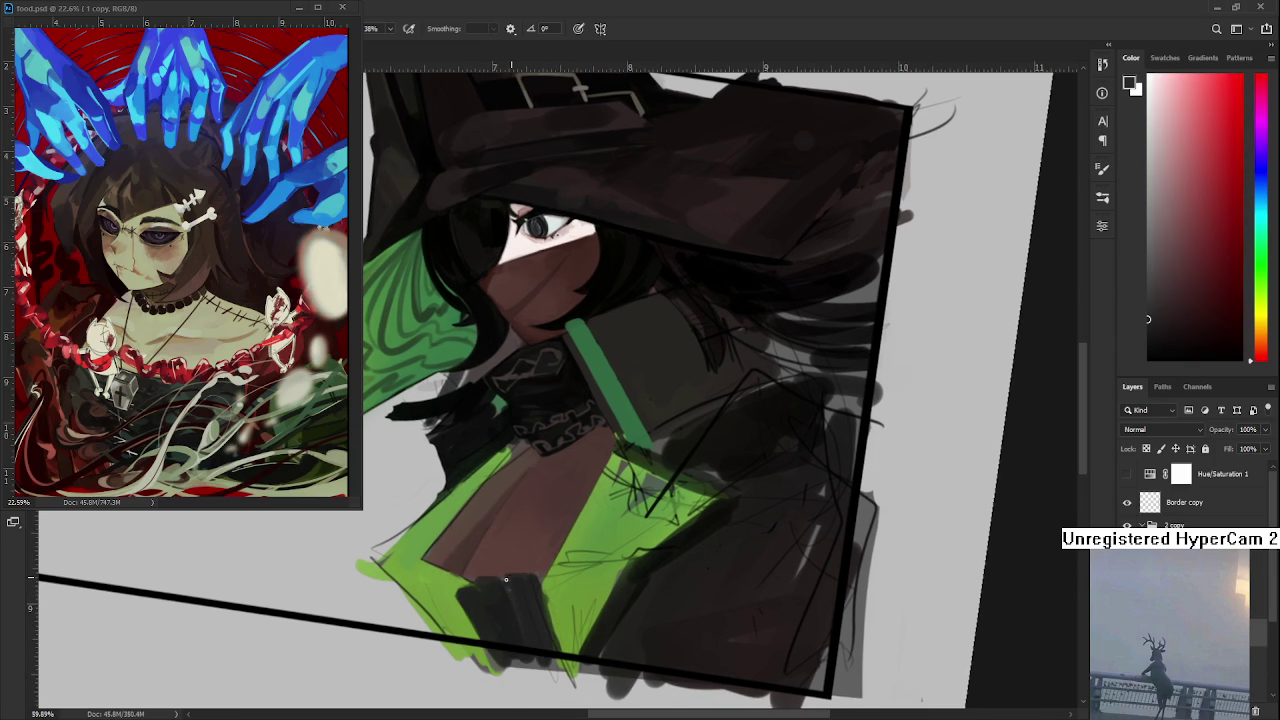
left_click(518, 555, "alt")
left_click(536, 572, "alt")
left_click(517, 586, "alt")
left_click(533, 588, "alt")
left_click_drag(533, 588, 546, 578)
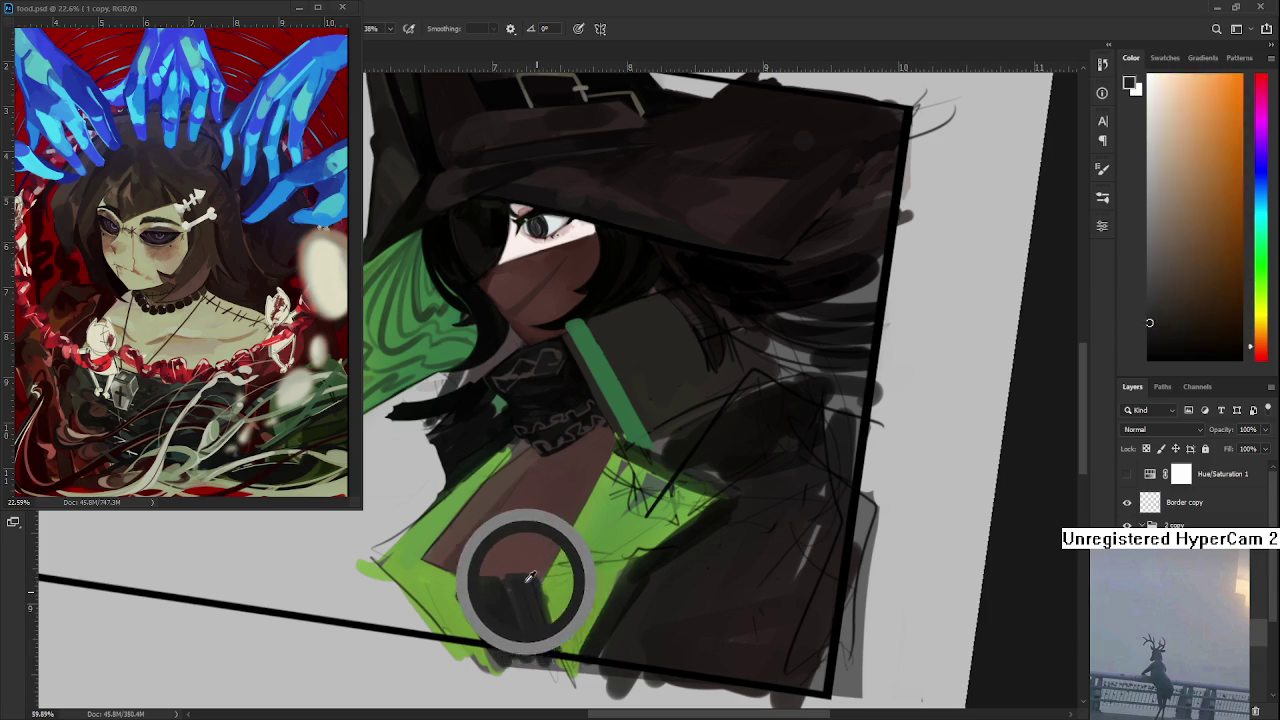
left_click(517, 586, "alt")
left_click(519, 591, "alt")
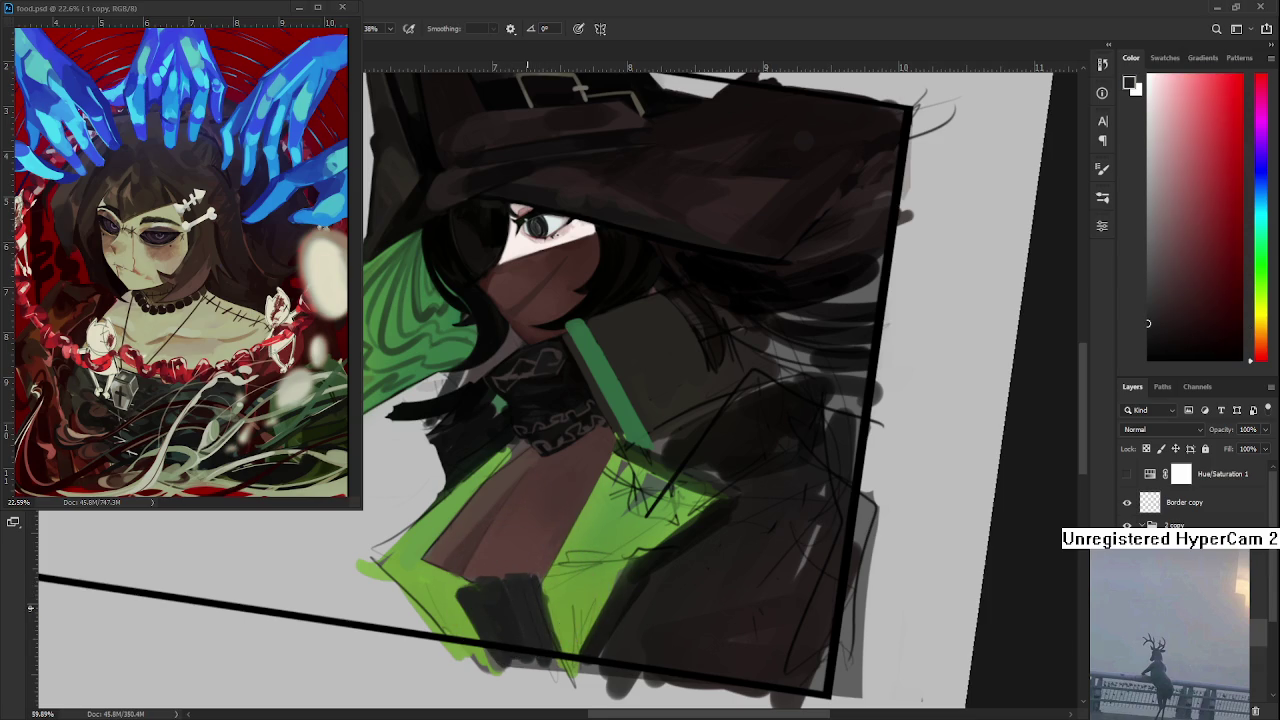
scroll(527, 607, "down", 3)
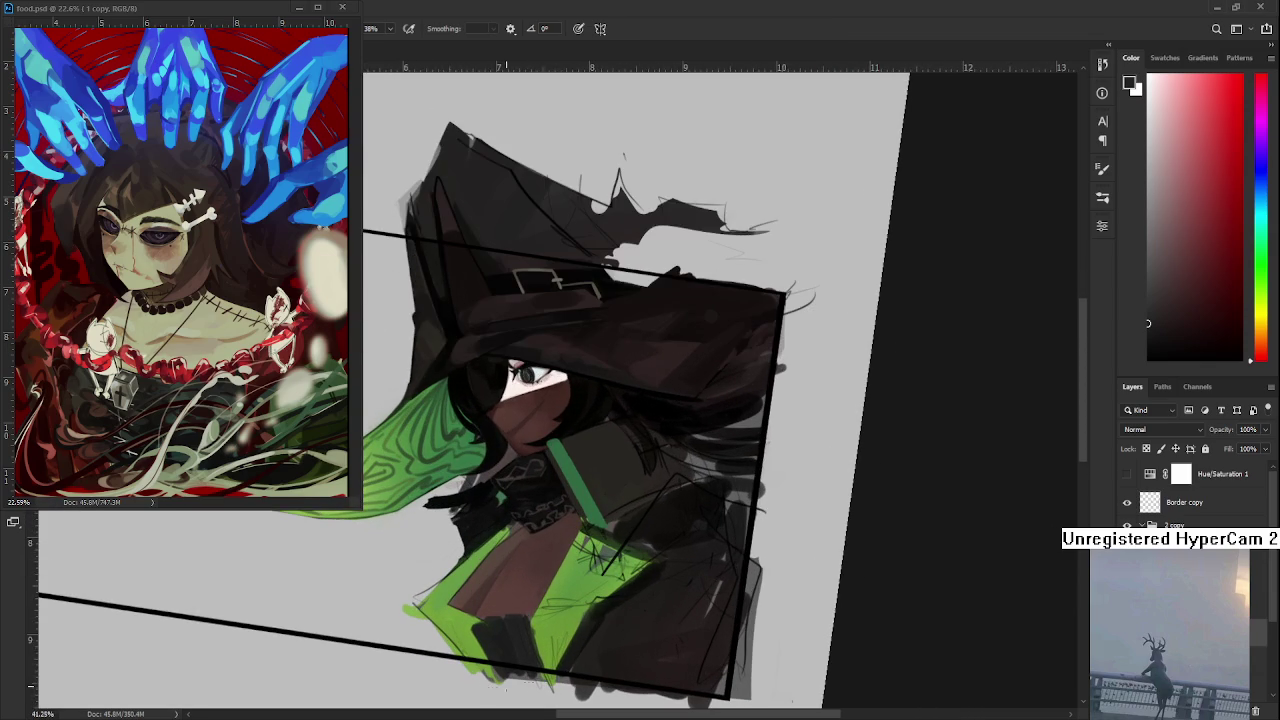
- Darken the area at the bottom of the figure and level the tilted view
scroll(520, 650, "up", 2)
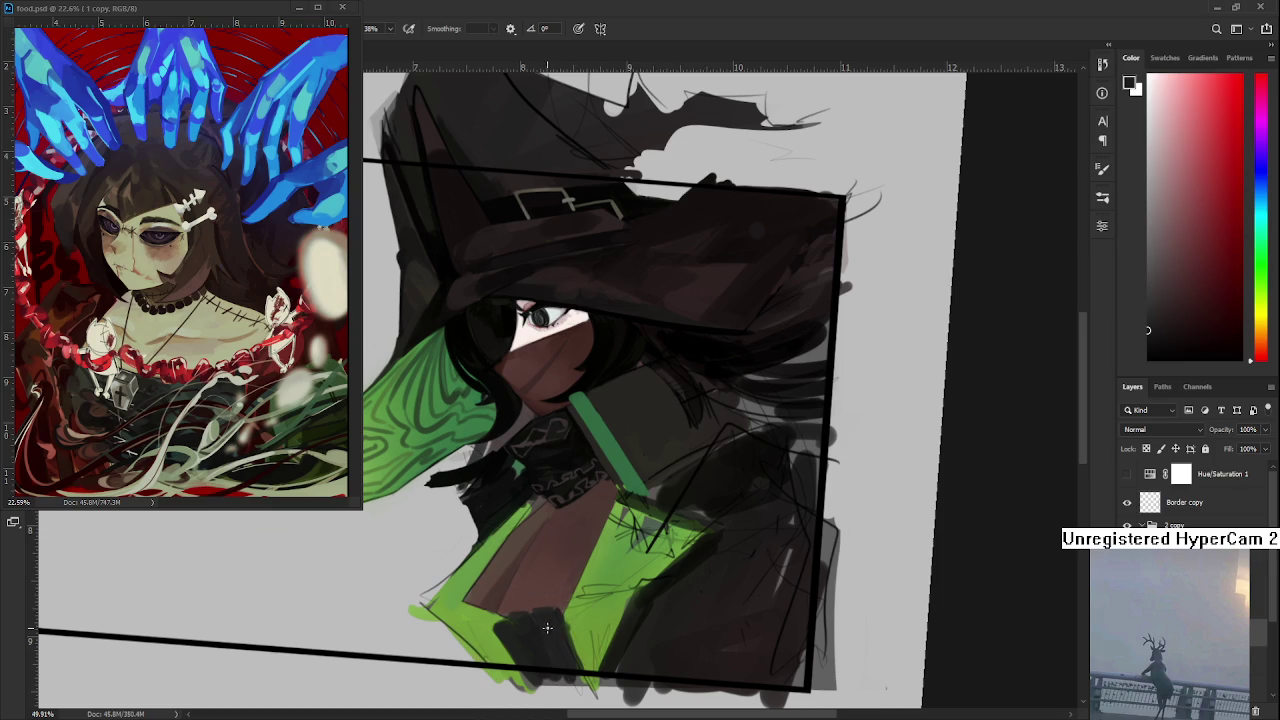
mouse_move(469, 616)
left_mouse_down()
mouse_move(500, 660)
mouse_move(467, 609)
mouse_move(482, 619)
left_mouse_up()
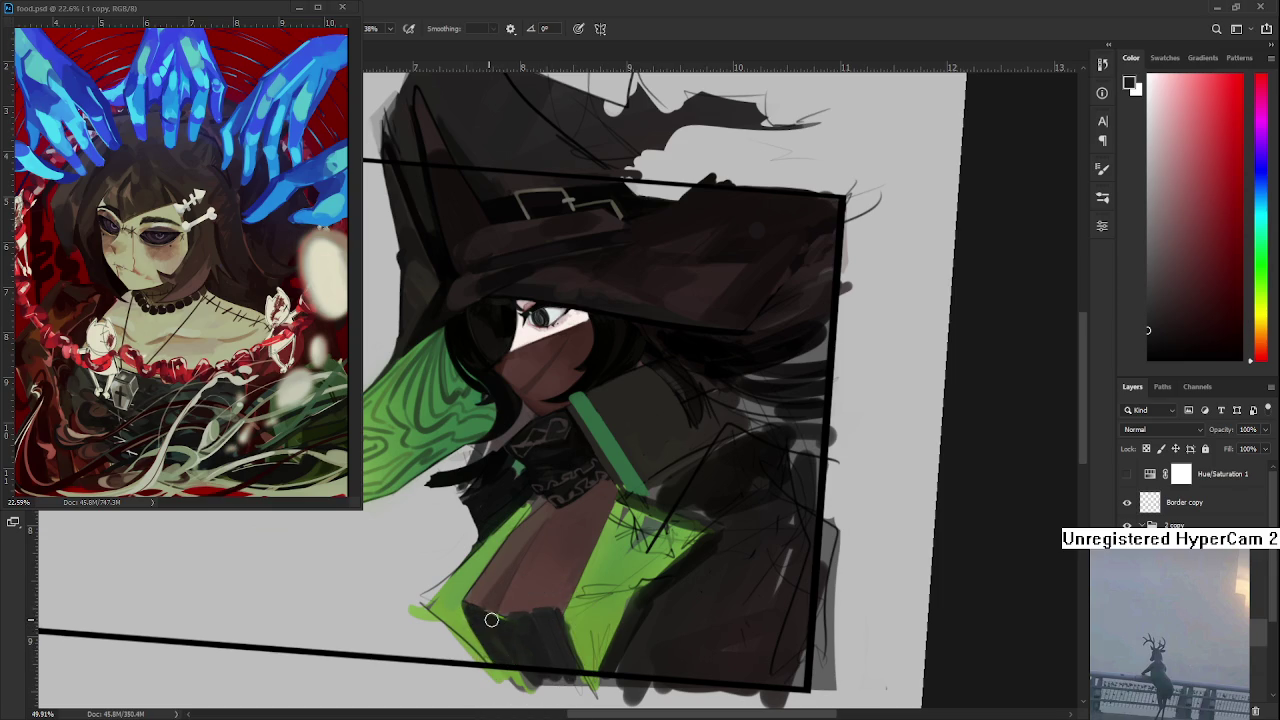
left_click_drag(625, 600, 665, 595)
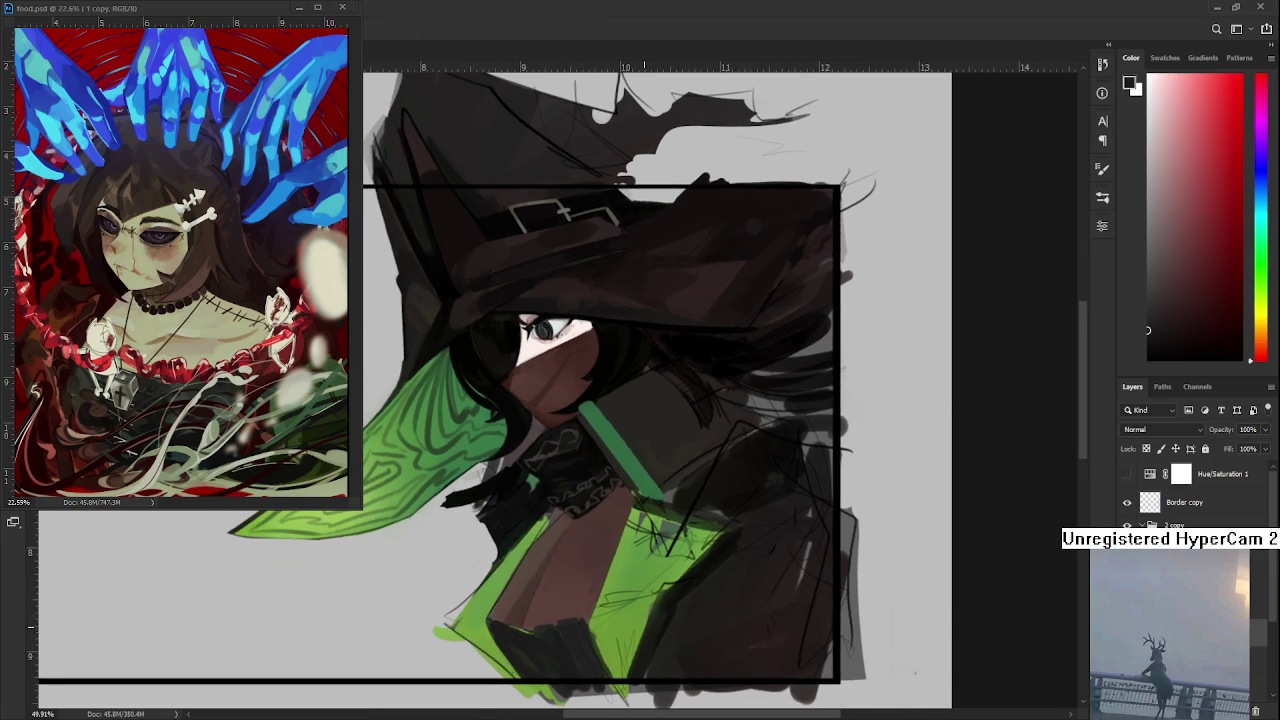
scroll(695, 580, "down", 2)
scroll(695, 580, "down", 1)
scroll(695, 580, "up", 3)
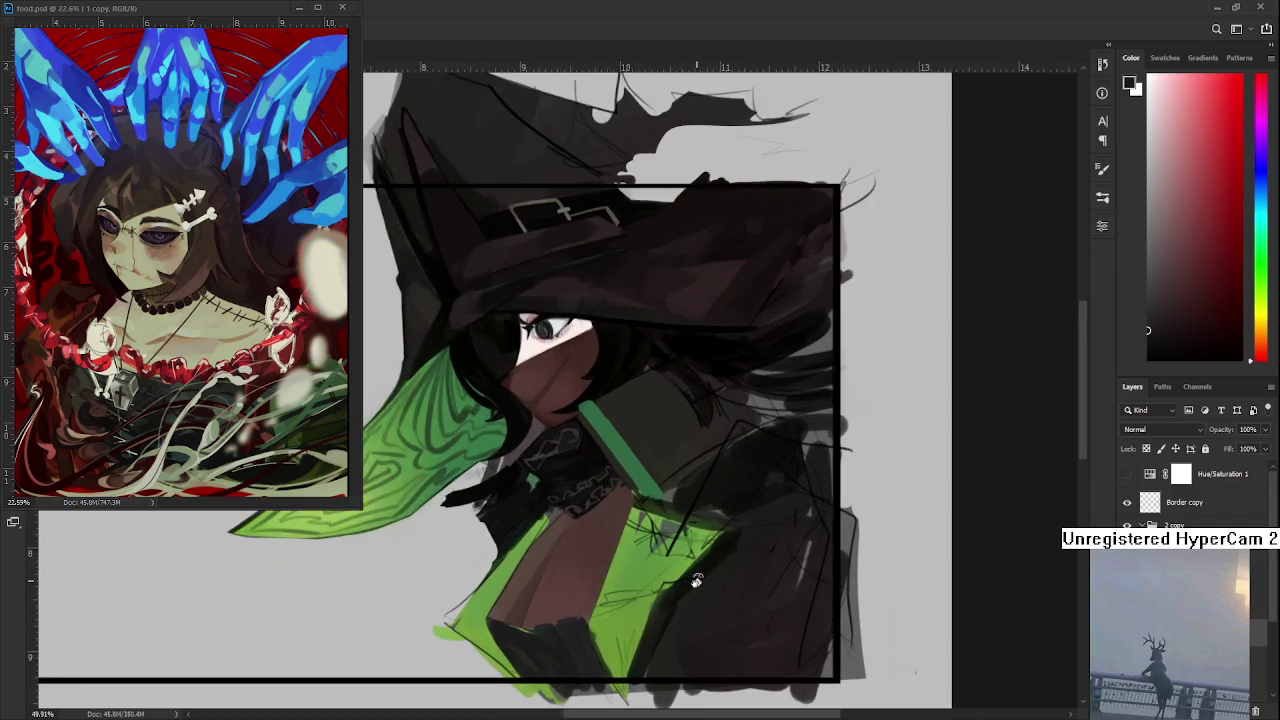
scroll(695, 580, "up", 2)
- Paint green over the lower cape panel's sketch lines
left_click(531, 563, "alt")
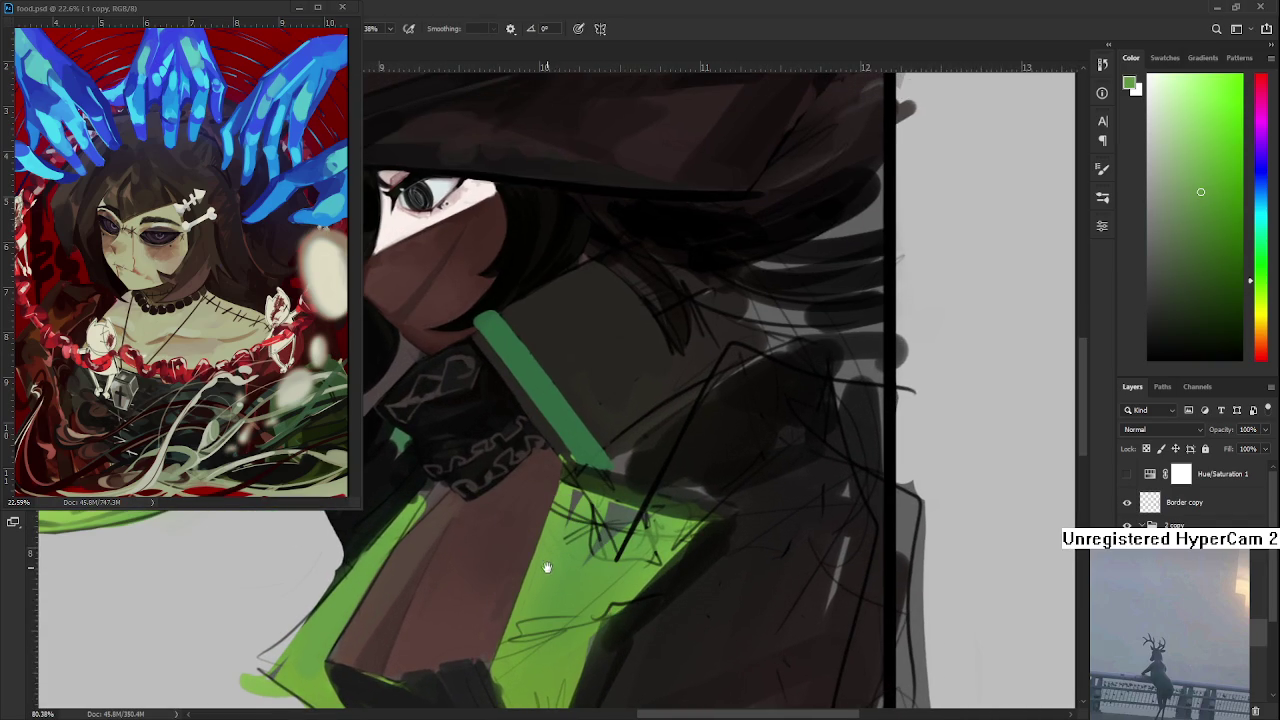
mouse_move(625, 512)
left_mouse_down()
mouse_move(615, 520)
mouse_move(590, 500)
mouse_move(604, 475)
mouse_move(640, 515)
mouse_move(640, 551)
mouse_move(685, 515)
mouse_move(640, 519)
left_mouse_up()
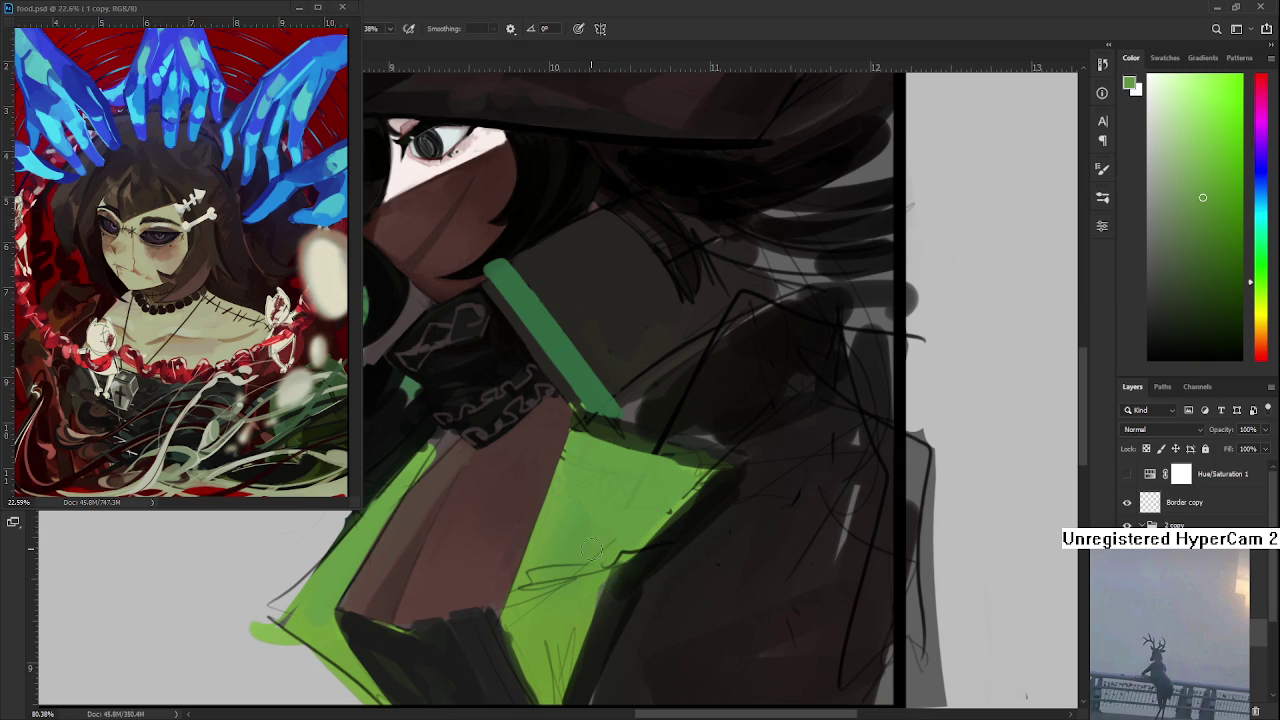
left_click(580, 600, "alt")
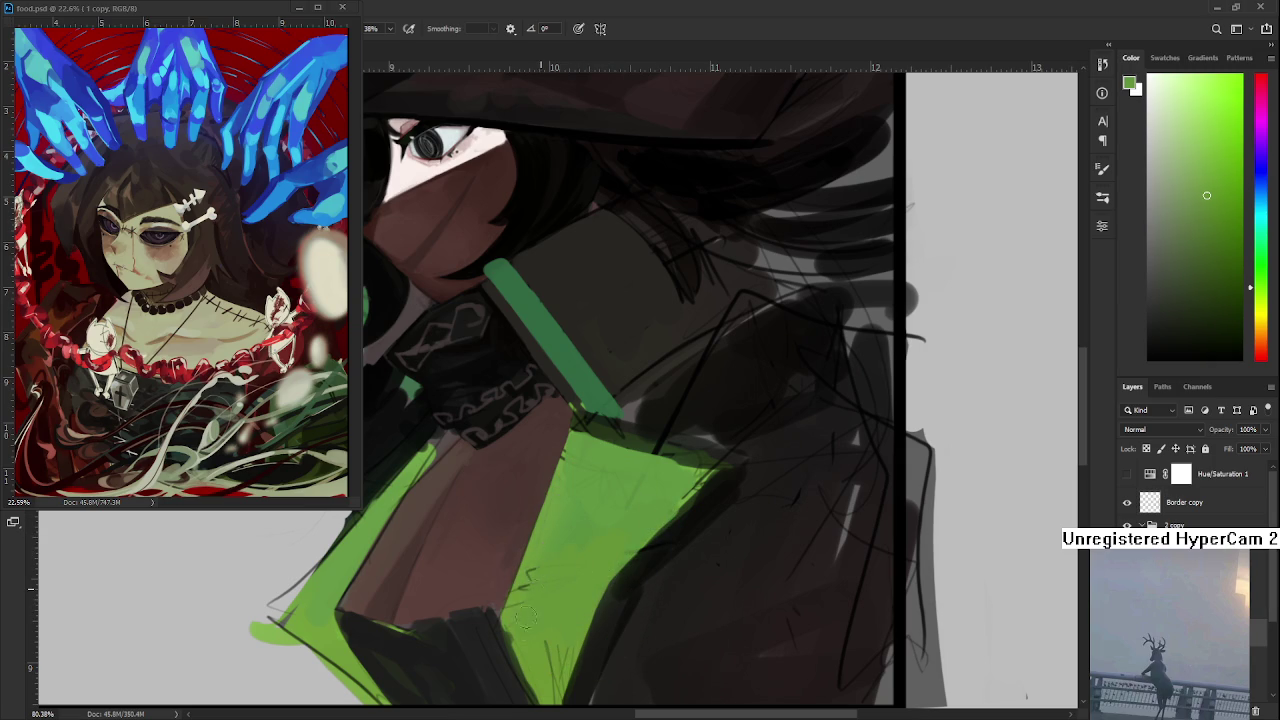
- Paint a dark stroke along the panel's right edge, then cover it with cape green
left_click_drag(555, 640, 563, 566)
left_click(563, 566, "alt")
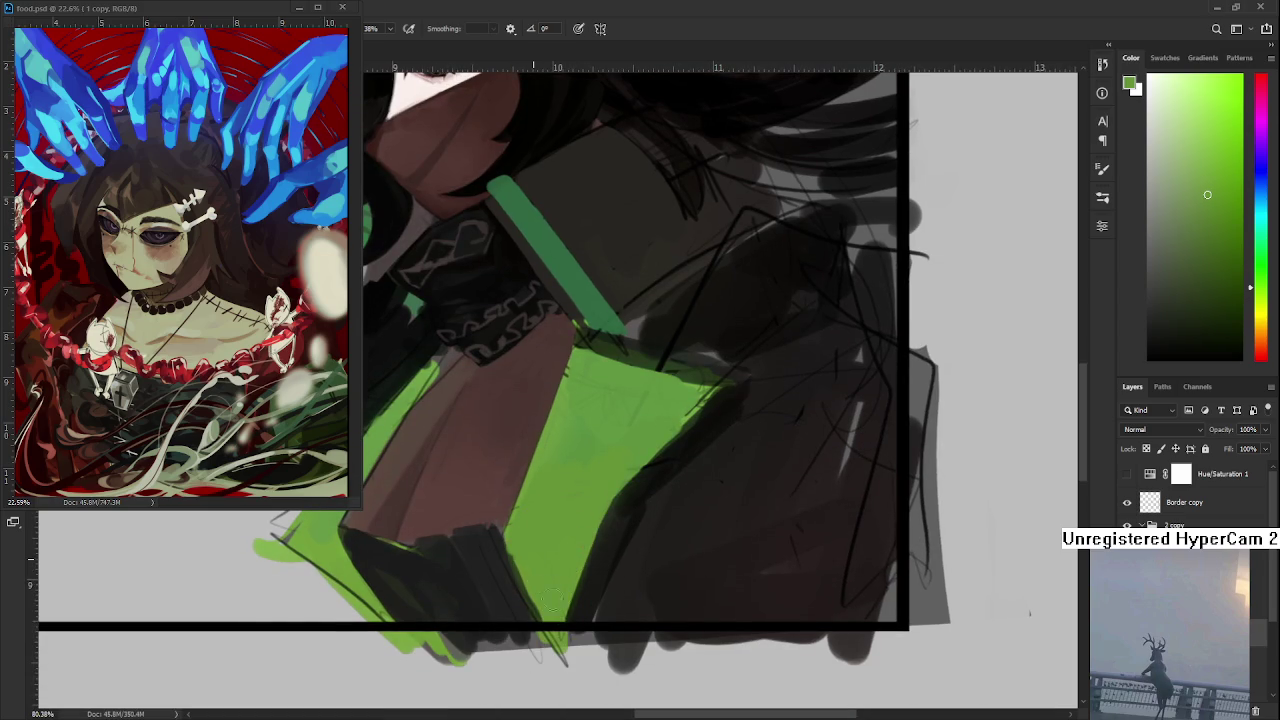
left_click(493, 541, "alt")
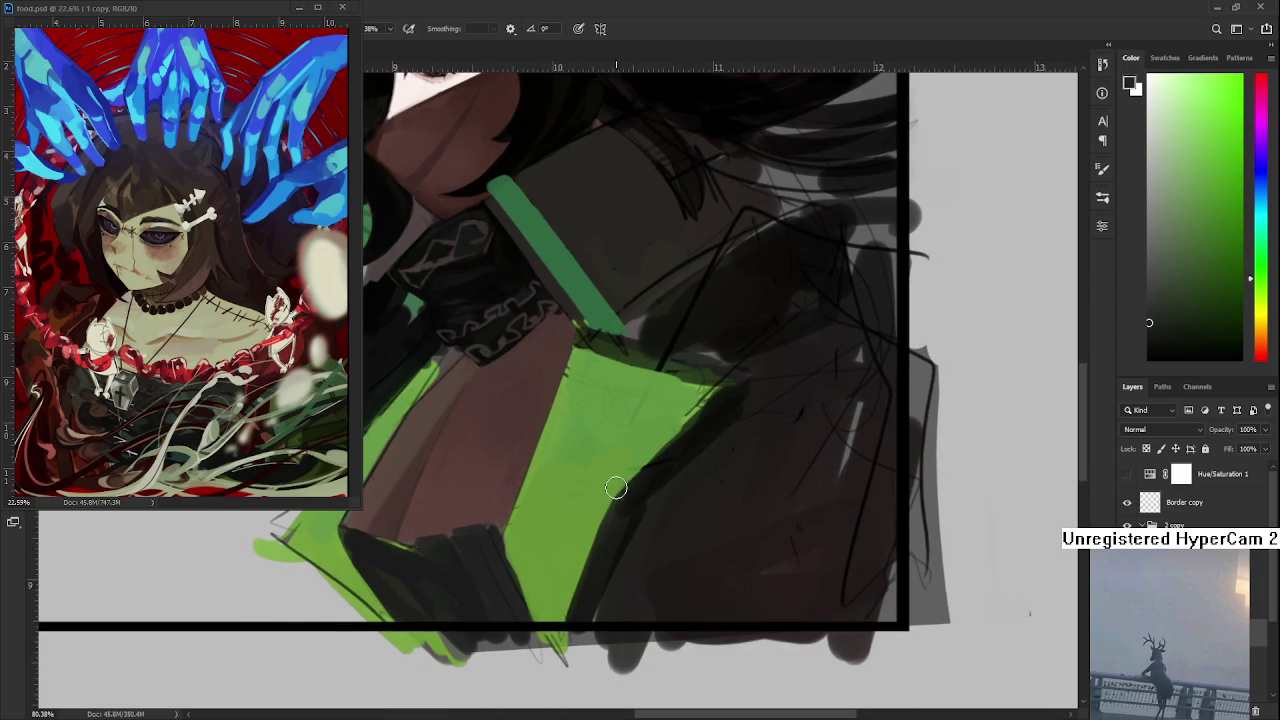
left_click_drag(498, 524, 526, 609)
left_click(522, 560, "alt")
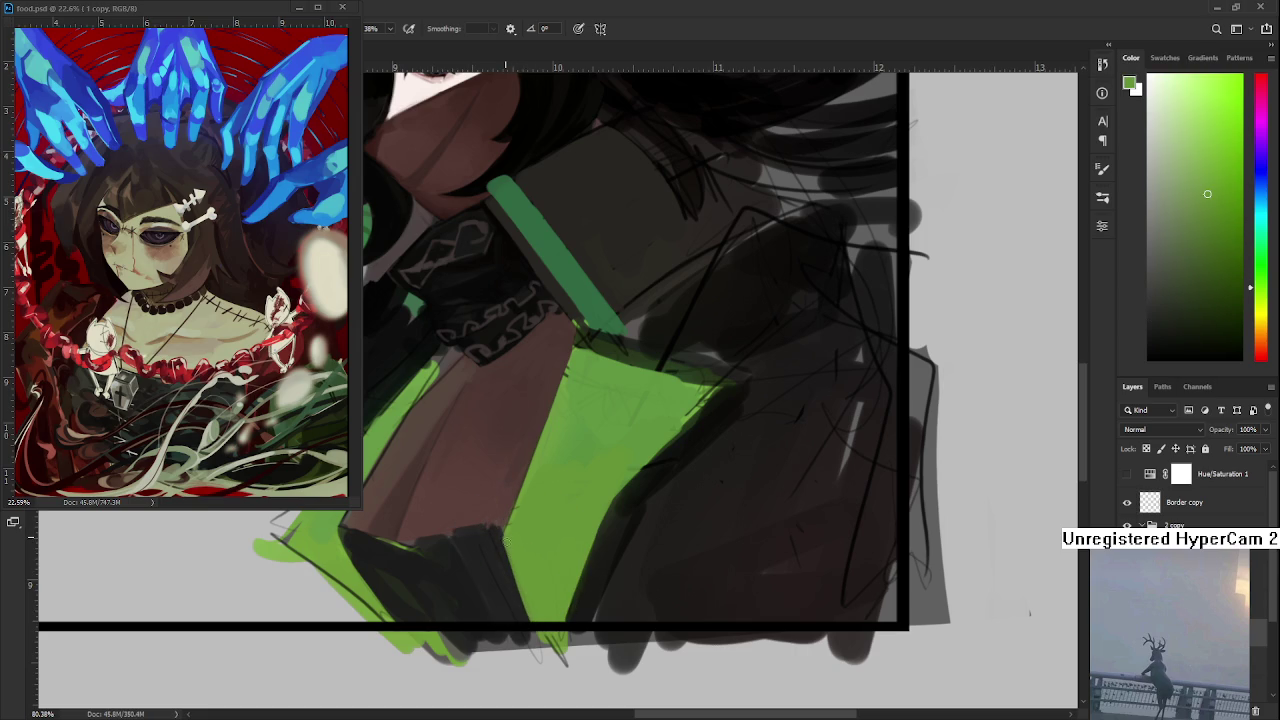
left_click_drag(505, 536, 526, 617)
- Rotate and reposition the view, re-sampling a dark tone and the panel green
left_click_drag(516, 541, 523, 595)
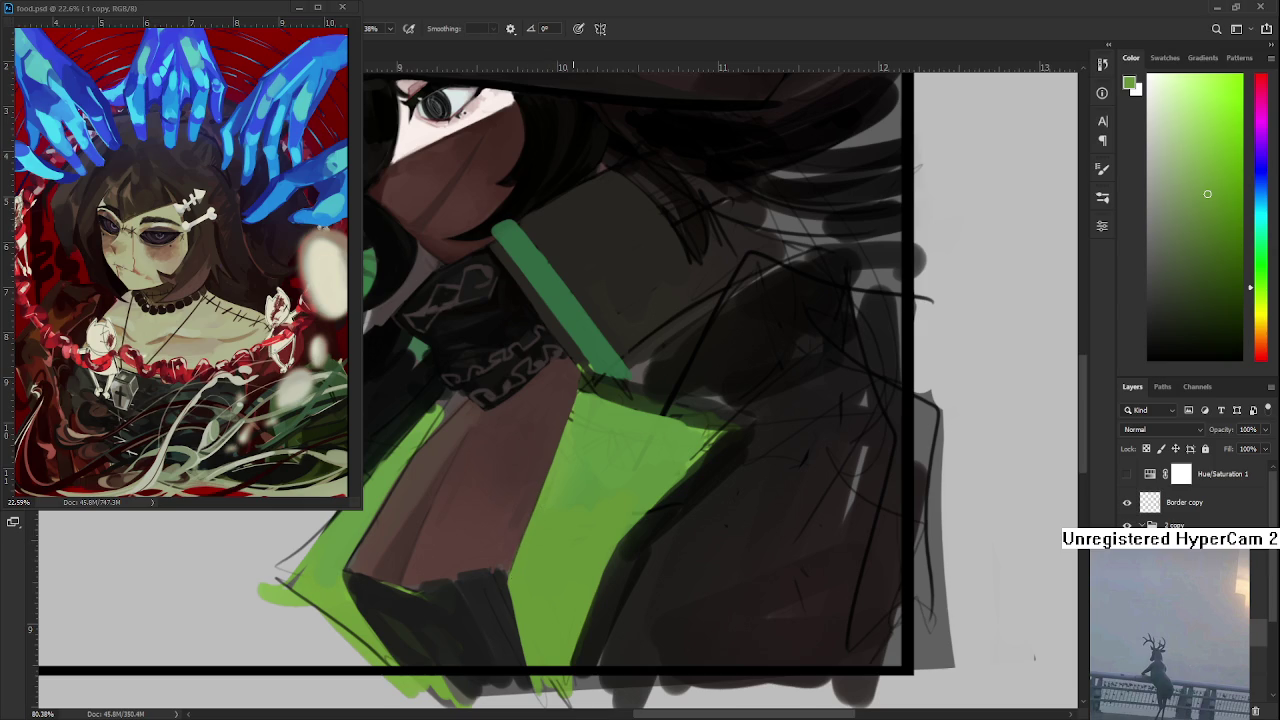
scroll(637, 470, "down", 3)
scroll(700, 466, "down", 3)
scroll(749, 430, "up", 4)
mouse_move(738, 443)
left_mouse_down()
mouse_move(632, 523)
mouse_move(660, 286)
left_mouse_up()
scroll(674, 394, "up", 2)
scroll(650, 590, "up", 1)
left_click_drag(650, 590, 672, 510)
left_click(528, 520, "alt")
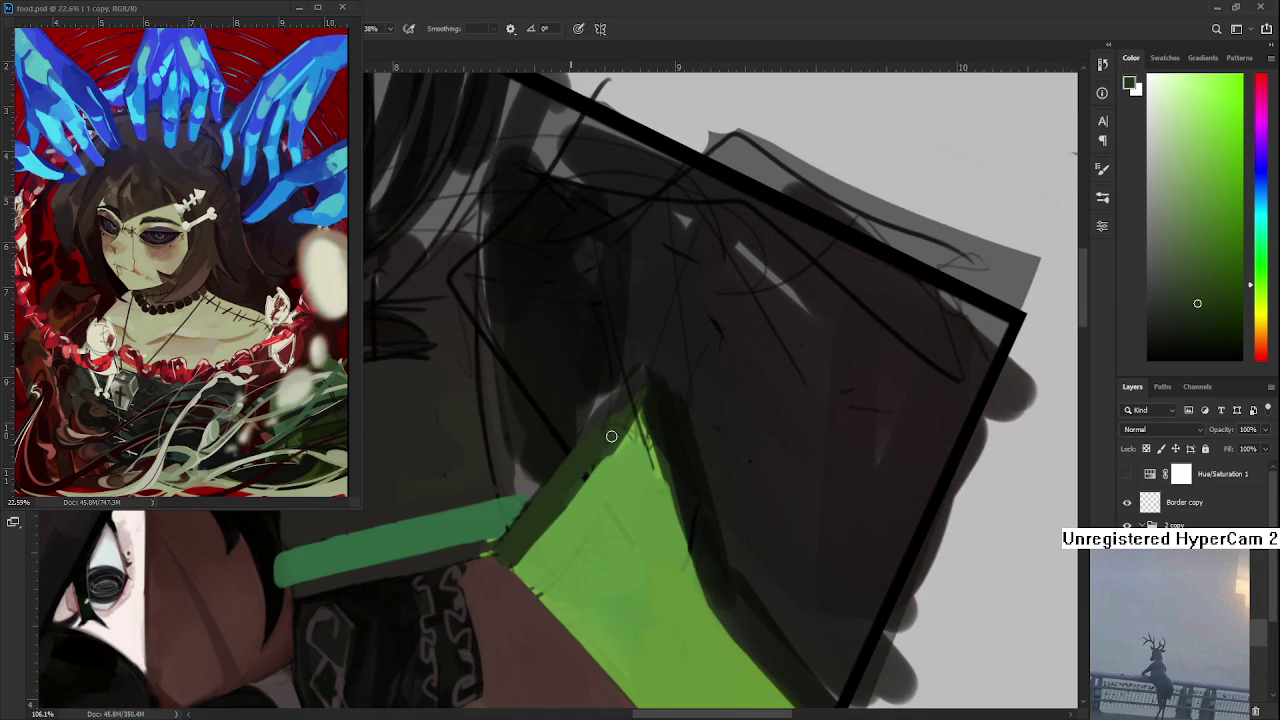
left_click(618, 455, "alt")
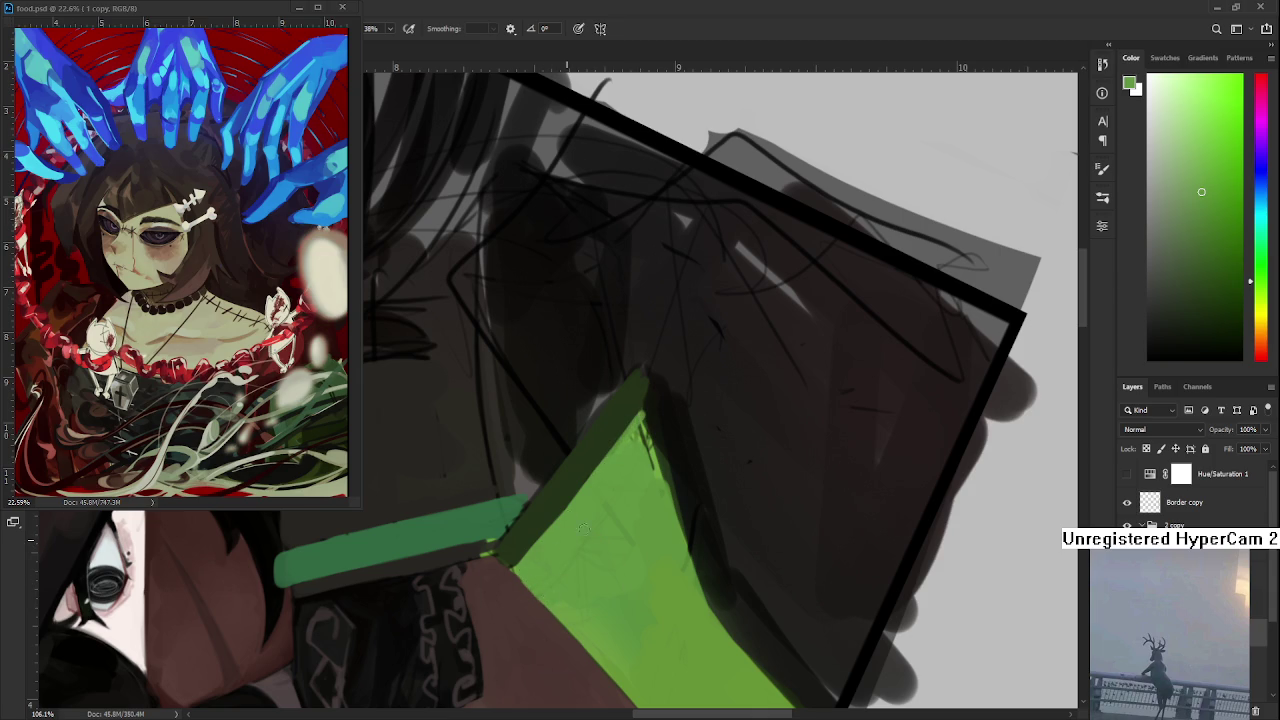
left_click_drag(647, 543, 560, 450)
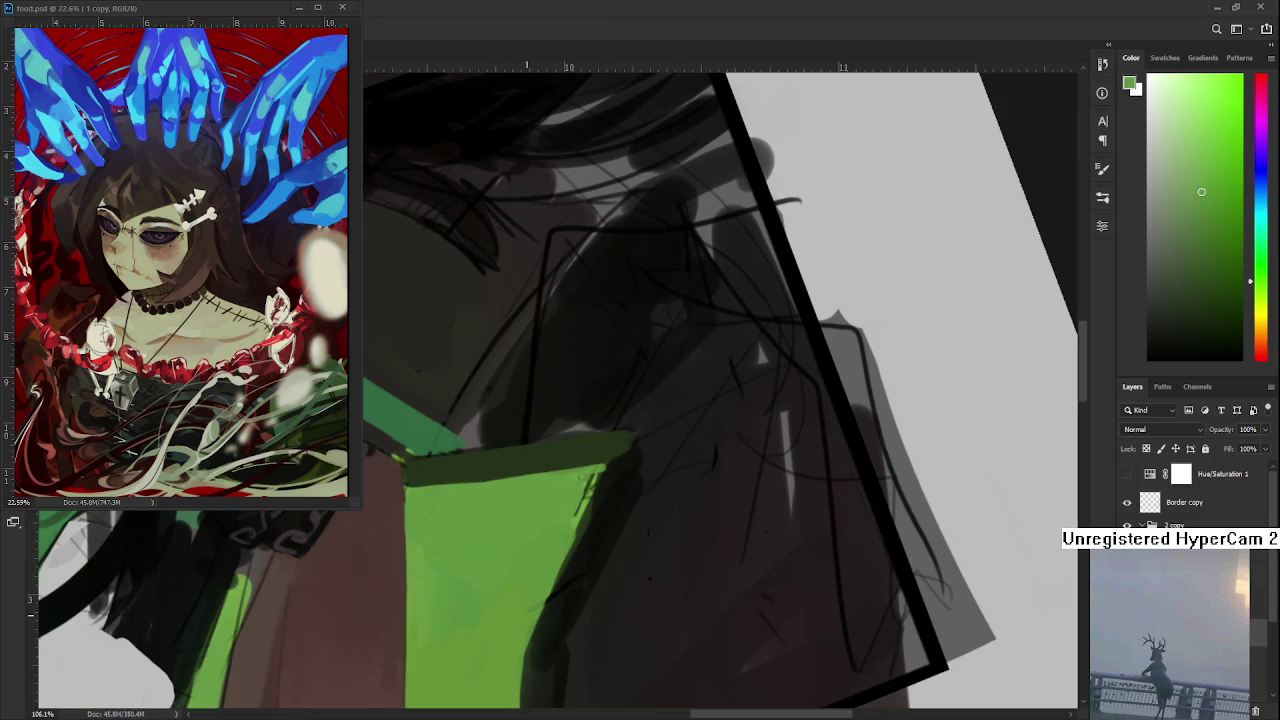
left_click_drag(528, 615, 656, 627)
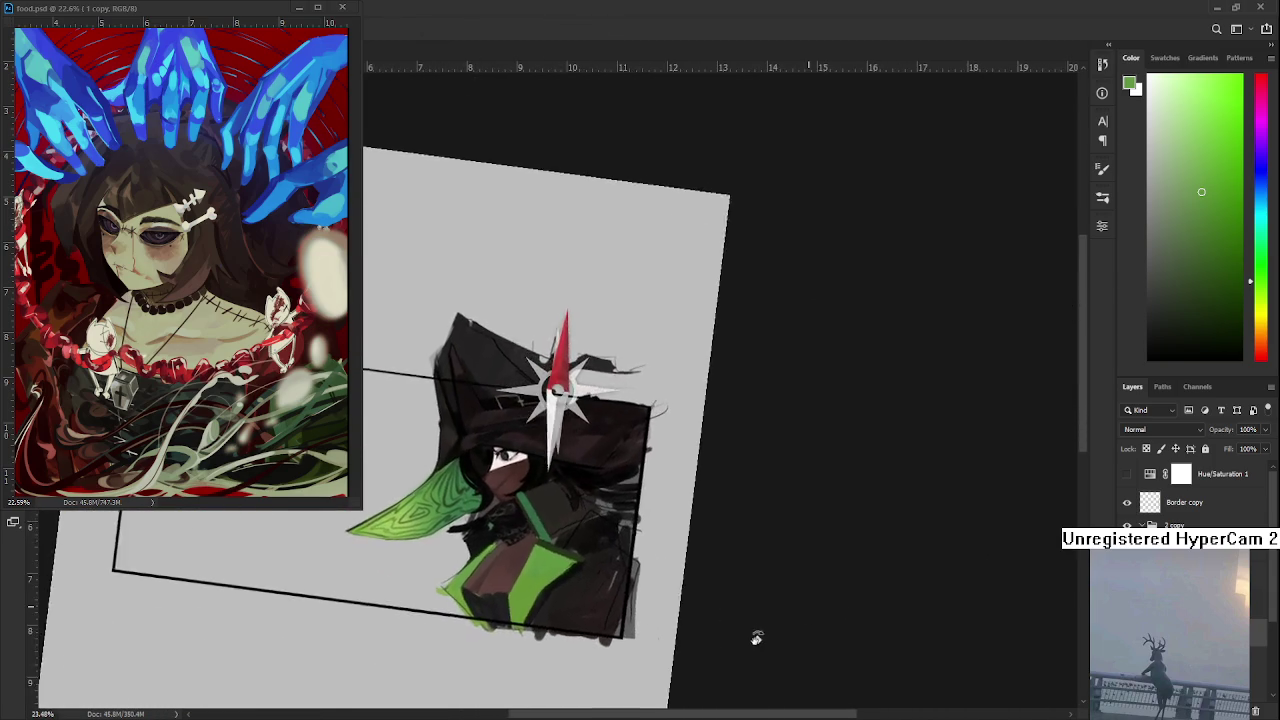
- Darken the collar's lower-right edge with a near-black green
scroll(656, 627, "up", 2)
scroll(650, 610, "up", 1)
scroll(640, 580, "up", 1)
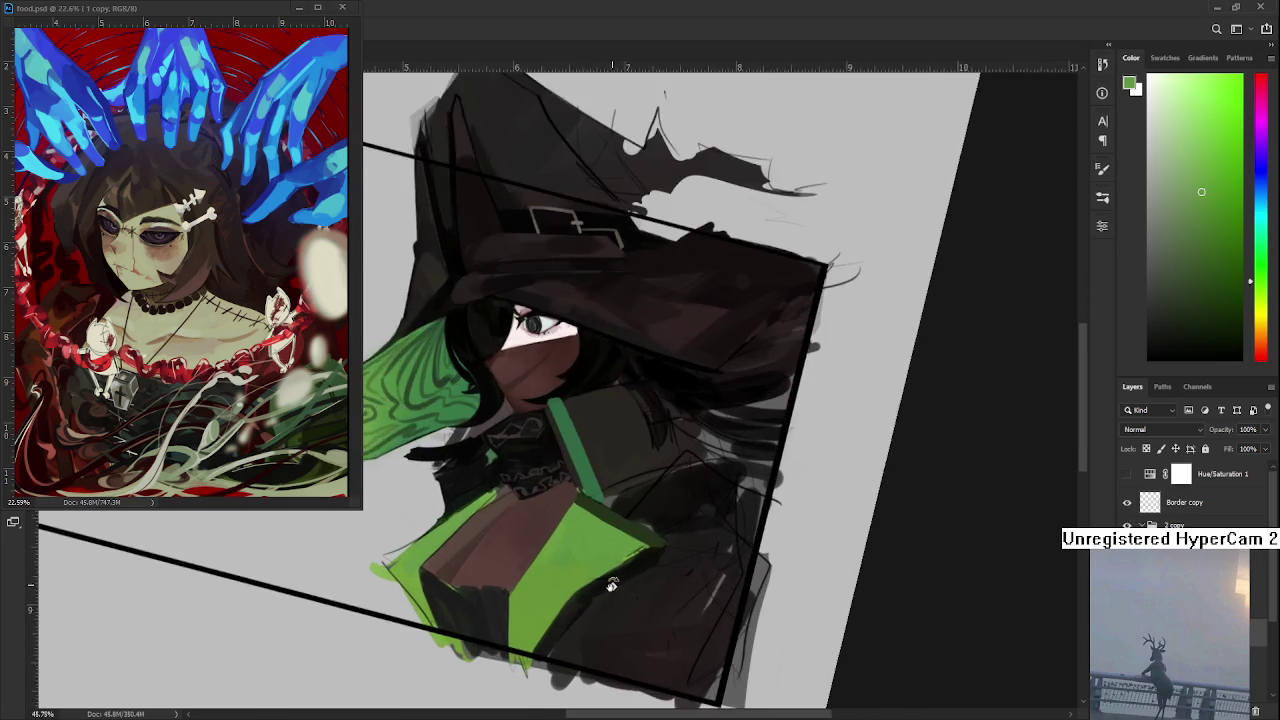
scroll(635, 565, "up", 2)
scroll(635, 565, "up", 1)
scroll(636, 566, "up", 1)
left_click_drag(637, 567, 685, 492)
left_click(675, 483, "alt")
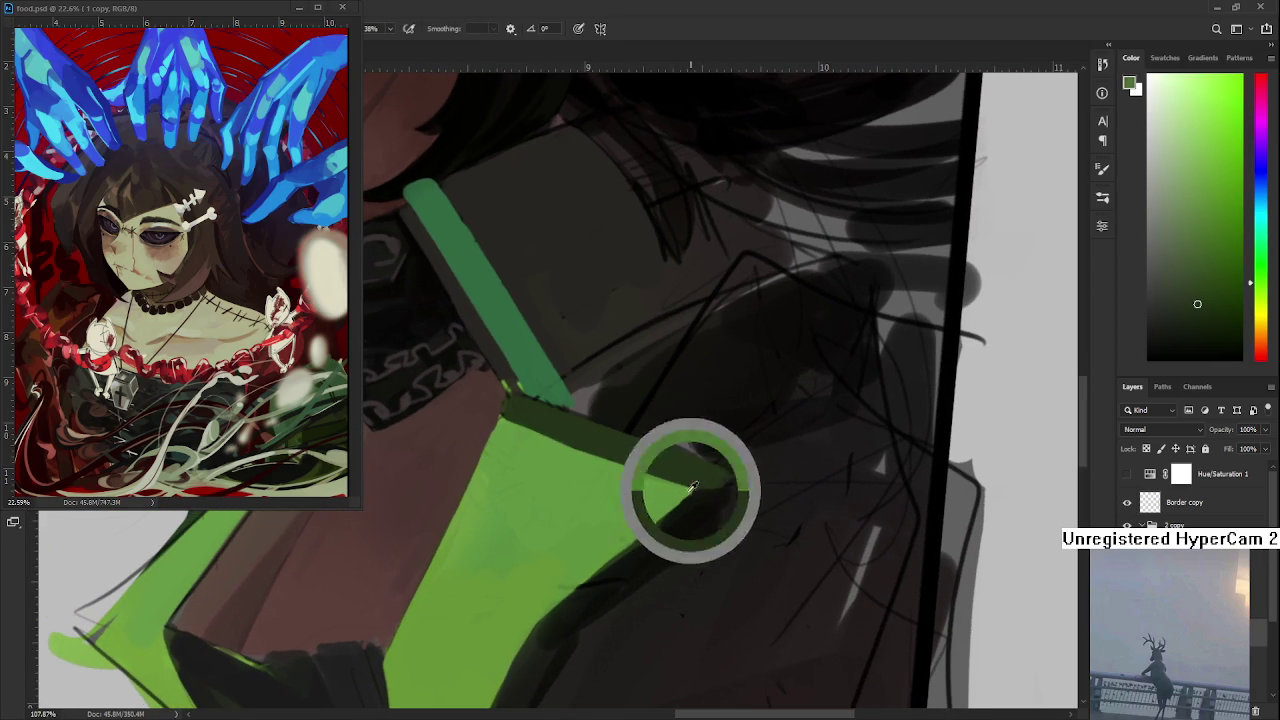
left_click(688, 498, "alt")
left_click_drag(686, 500, 583, 596)
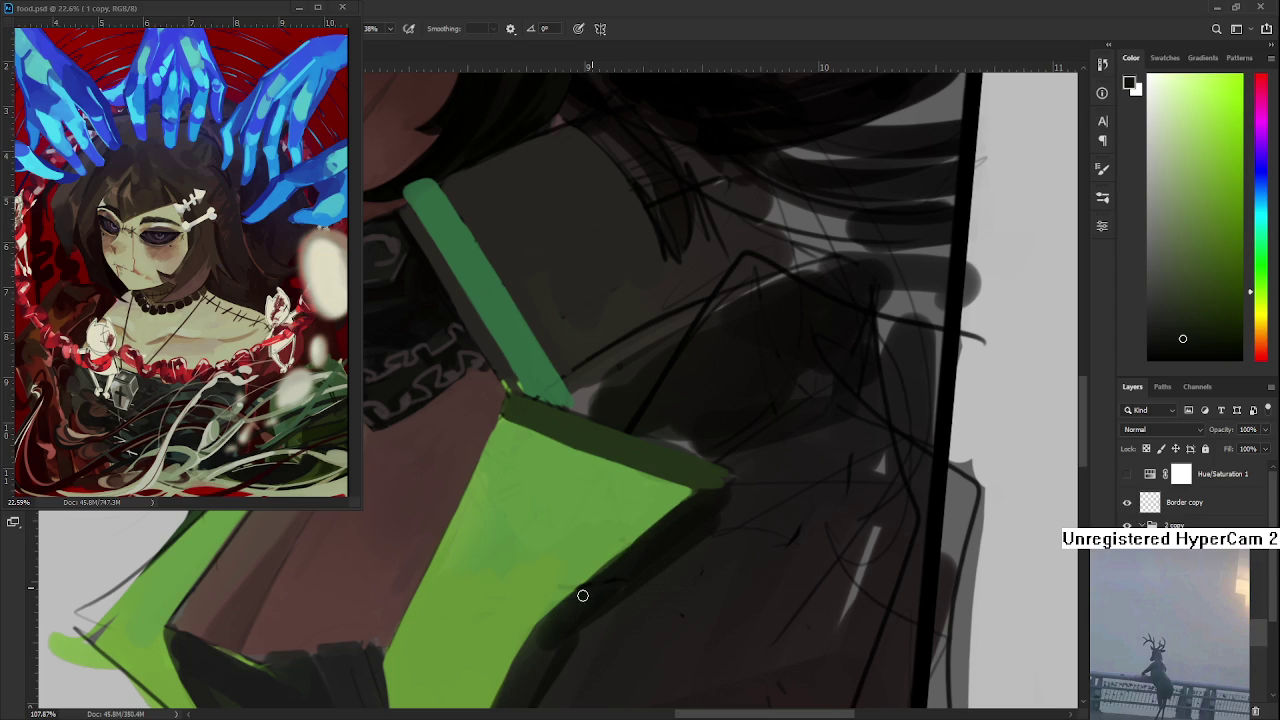
- Repaint the collar's lower-right edge in mid green, slightly wider after comparing with undo
left_click(603, 560, "alt")
left_click_drag(625, 517, 645, 472)
mouse_move(563, 572)
left_mouse_down()
mouse_move(632, 510)
mouse_move(601, 503)
mouse_move(645, 462)
left_mouse_up()
left_click(580, 491, "alt")
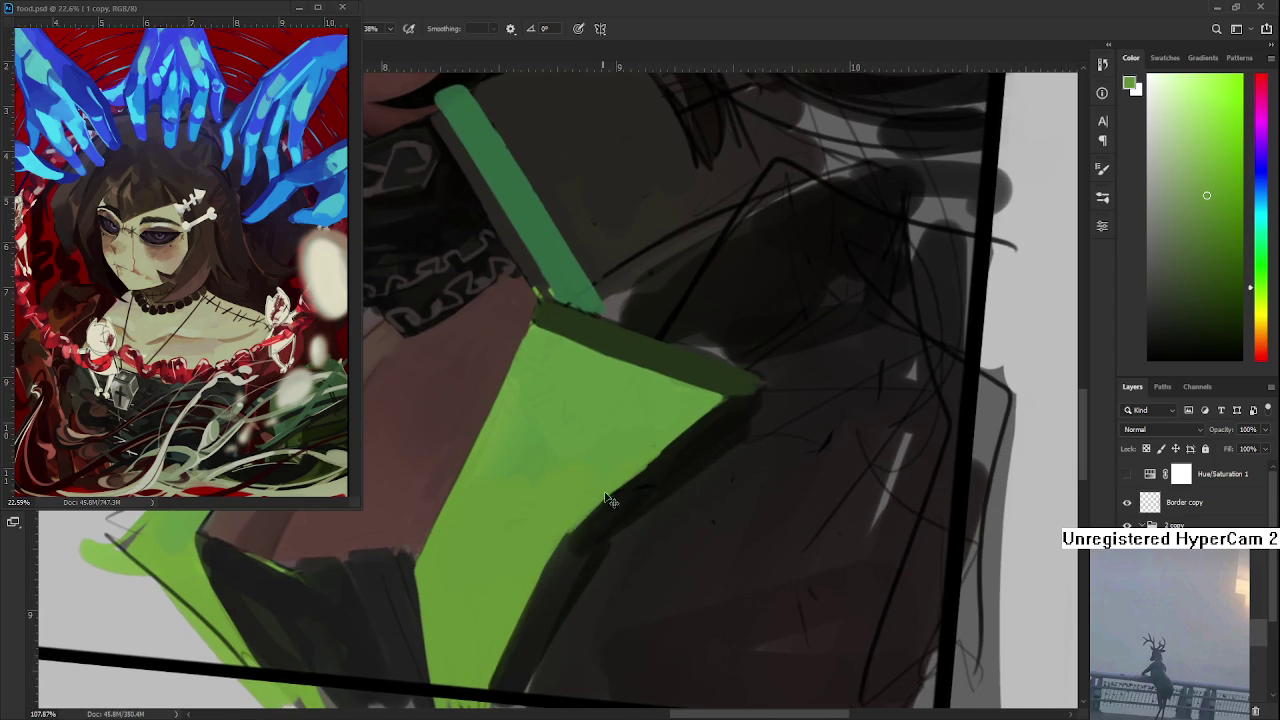
key("ctrl+z")
key("ctrl+z")
left_click_drag(558, 540, 571, 500)
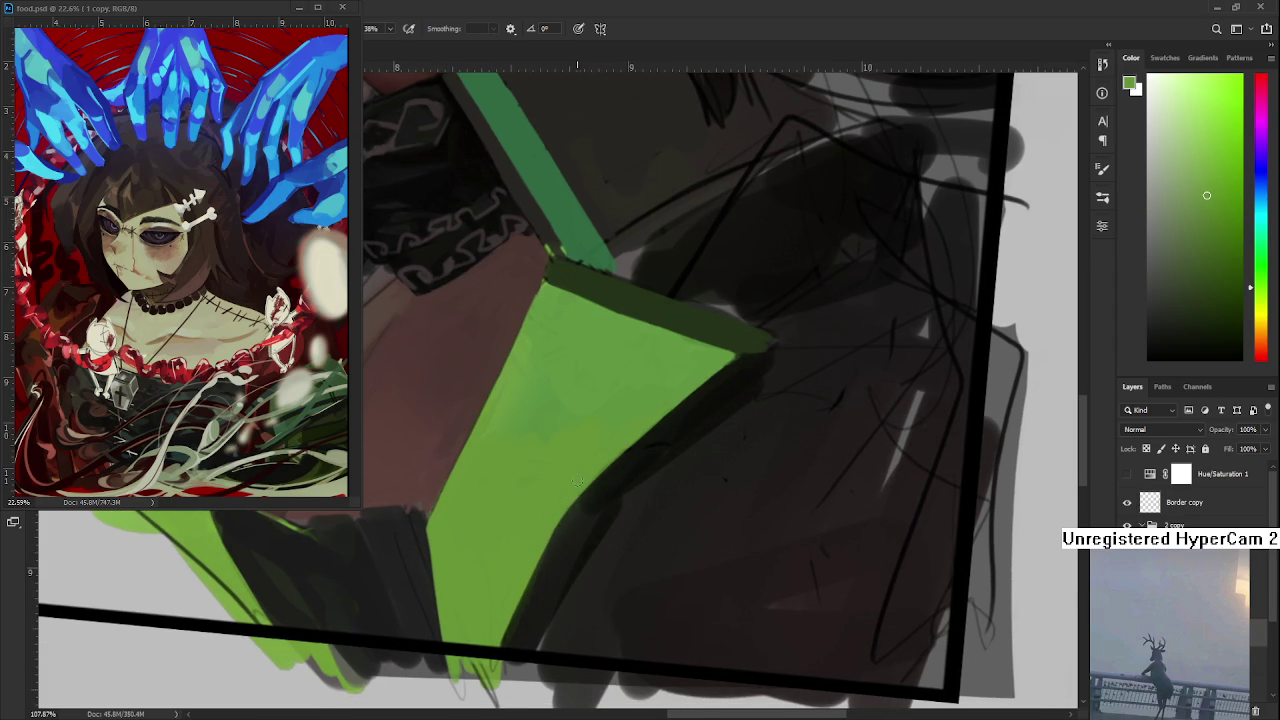
left_click_drag(500, 648, 557, 505)
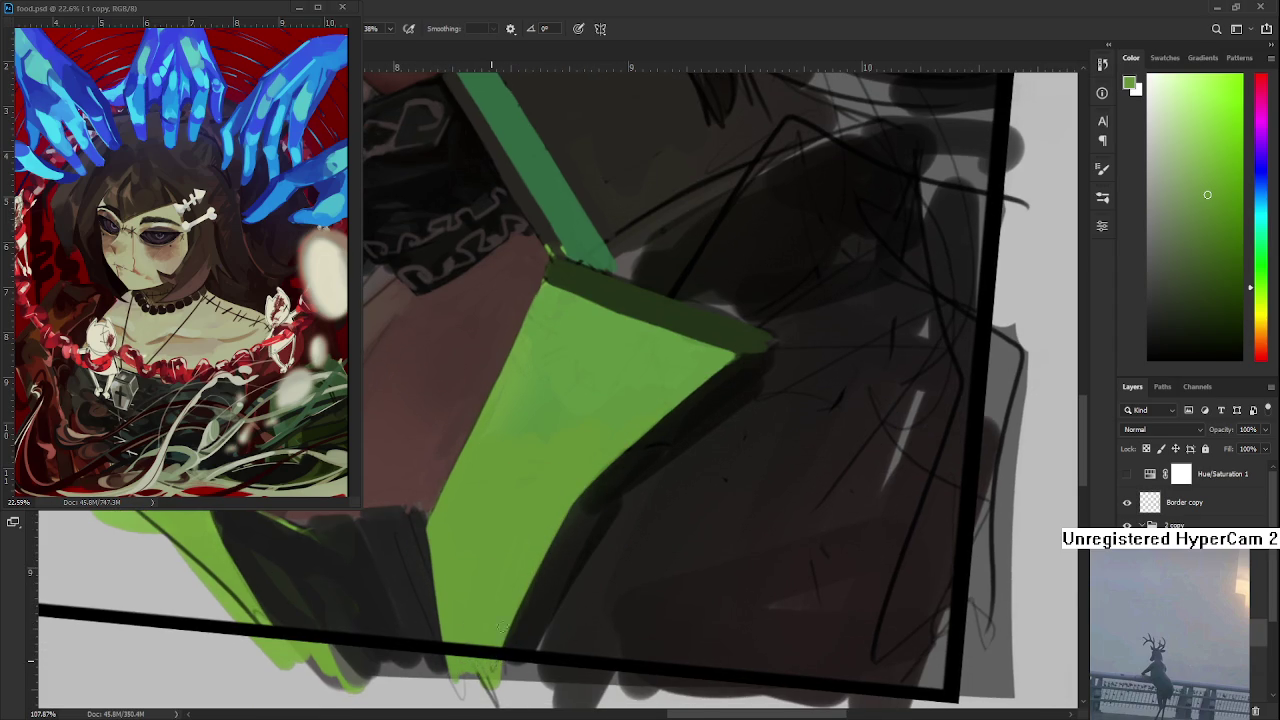
mouse_move(506, 593)
left_mouse_down()
mouse_move(546, 586)
mouse_move(543, 620)
mouse_move(553, 552)
left_mouse_up()
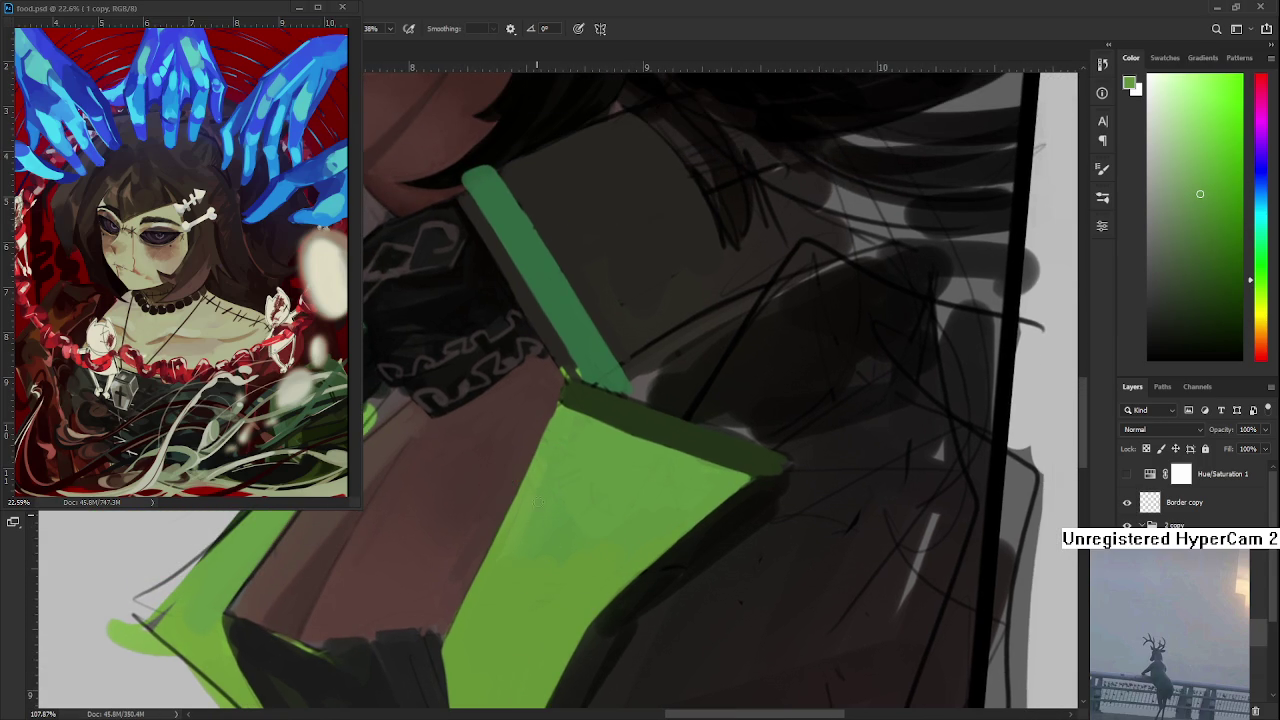
- Sample greens from several spots on the panel to settle on a painting colour
left_click(495, 558, "alt")
left_click(523, 526, "alt")
left_click(537, 520, "alt")
left_click(520, 557, "alt")
left_click(558, 517, "alt")
left_click(560, 514, "alt")
mouse_move(615, 405)
left_mouse_down()
mouse_move(523, 537)
mouse_move(557, 510)
left_mouse_up()
left_click(505, 493, "alt")
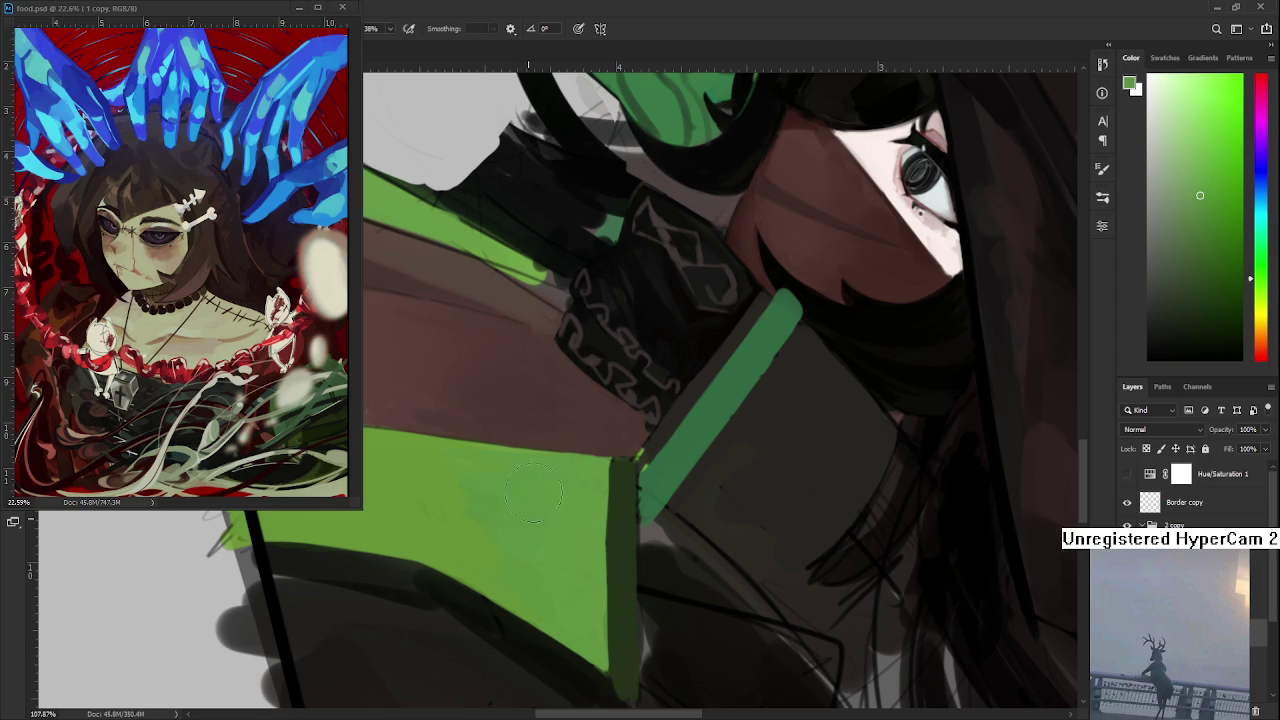
- Adjust the brush size and blend sampled greens up and across the lower cape panel
left_click(523, 514, "alt")
key("bracketright")
key("bracketright")
key("bracketright")
mouse_move(516, 505)
left_mouse_down()
mouse_move(543, 543)
mouse_move(571, 549)
left_mouse_up()
key("bracketleft")
key("bracketleft")
key("bracketleft")
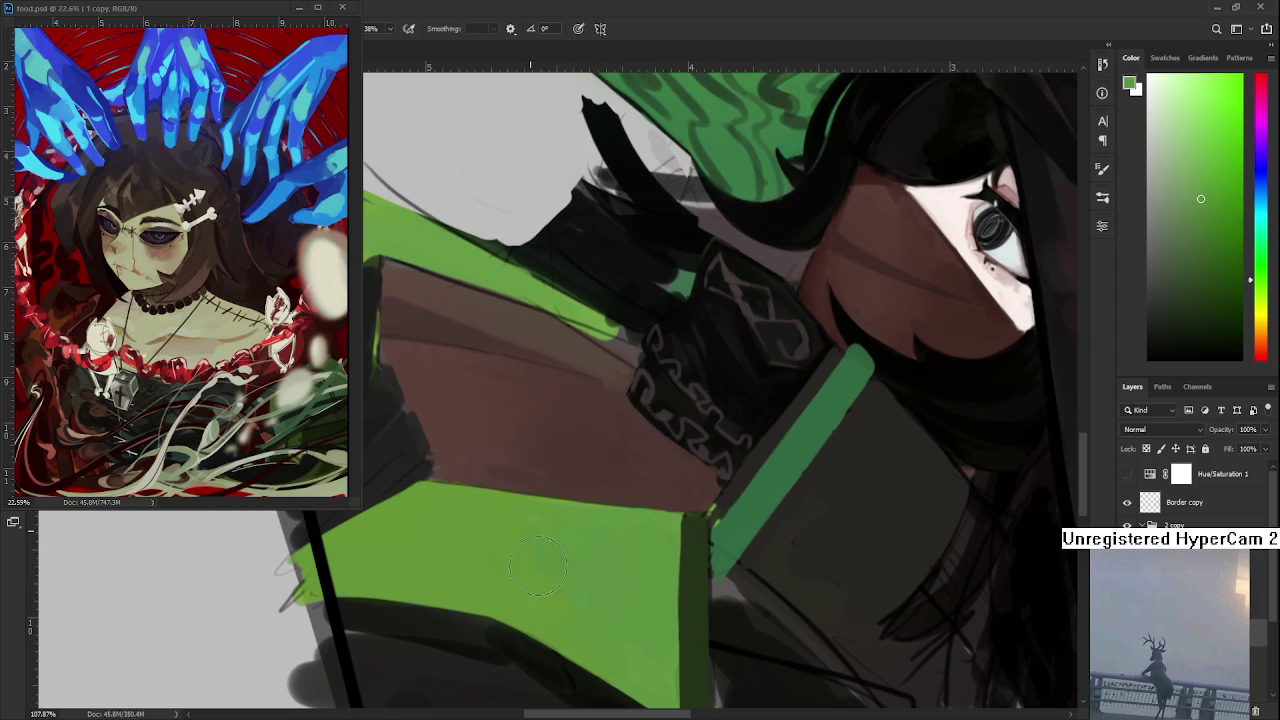
left_click(552, 576, "alt")
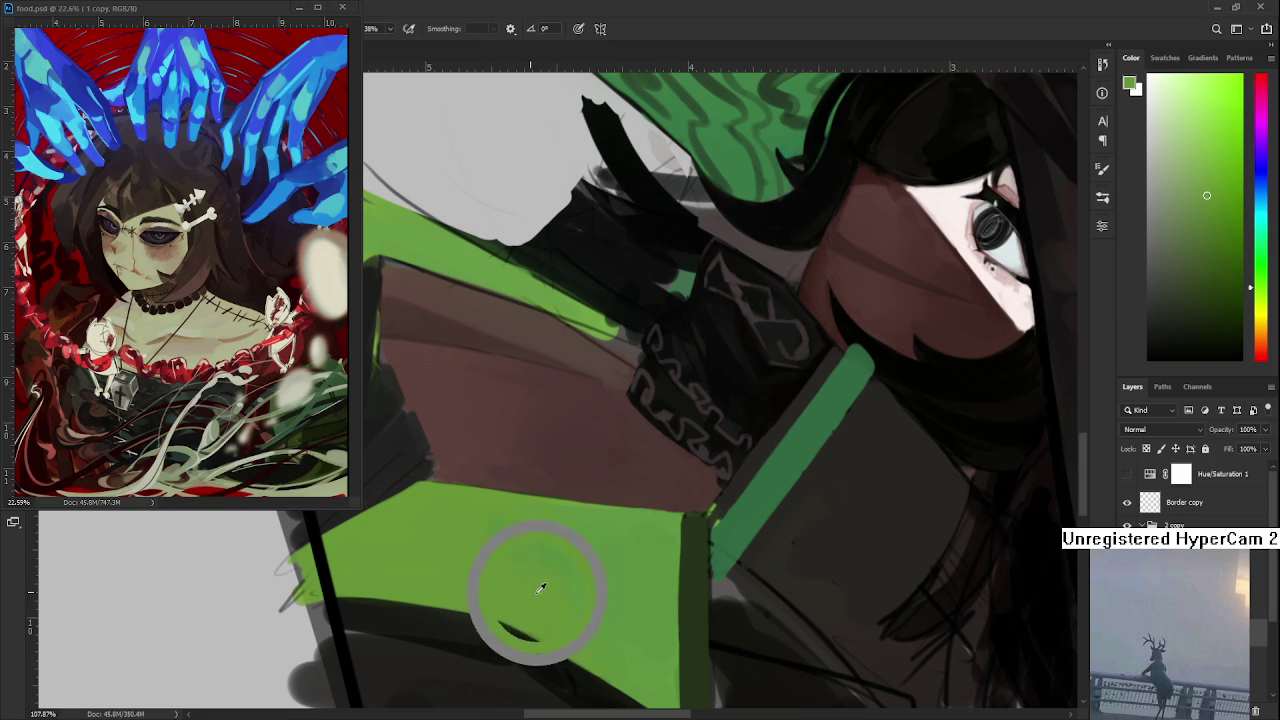
left_click_drag(556, 590, 562, 543, "alt")
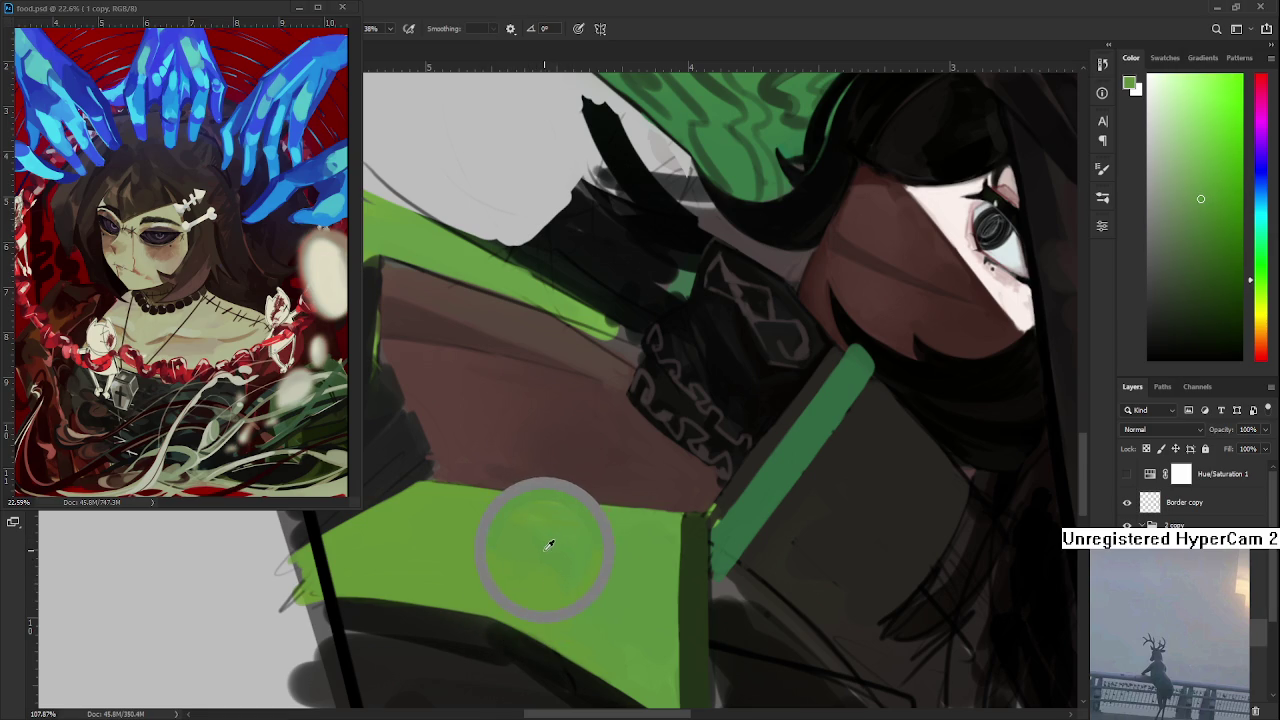
mouse_move(562, 543)
left_mouse_down("alt")
mouse_move(503, 528)
mouse_move(523, 565)
mouse_move(583, 486)
left_mouse_up("alt")
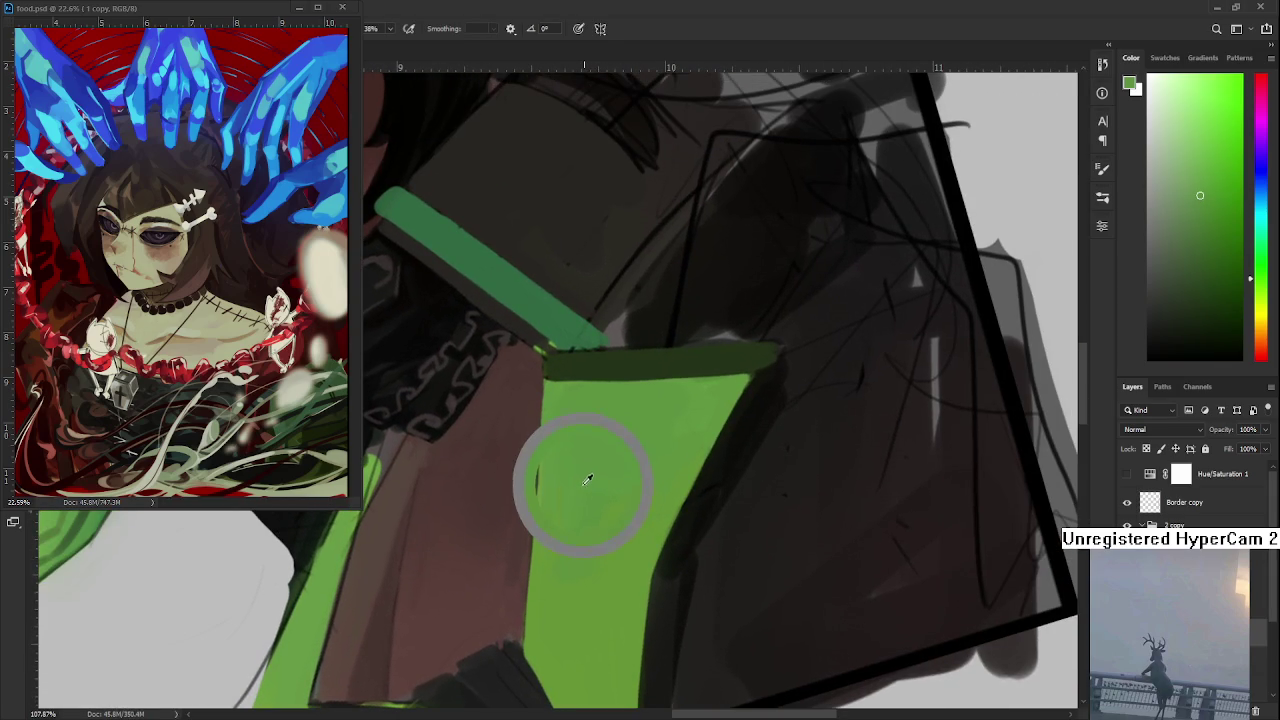
- Keep blending the panel with slightly different closely matched greens to even out streaks
left_click(580, 595, "alt")
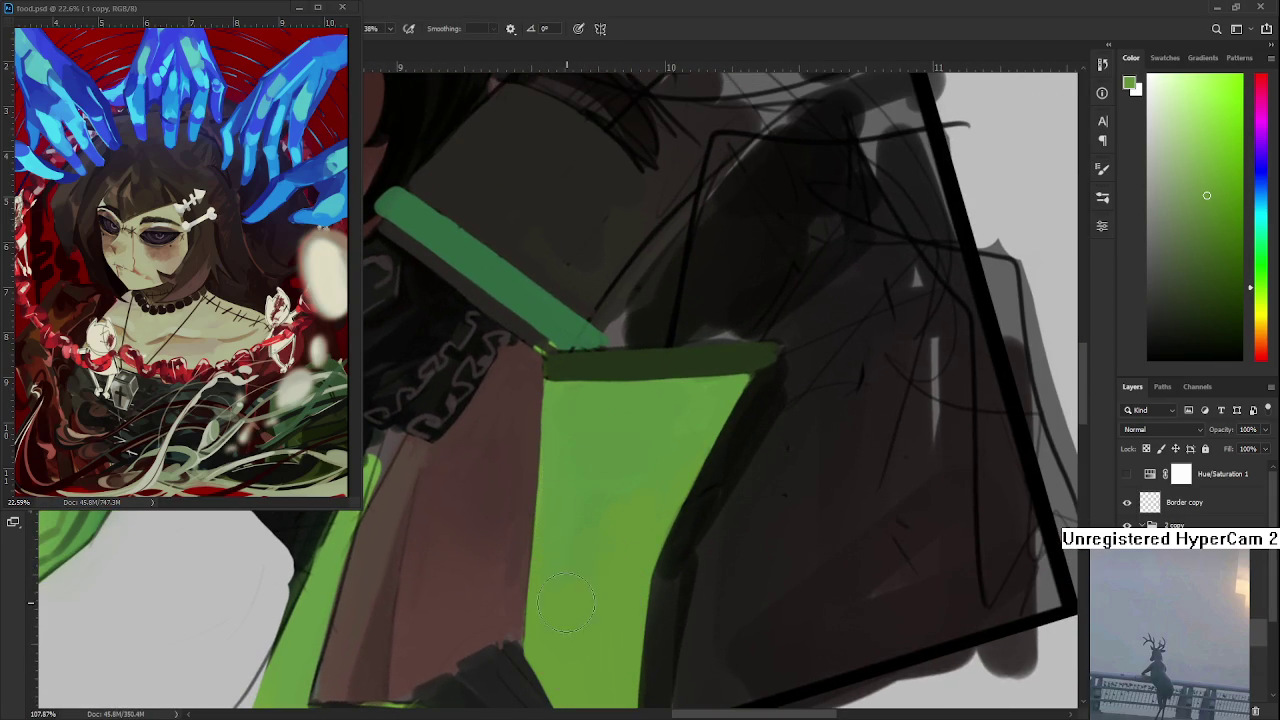
left_click(614, 500, "alt")
left_click(609, 494, "alt")
left_click(620, 470, "alt")
left_click_drag(620, 446, 620, 452)
left_click_drag(620, 449, 608, 456)
left_click(608, 449, "alt")
left_click(680, 432, "alt")
left_click(620, 490, "alt")
left_click(692, 429, "alt")
scroll(912, 379, "down", 1)
- Rotate the view, sample dark tones, and undo a stray dark stroke on the panel corner
scroll(897, 363, "down", 1)
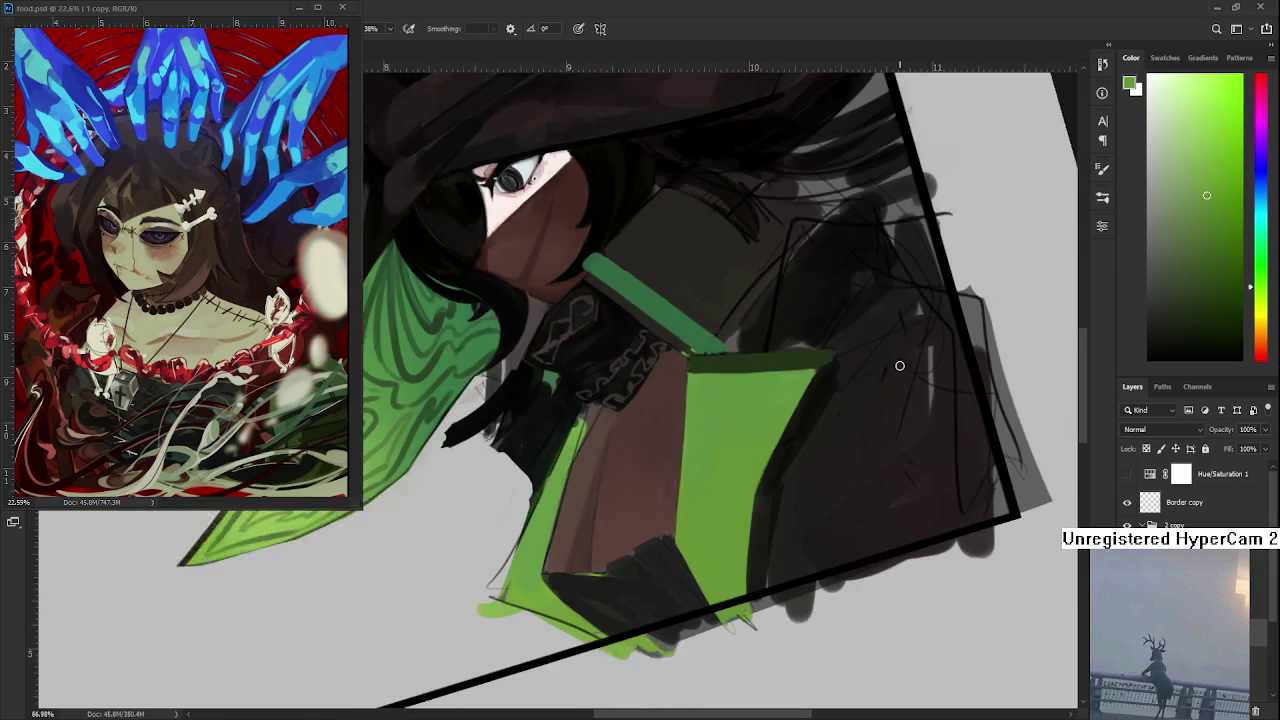
scroll(883, 360, "down", 1)
key("r")
mouse_move(762, 540)
left_mouse_down()
mouse_move(655, 463)
mouse_move(472, 517)
left_mouse_up()
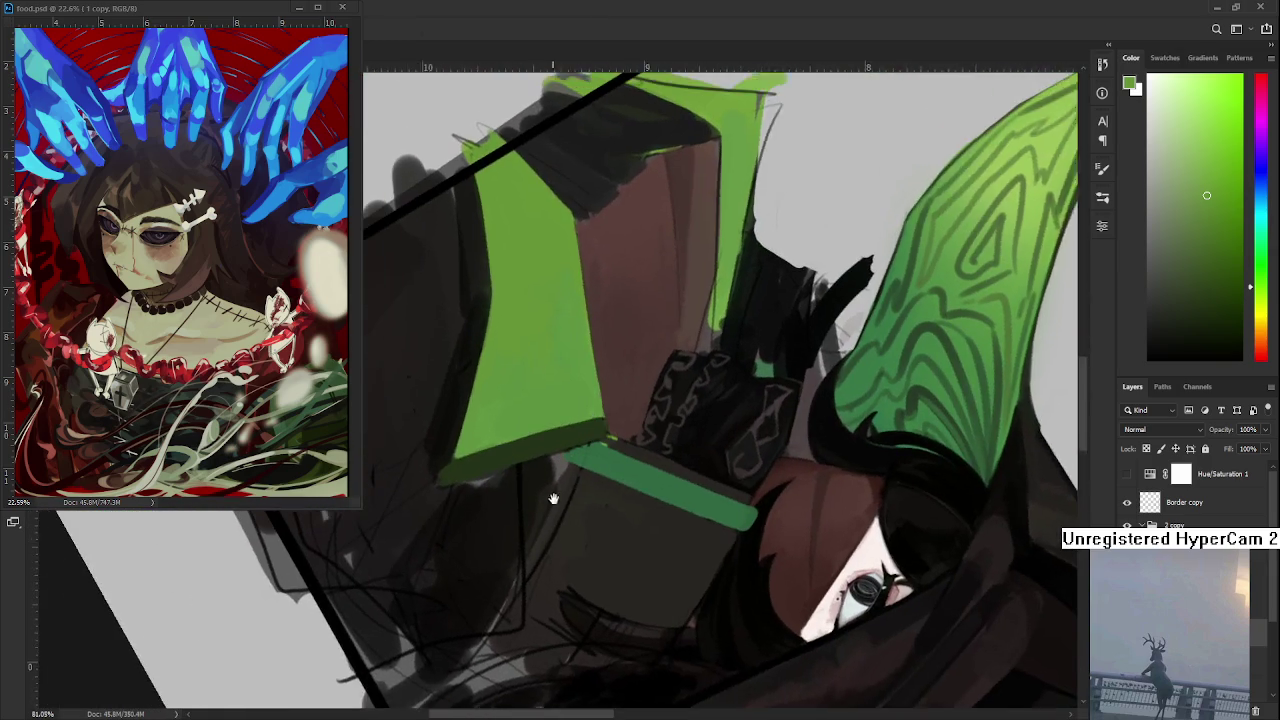
left_click(476, 501, "alt")
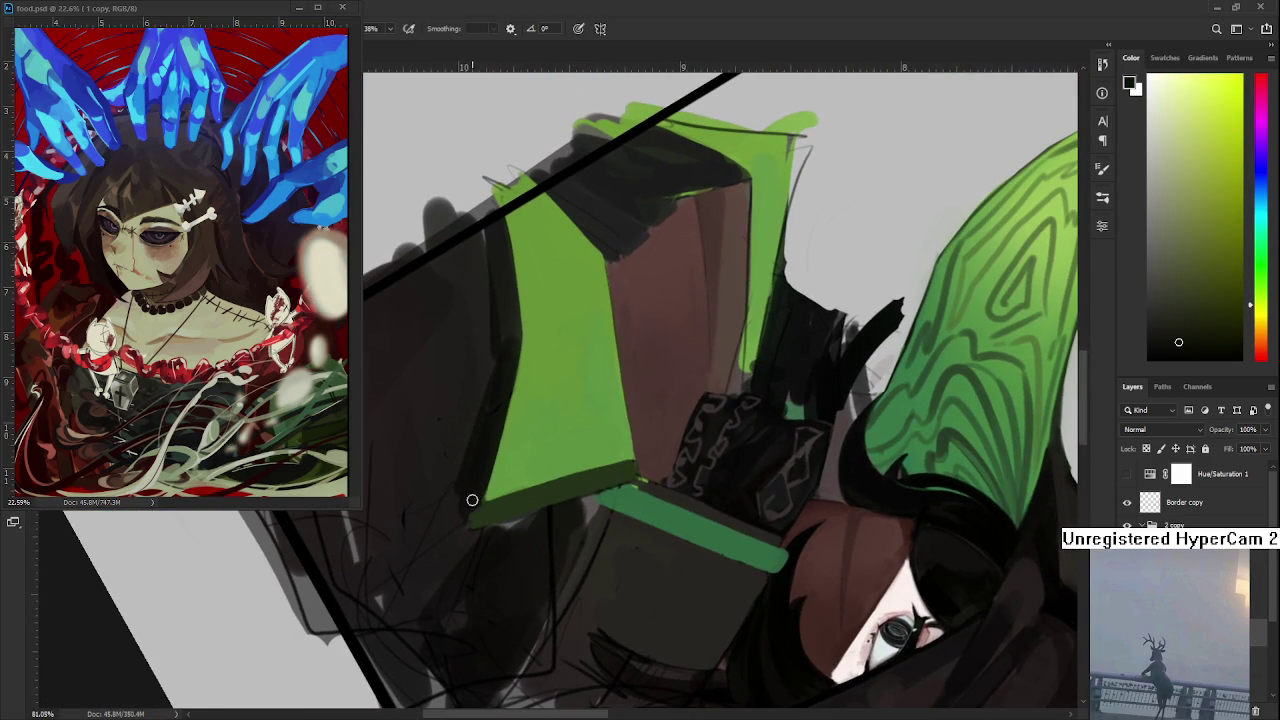
left_click(480, 498, "alt")
key("ctrl+z")
- Darken the edge along the green panel's lower tip with a sampled dark tone
left_click(472, 519, "alt")
mouse_move(631, 468)
left_mouse_down()
mouse_move(540, 515)
mouse_move(603, 415)
left_mouse_up()
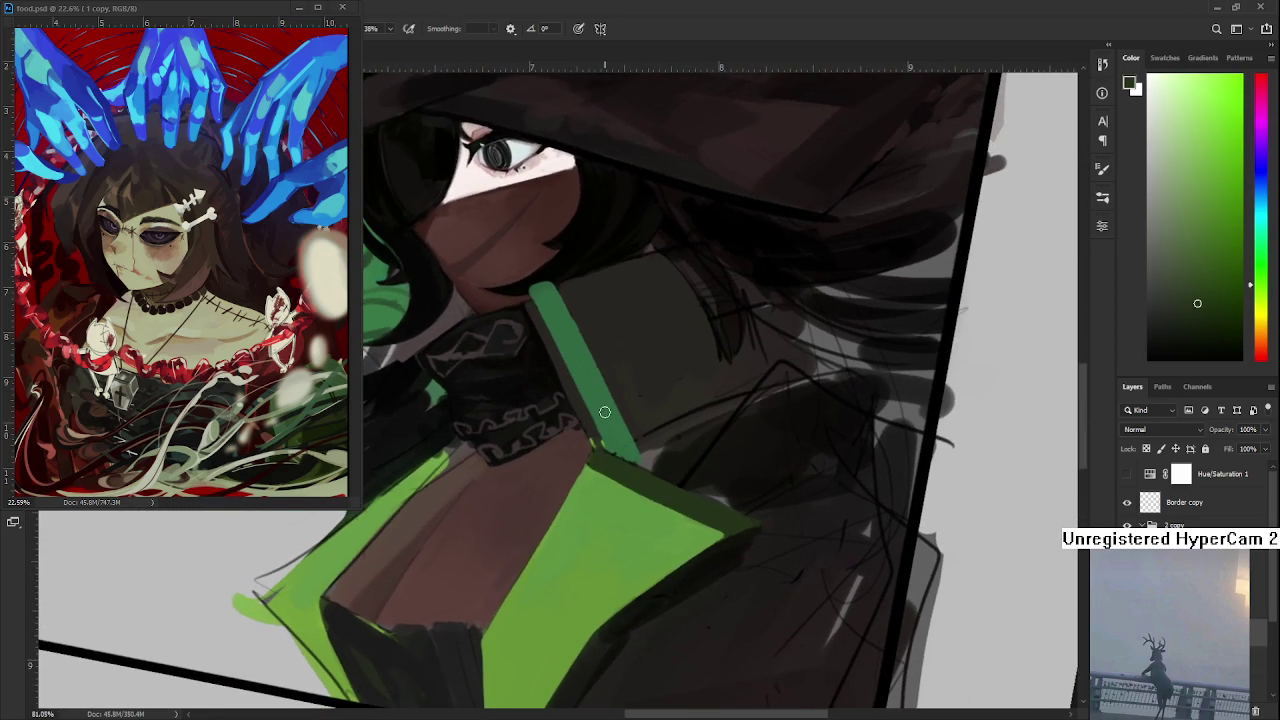
left_click(603, 463, "alt")
left_click(600, 458, "alt")
left_click(700, 529, "alt")
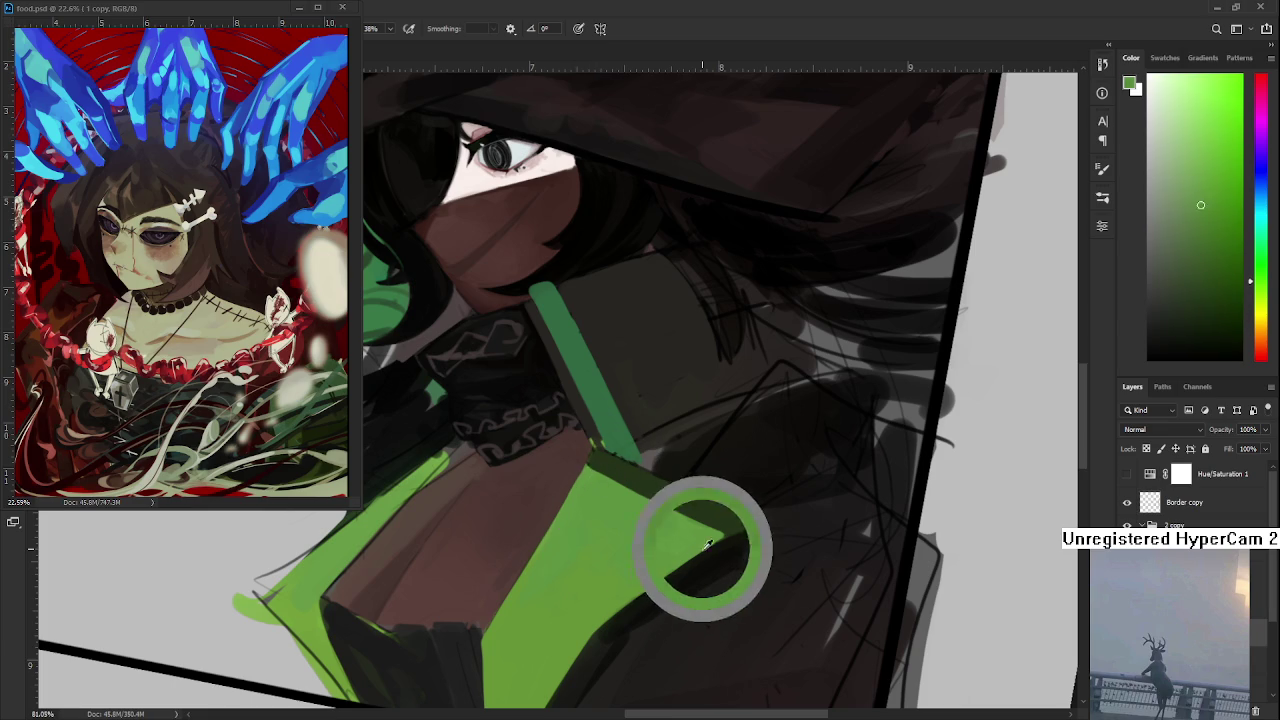
left_click_drag(700, 529, 525, 558)
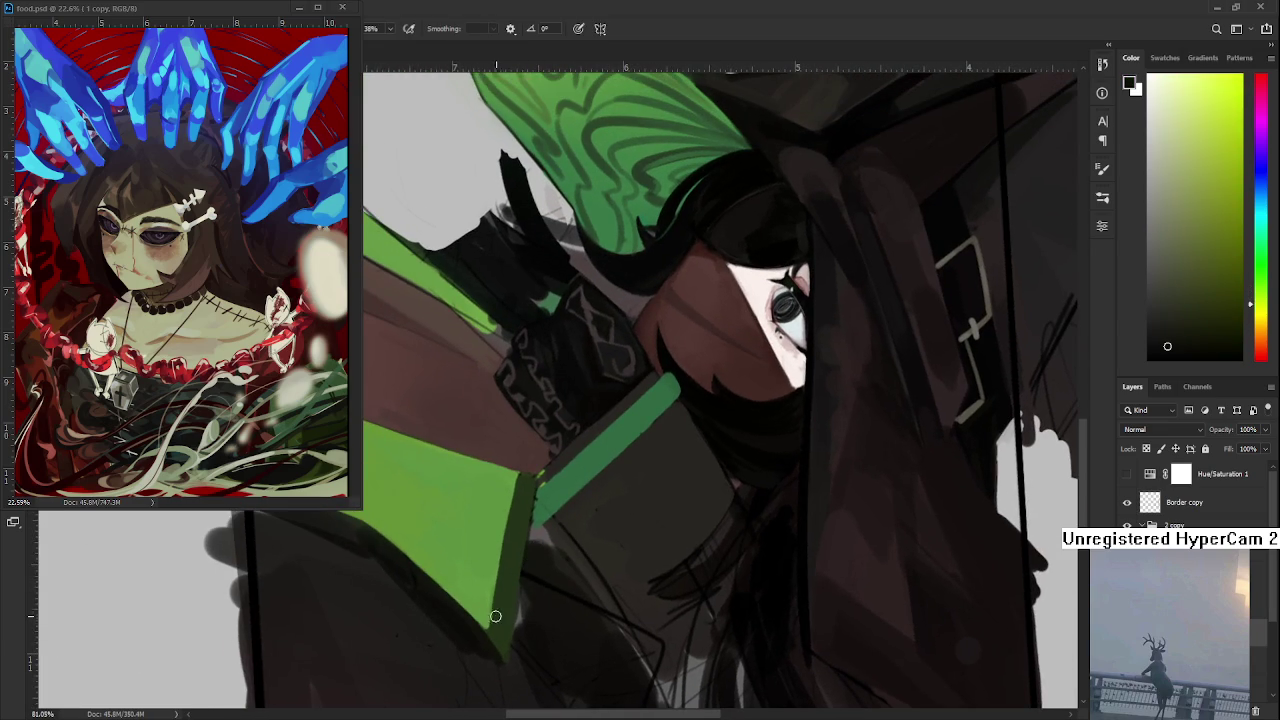
mouse_move(501, 628)
left_mouse_down()
mouse_move(500, 594)
mouse_move(494, 643)
mouse_move(512, 598)
left_mouse_up()
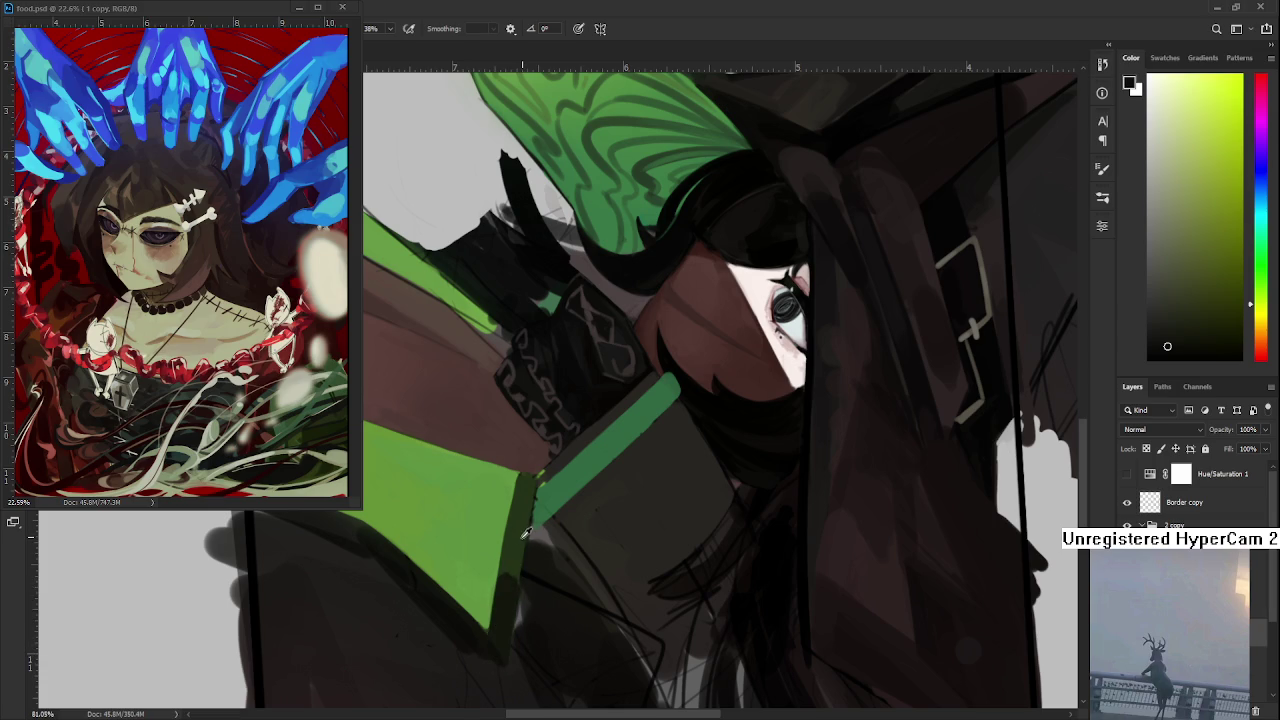
- Repaint the dark lower-right edge of the panel in a darker sampled green
left_click(513, 565, "alt")
left_click(507, 622, "alt")
mouse_move(507, 622)
left_mouse_down()
mouse_move(500, 569)
mouse_move(516, 508)
left_mouse_up()
mouse_move(502, 570)
left_mouse_down()
mouse_move(506, 591)
mouse_move(526, 479)
left_mouse_up()
left_click(528, 507, "alt")
left_click(473, 640, "alt")
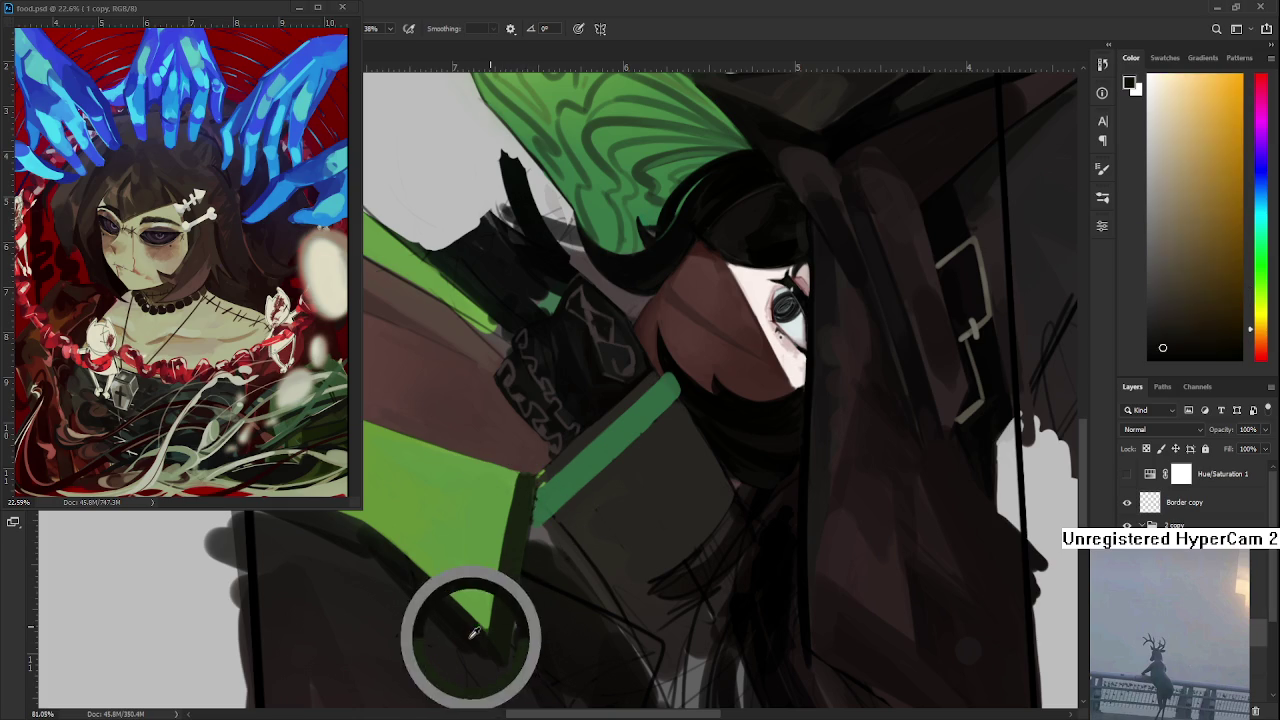
mouse_move(481, 642)
left_mouse_down()
mouse_move(661, 441)
mouse_move(580, 441)
left_mouse_up()
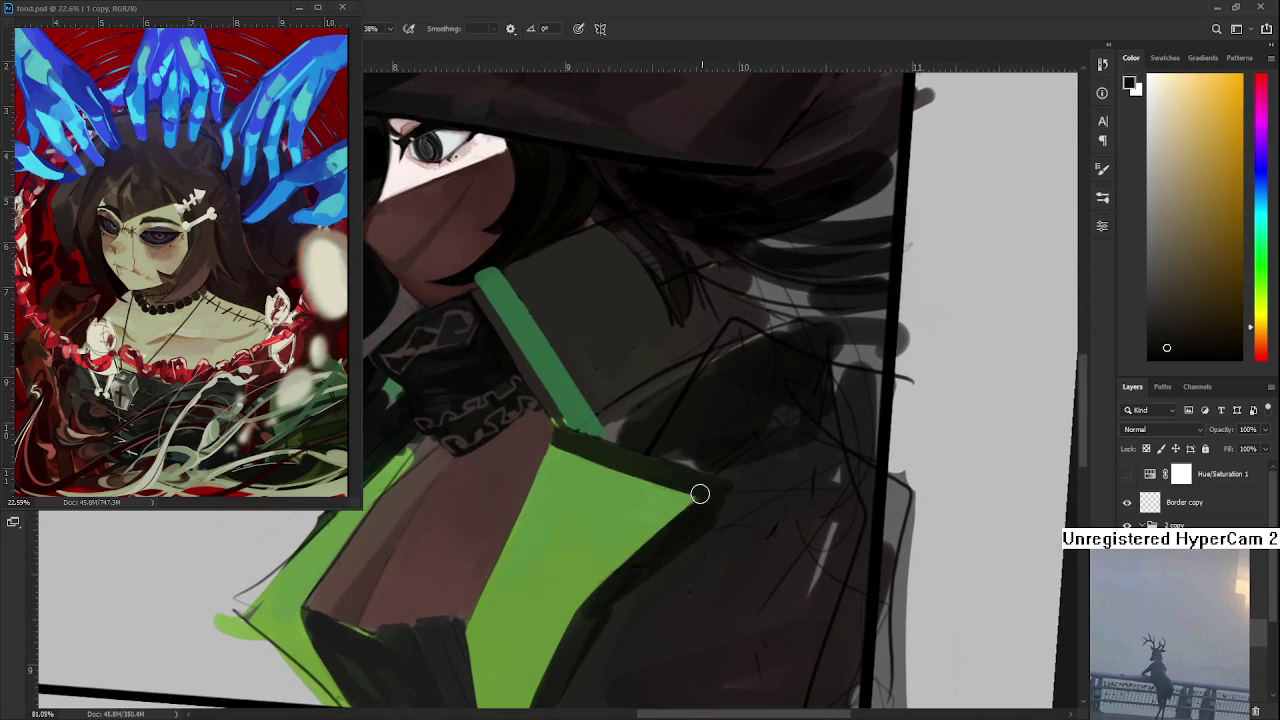
left_click_drag(700, 495, 740, 470)
scroll(652, 455, "down", 2)
scroll(652, 455, "down", 2)
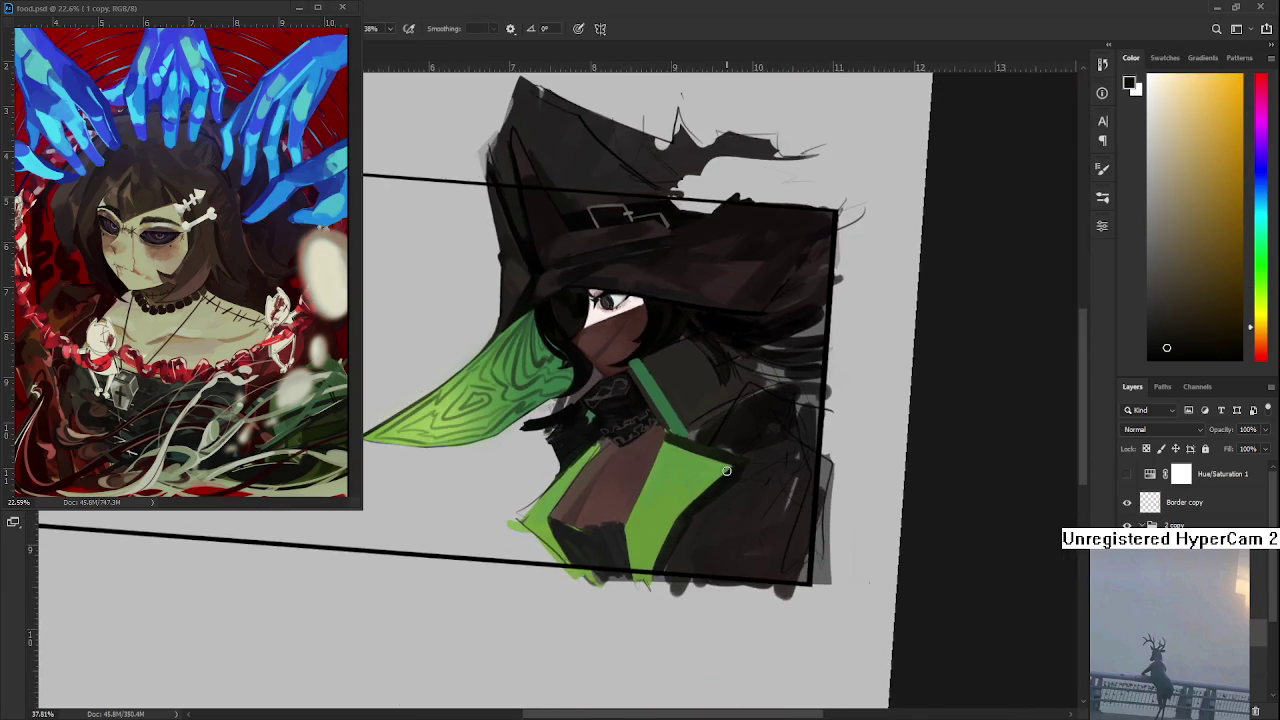
- Cover the dark smudge with bright green and Magic Wand-select the green cape panels
scroll(652, 455, "up", 2)
scroll(652, 455, "down", 1)
left_click_drag(586, 420, 600, 395)
scroll(901, 493, "up", 2)
scroll(901, 493, "up", 2)
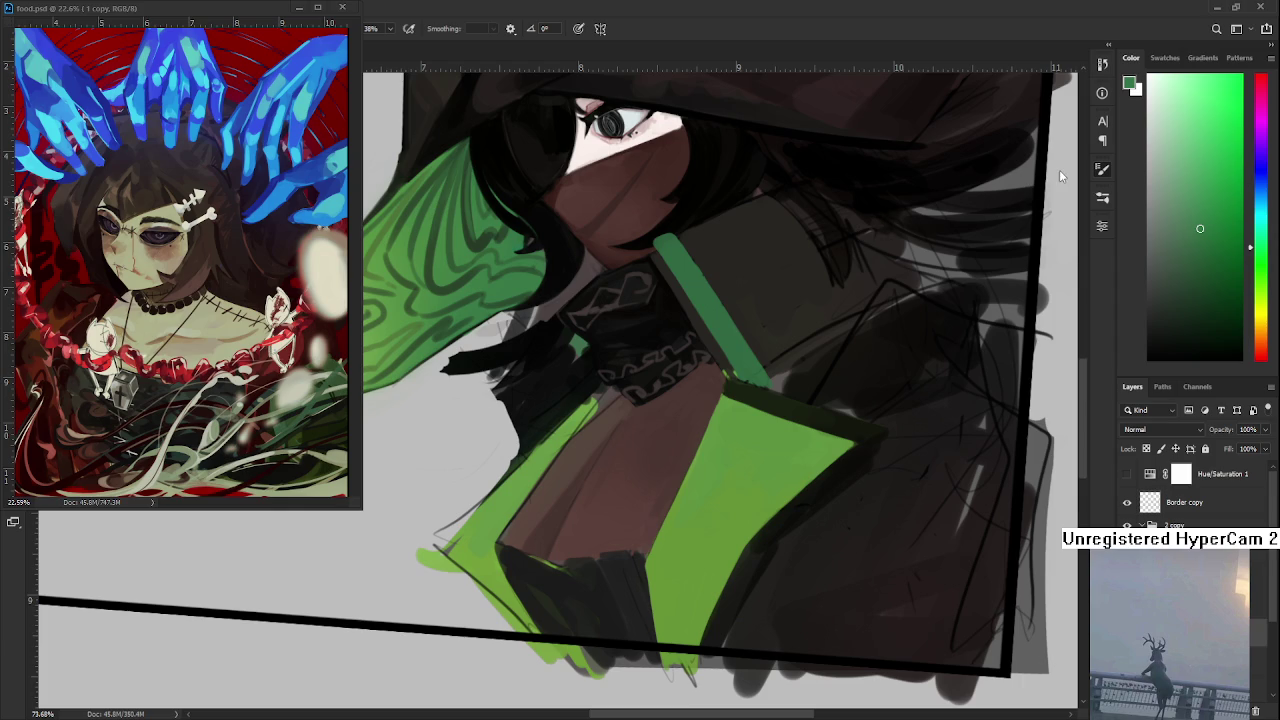
left_click_drag(779, 467, 638, 482)
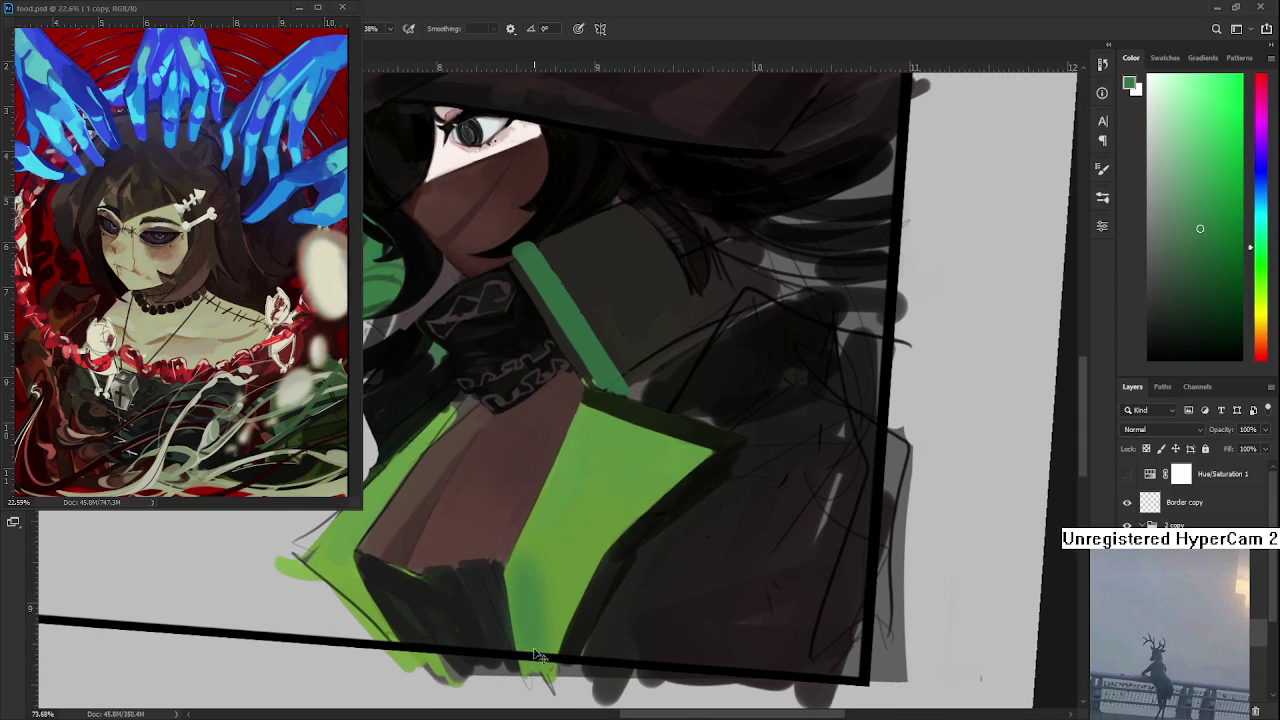
left_click_drag(535, 657, 528, 604)
left_click(558, 553)
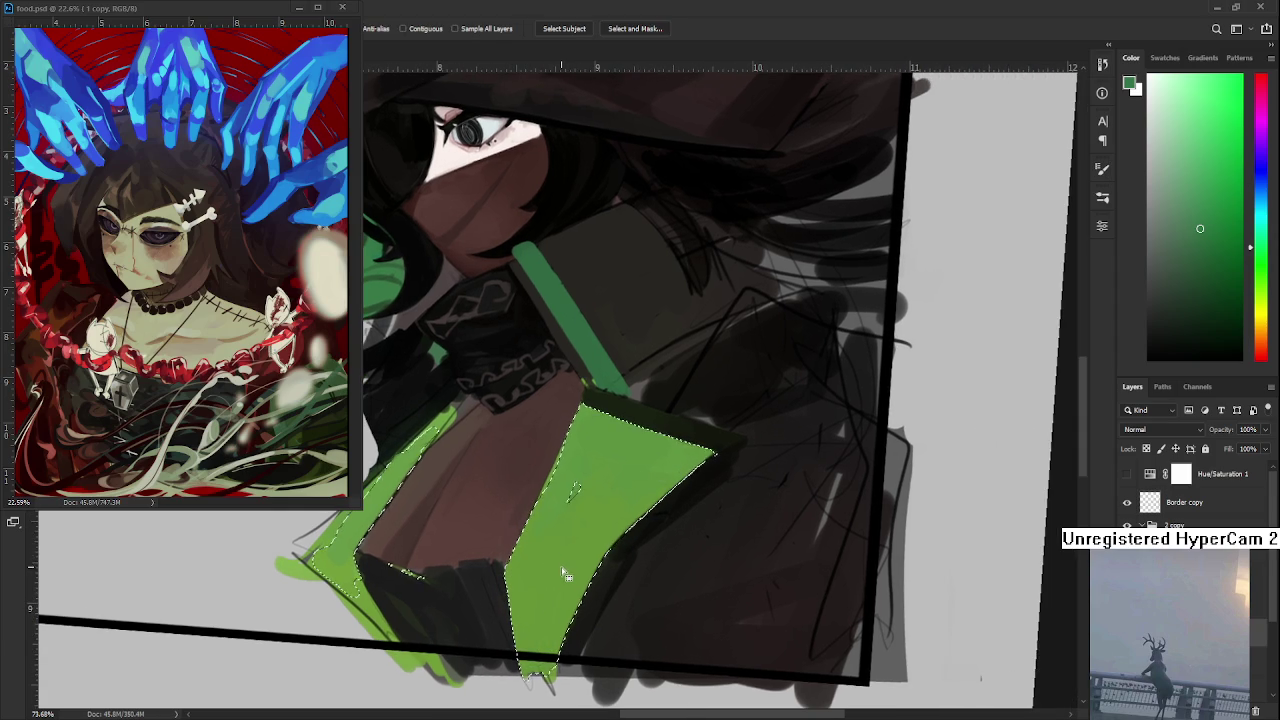
- Brush darker green into the panel's lower part and lighter green highlights on top, then deselect
mouse_move(545, 576)
left_mouse_down()
mouse_move(518, 650)
mouse_move(563, 643)
left_mouse_up()
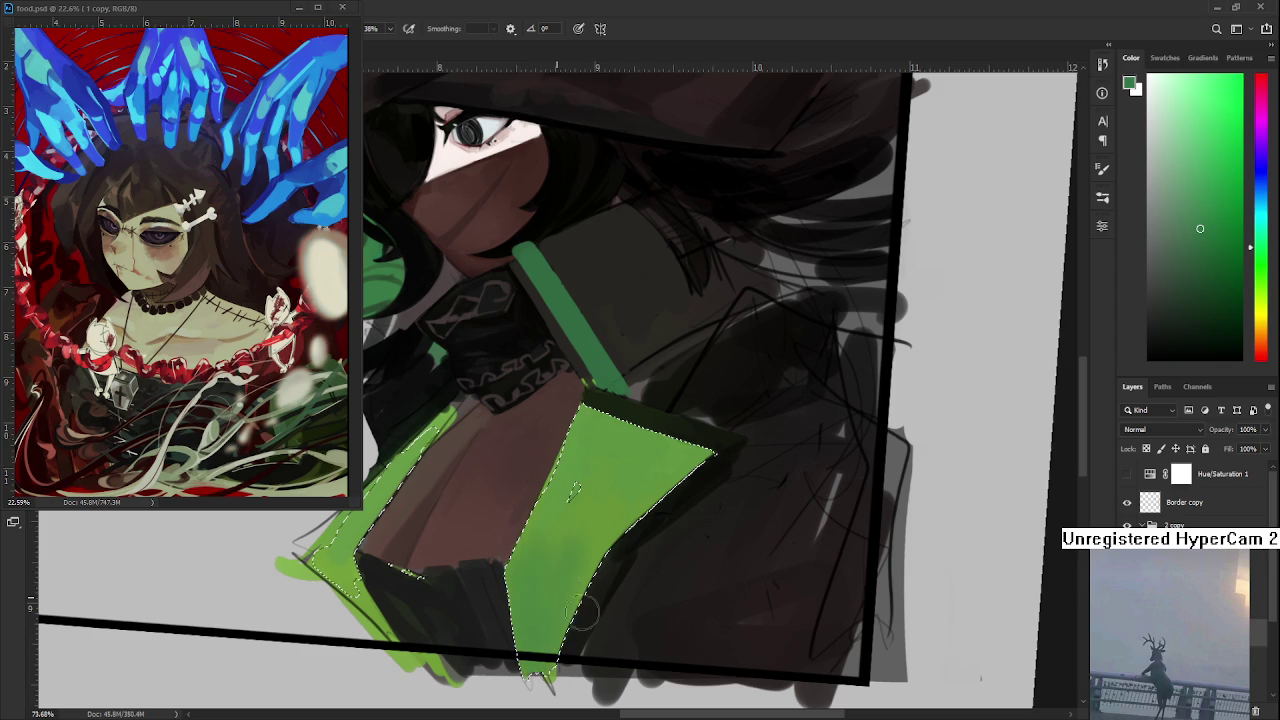
left_click(550, 555, "alt")
left_click(550, 596, "alt")
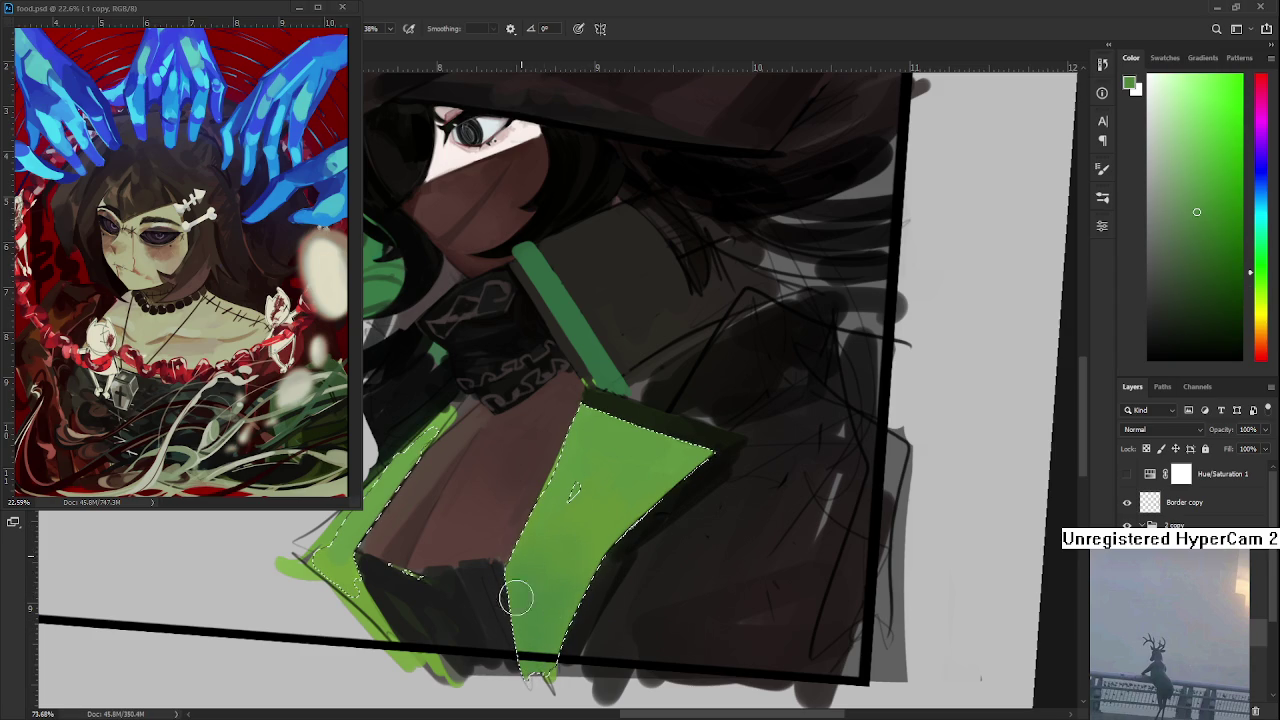
left_click(563, 506, "alt")
mouse_move(461, 476)
left_mouse_down()
mouse_move(746, 518)
mouse_move(867, 557)
left_mouse_up()
left_click(543, 428, "alt")
left_click_drag(788, 488, 535, 449)
mouse_move(680, 537)
left_mouse_down()
mouse_move(667, 596)
mouse_move(760, 540)
mouse_move(720, 510)
left_mouse_up()
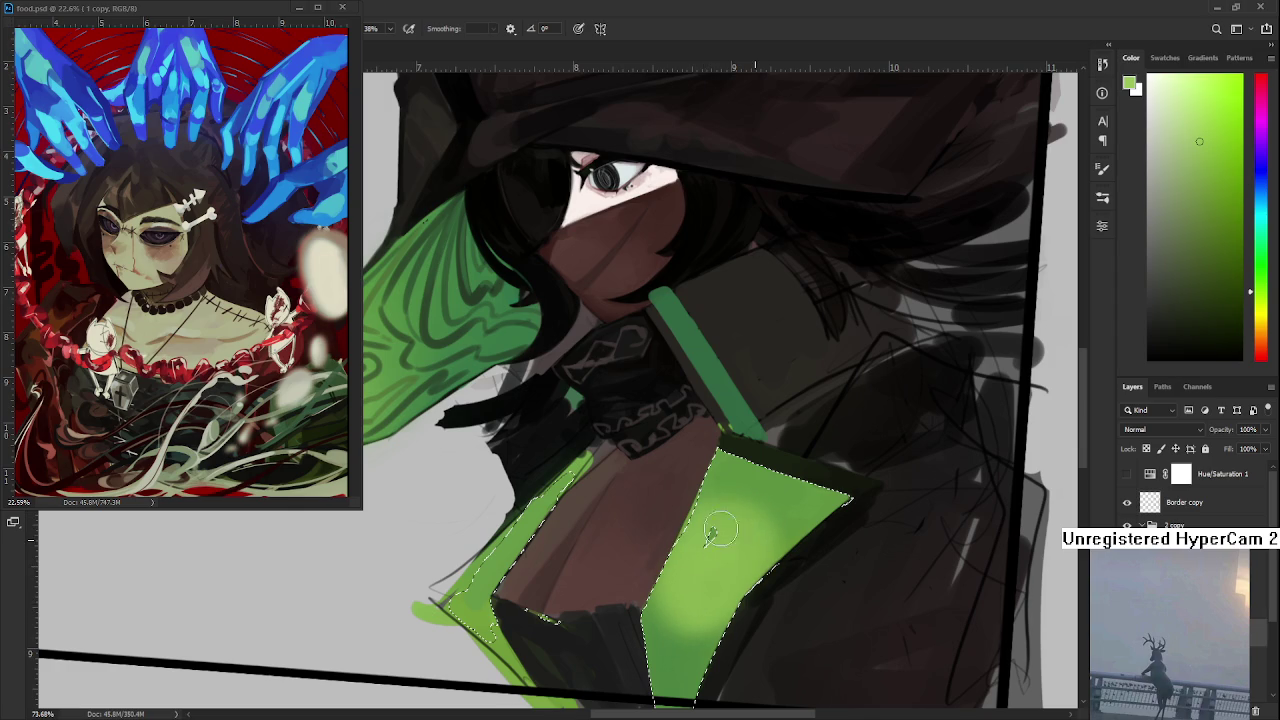
key("ctrl+d")
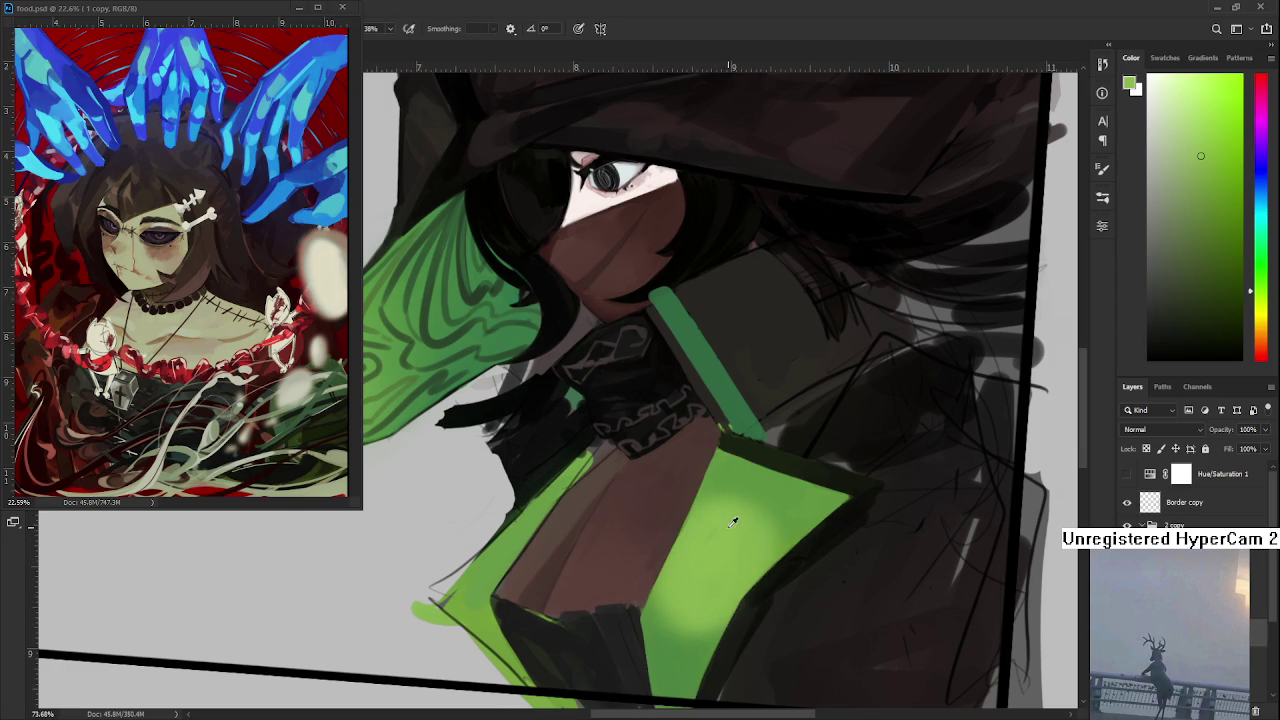
- Paint darker green strokes along the front panel's lower border
left_click(735, 522, "alt")
left_click(729, 548, "alt")
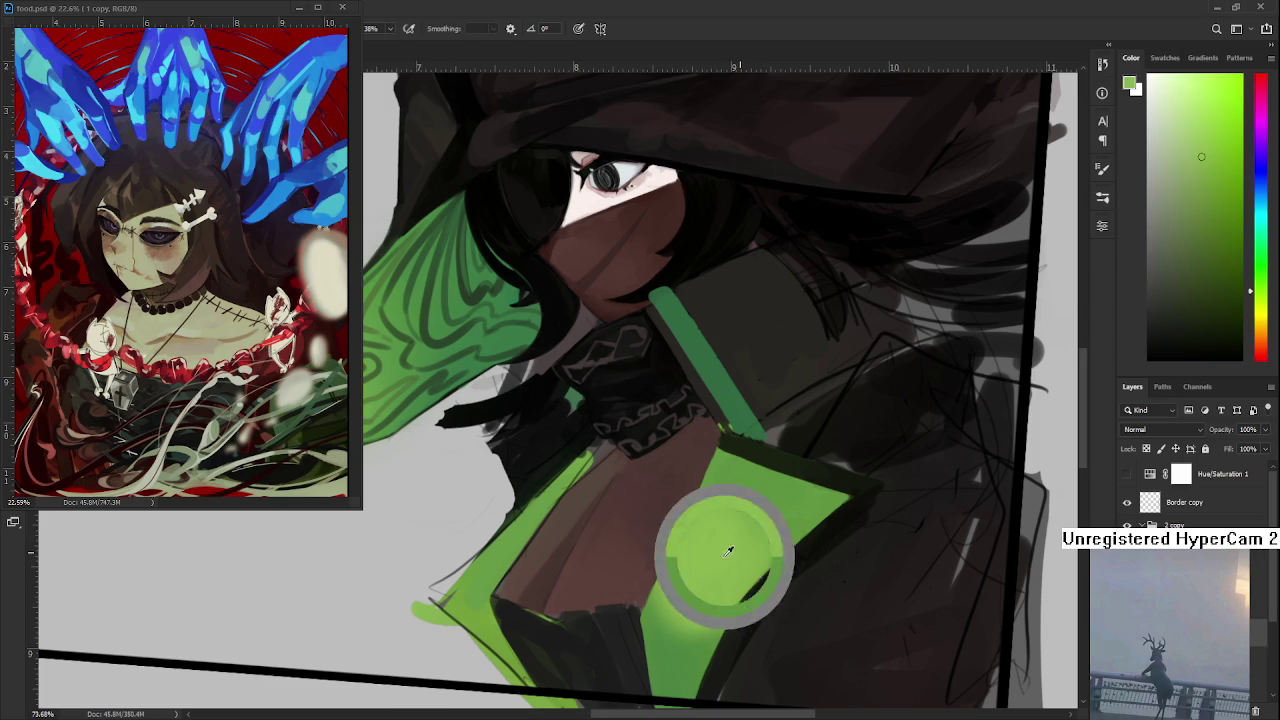
left_click_drag(723, 555, 723, 505)
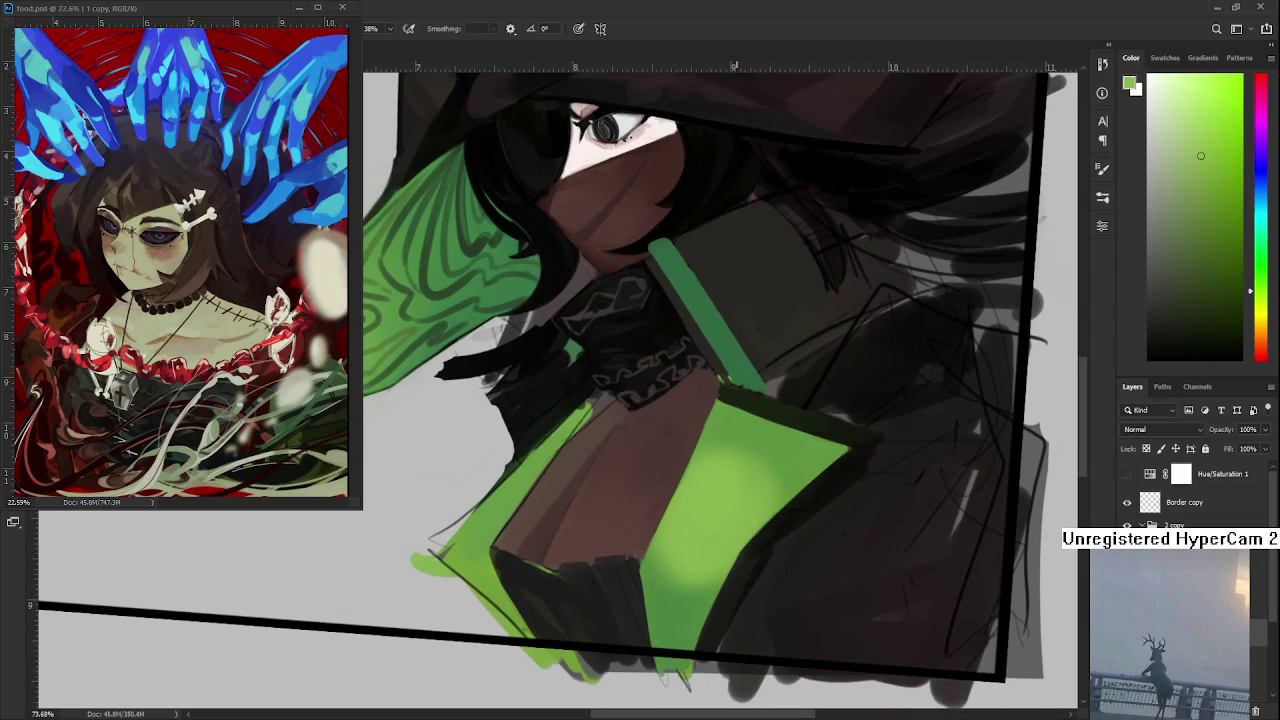
scroll(737, 497, "down", 4)
scroll(733, 490, "up", 3)
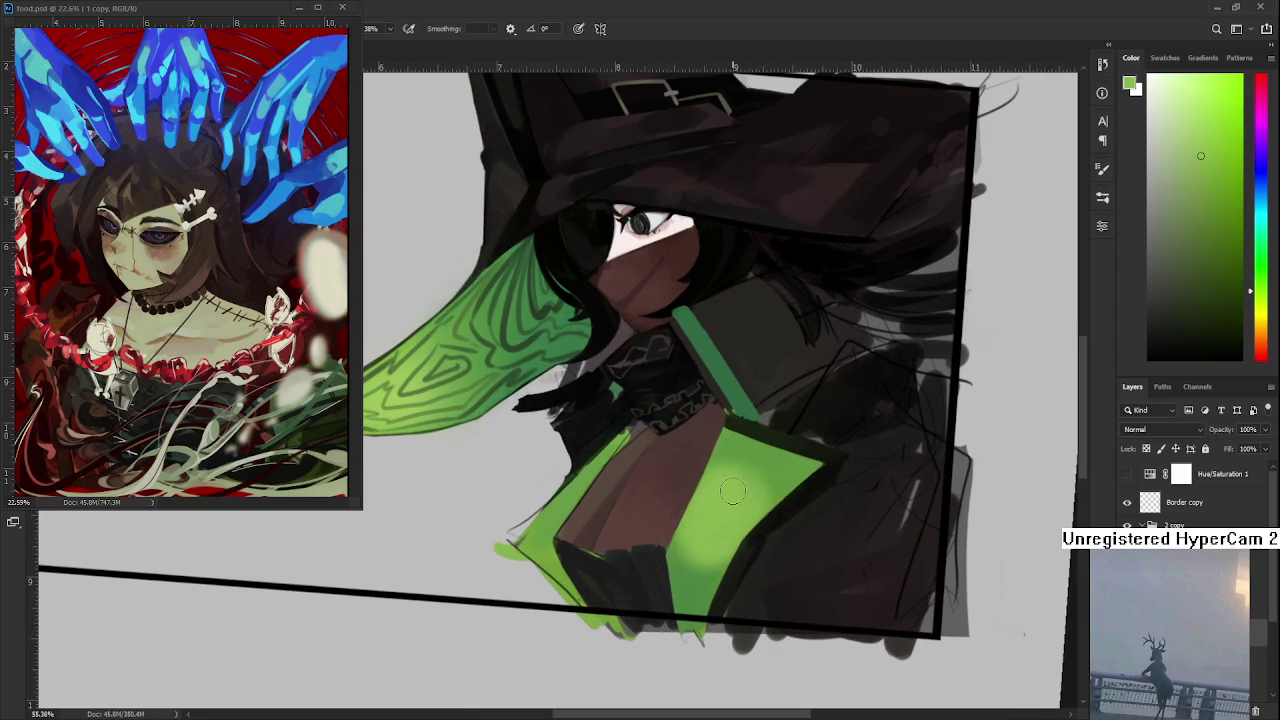
left_click(552, 335, "alt")
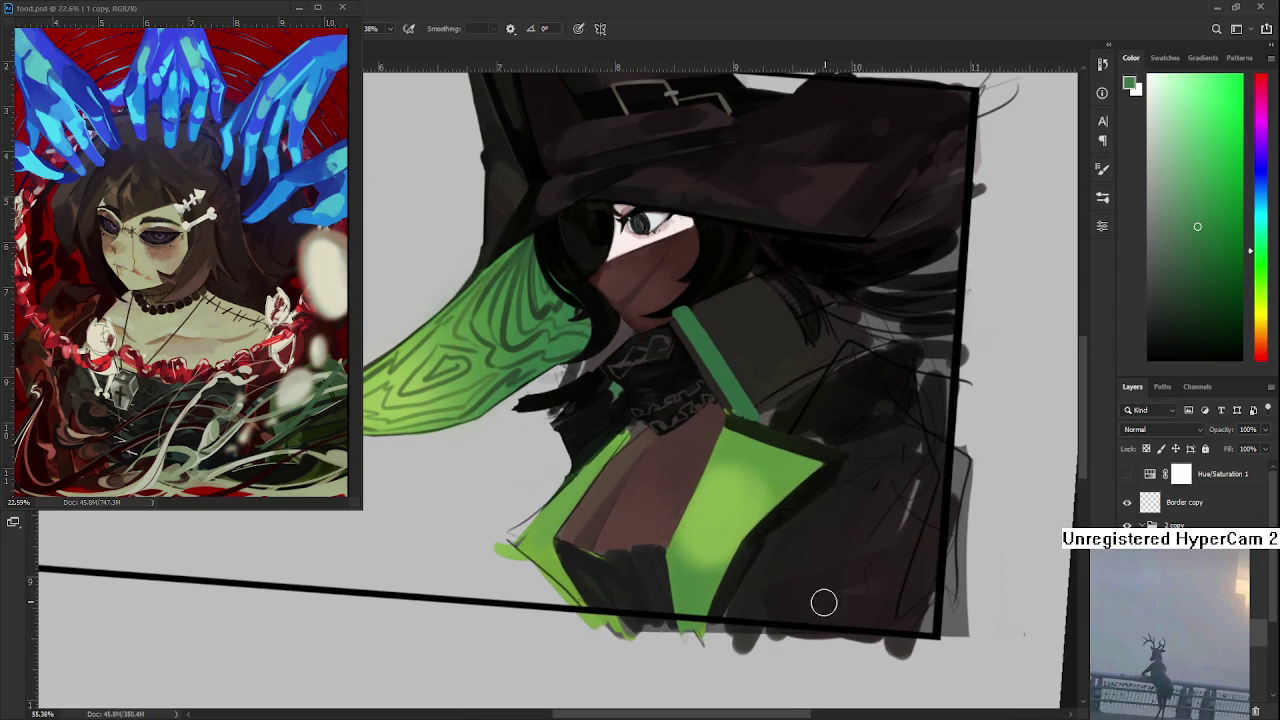
mouse_move(701, 599)
left_mouse_down()
mouse_move(695, 615)
mouse_move(700, 585)
left_mouse_up()
left_click(690, 566, "alt")
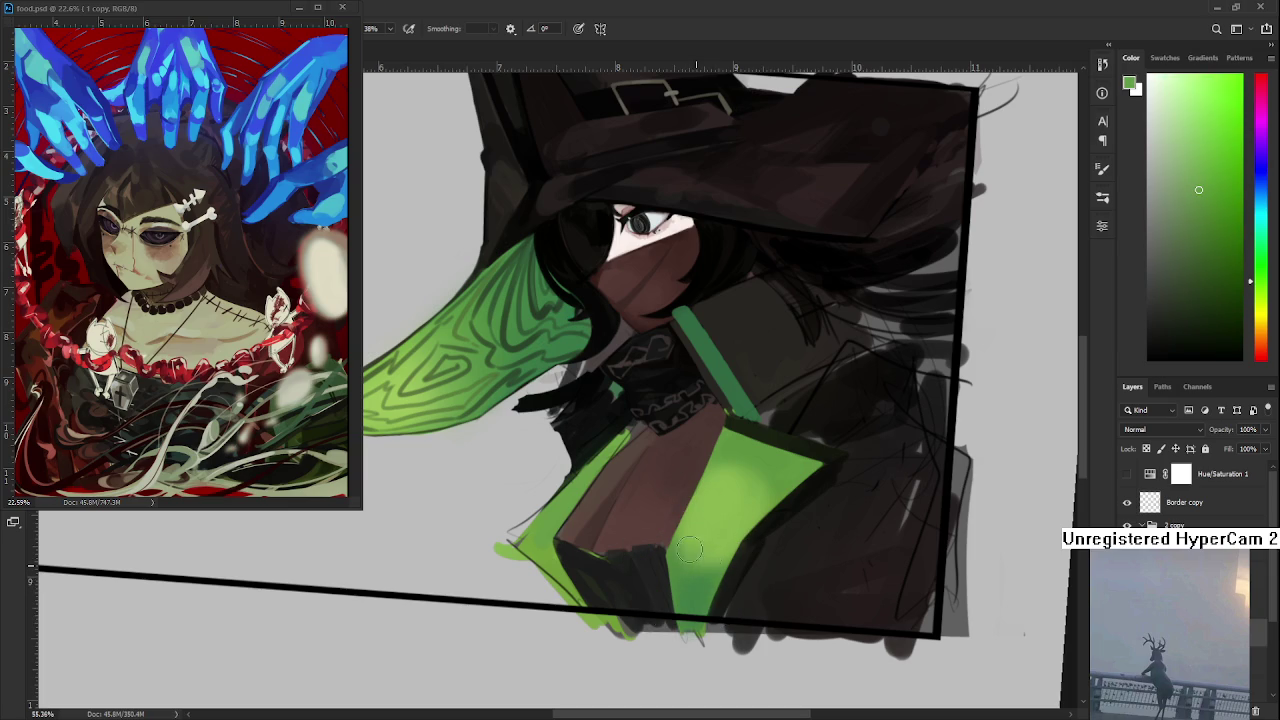
- Resample darker and lighter greens and a dark tone near the panel's lower tip
left_click(700, 548, "alt")
left_click(698, 600, "alt")
left_click(675, 590, "alt")
scroll(745, 530, "up", 1)
left_click(755, 524, "alt")
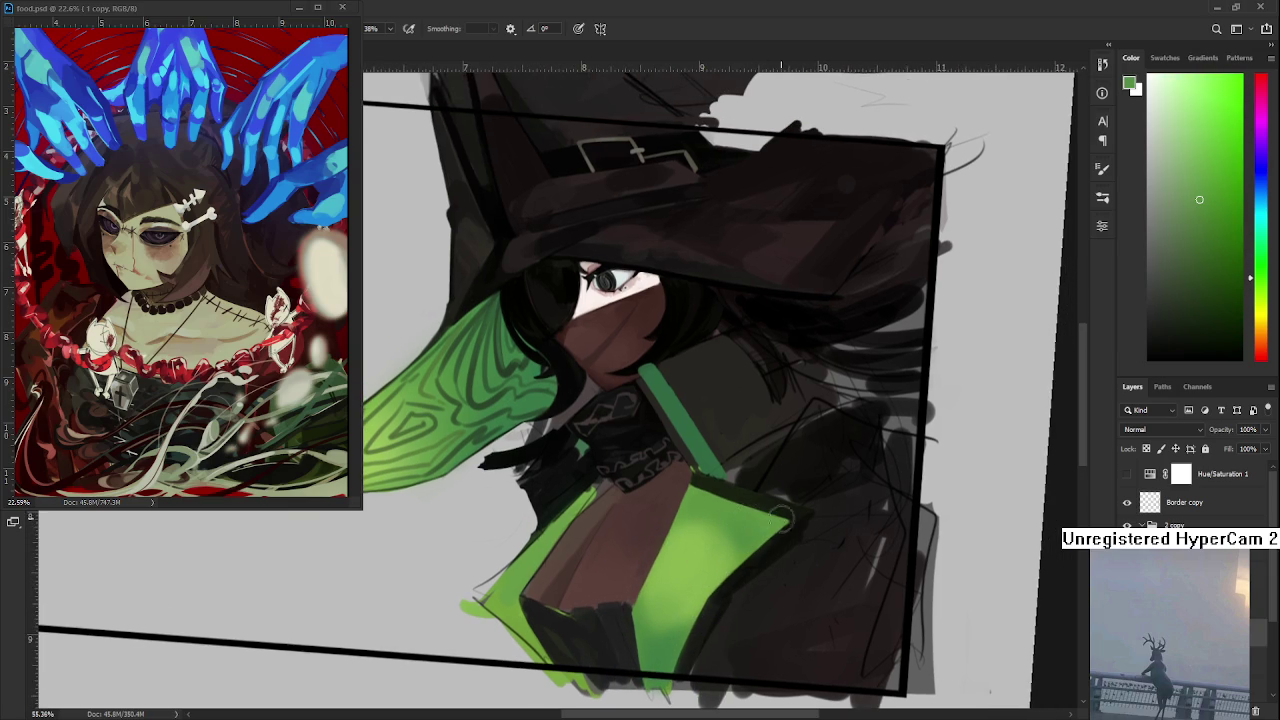
left_click_drag(780, 520, 770, 518)
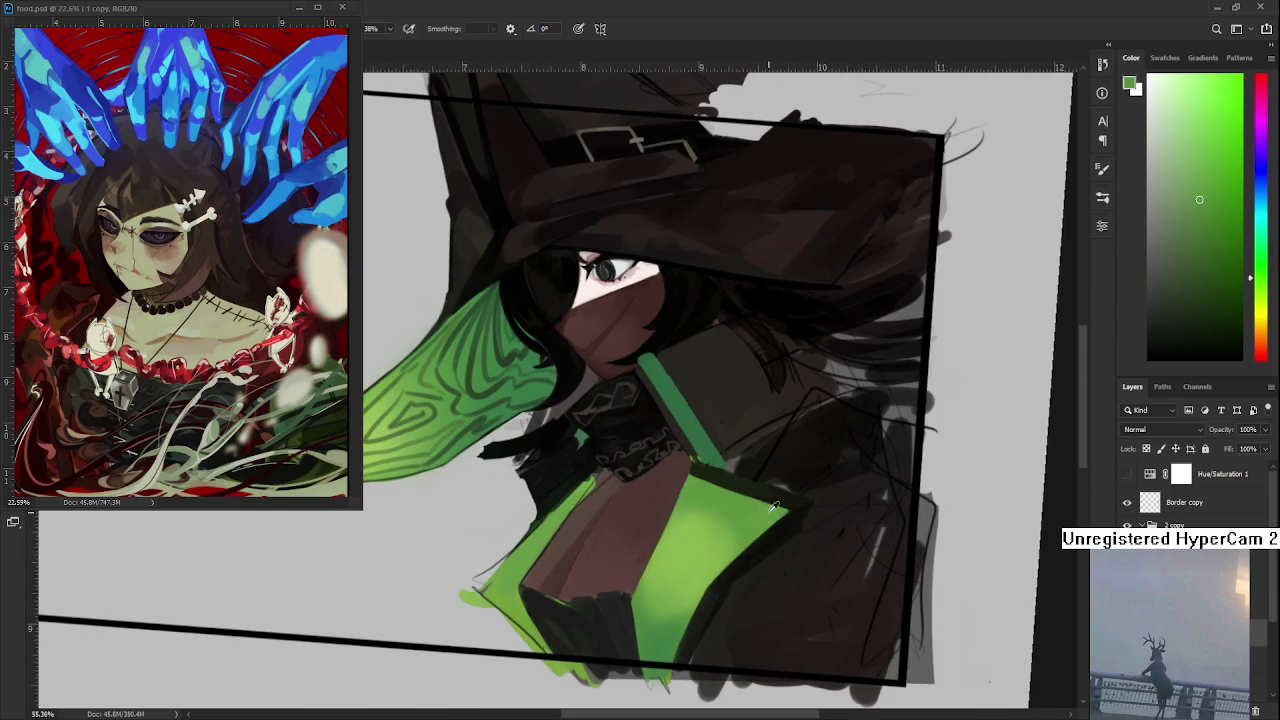
left_click(668, 625, "alt")
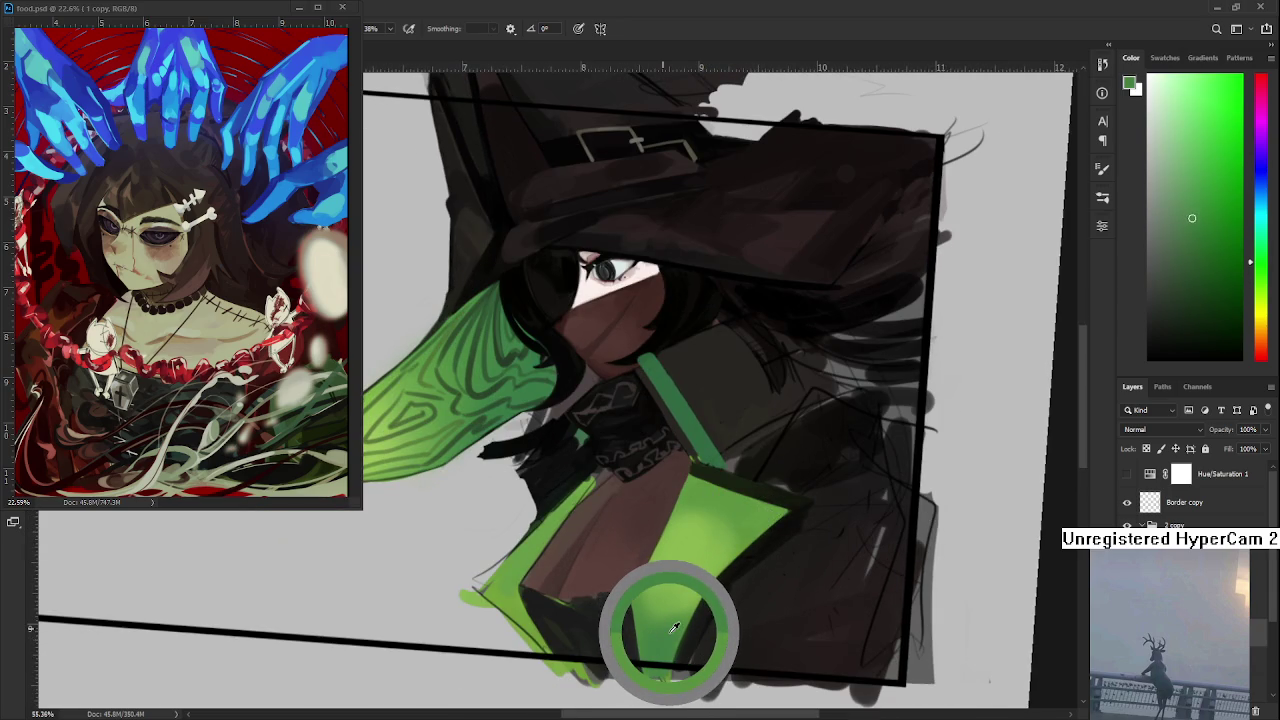
left_click_drag(668, 625, 660, 620)
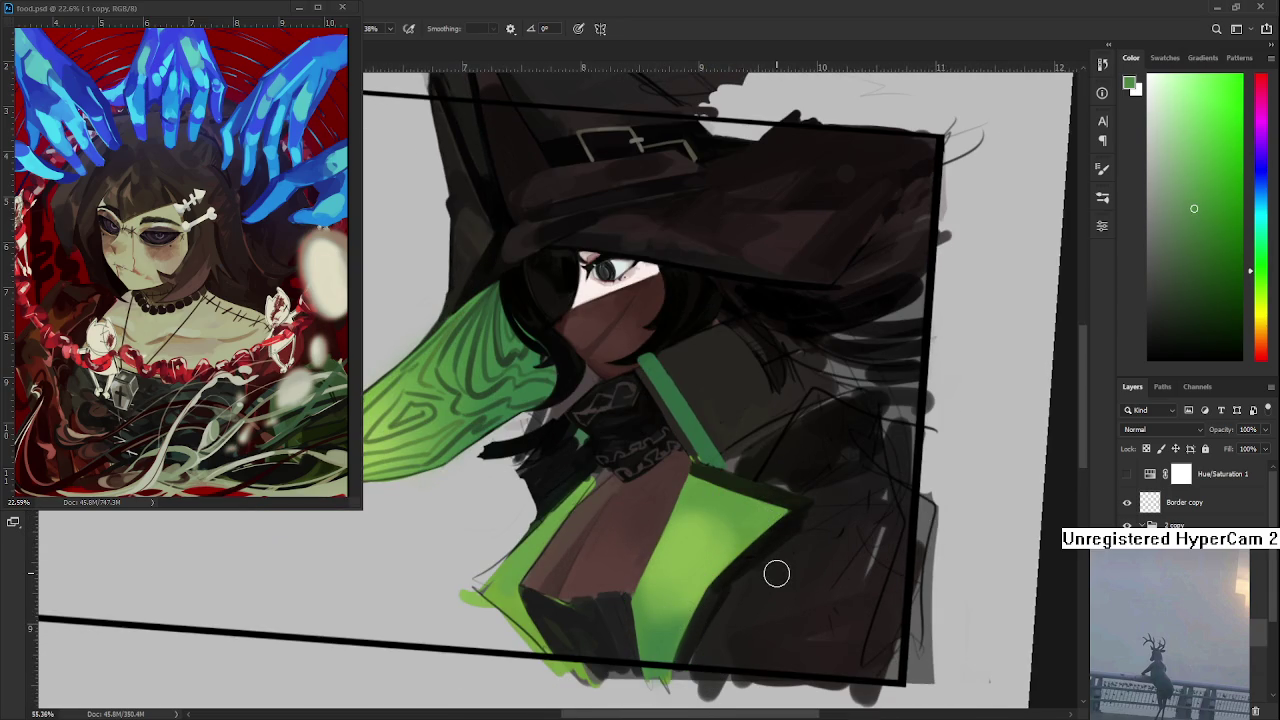
scroll(776, 573, "down", 3)
scroll(776, 560, "up", 3)
scroll(779, 545, "up", 1)
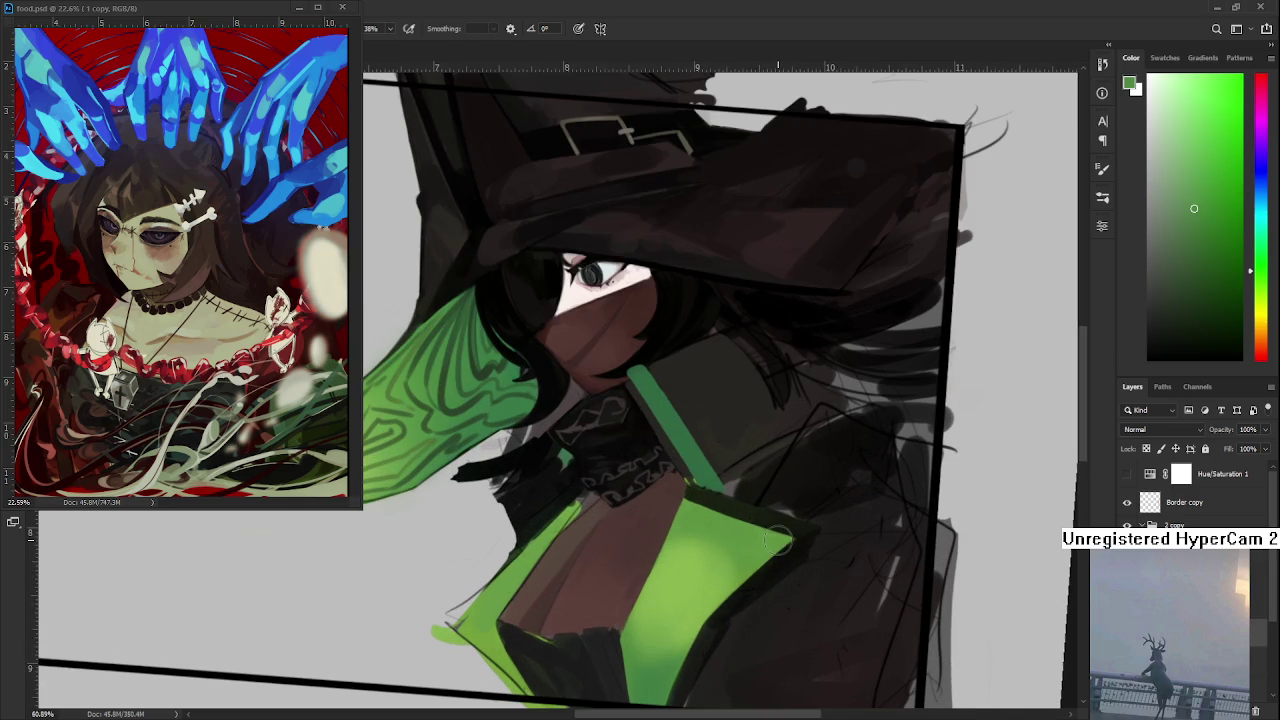
left_click_drag(697, 620, 667, 515)
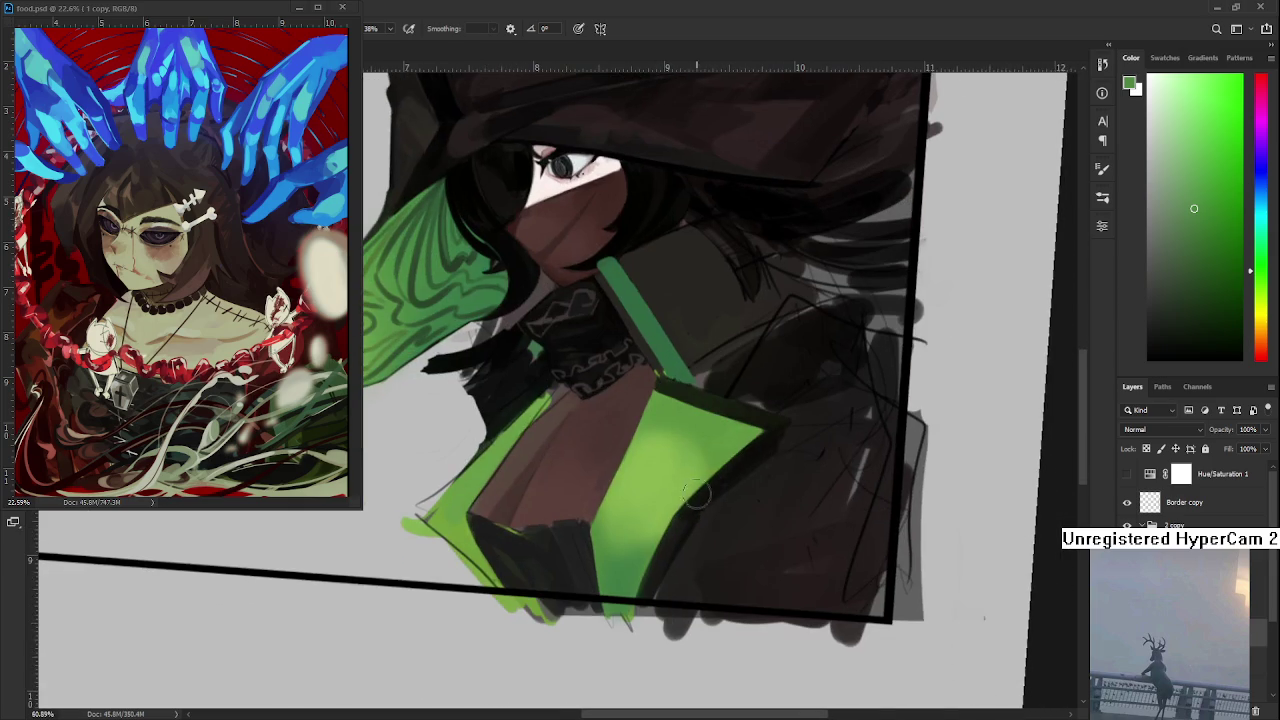
left_click(694, 491, "alt")
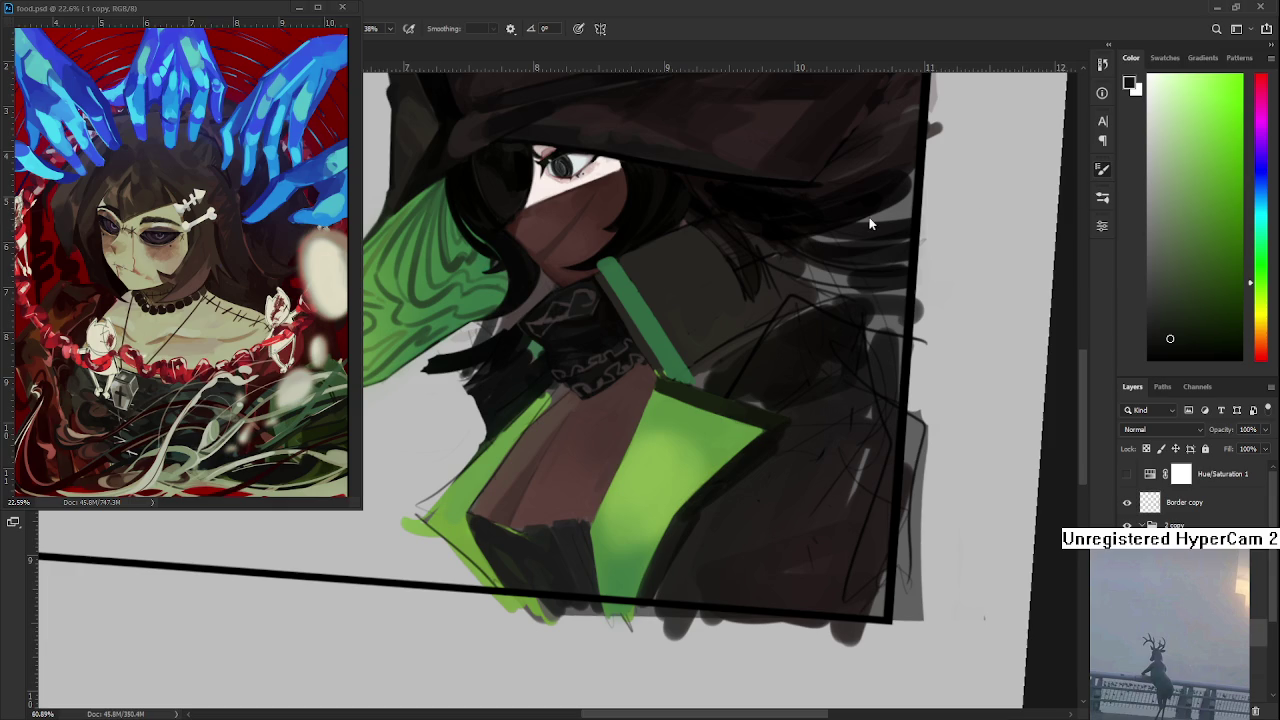
scroll(703, 435, "up", 2)
- Try dark shading on the panel's lower-right edge, then undo it
left_click(674, 541, "alt")
mouse_move(677, 531)
left_mouse_down()
mouse_move(643, 534)
mouse_move(676, 535)
left_mouse_up()
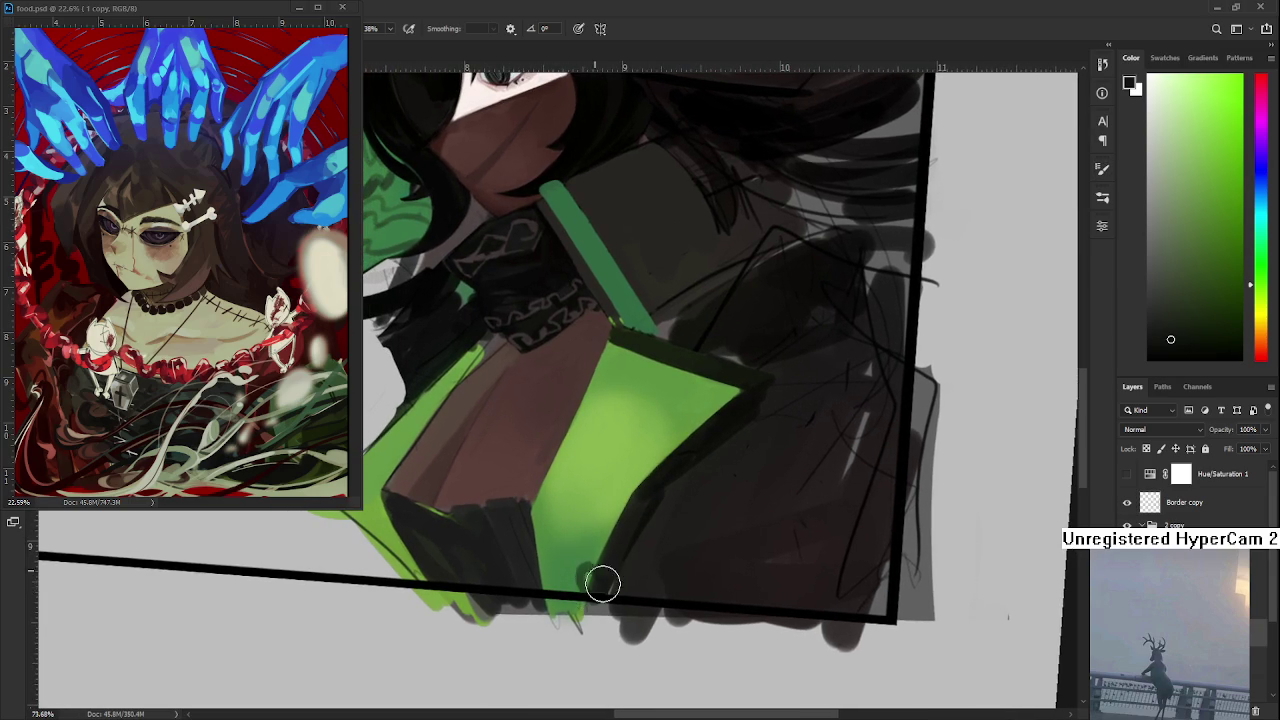
mouse_move(590, 578)
left_mouse_down()
mouse_move(591, 548)
mouse_move(580, 558)
left_mouse_up()
key("ctrl+z")
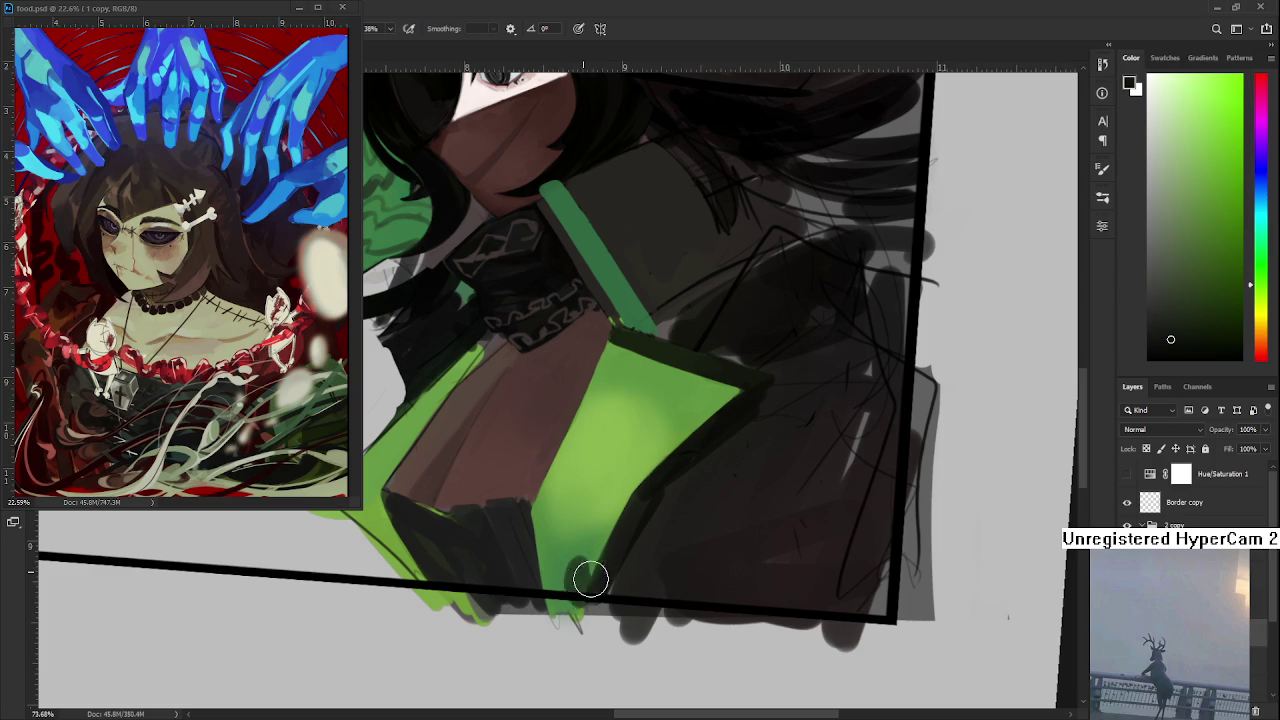
- Sample lime and darker greens and dab dark shading at the panel's bottom
left_click(586, 571, "alt")
left_click(586, 571, "alt")
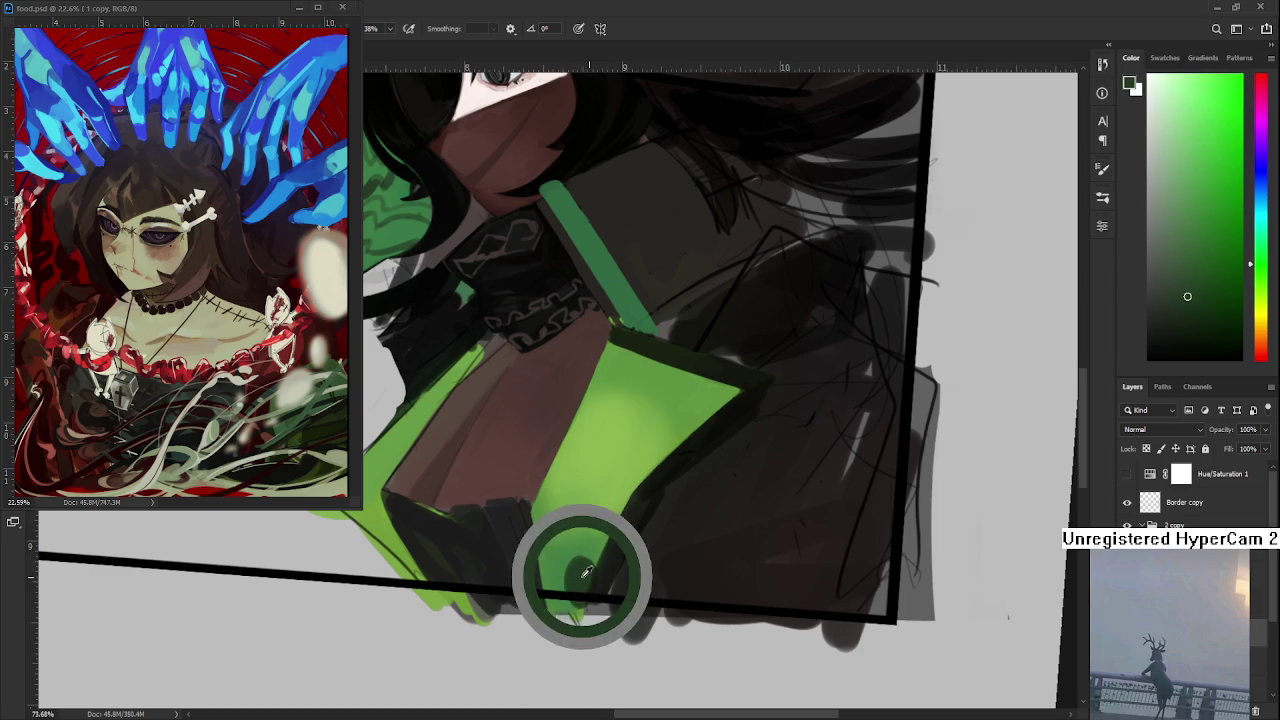
left_click(652, 487, "alt")
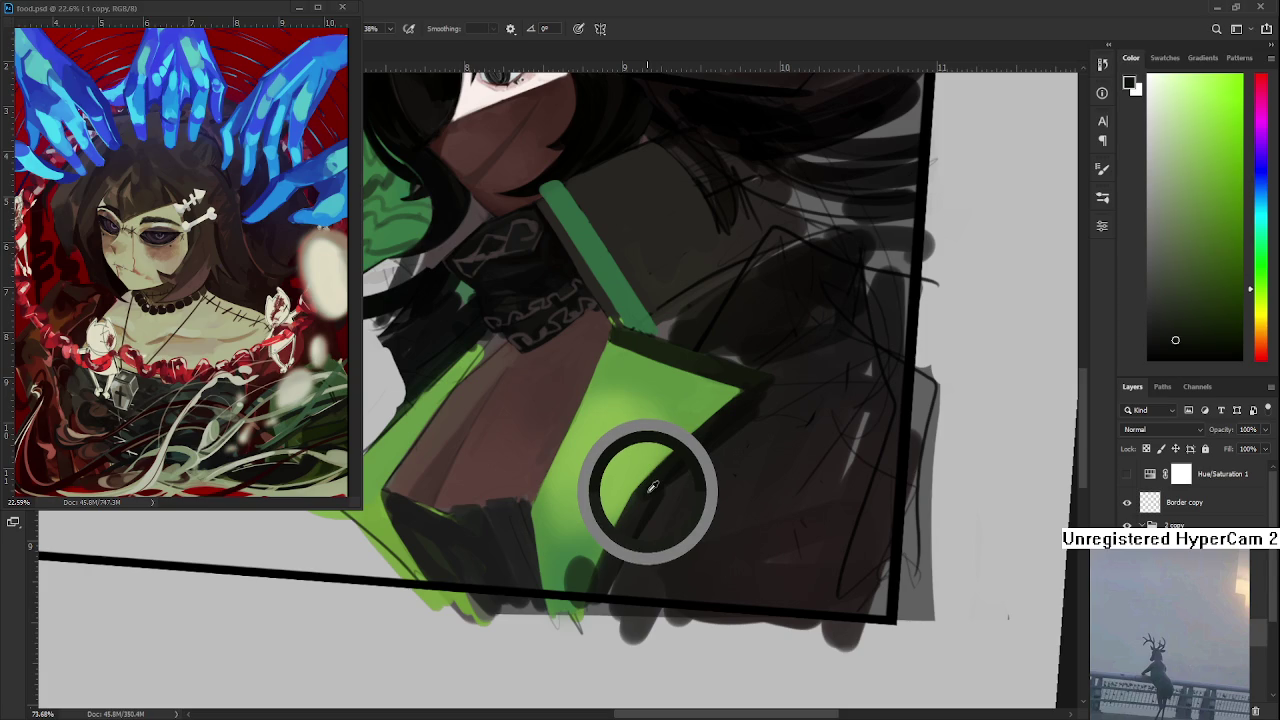
left_click(652, 487, "alt")
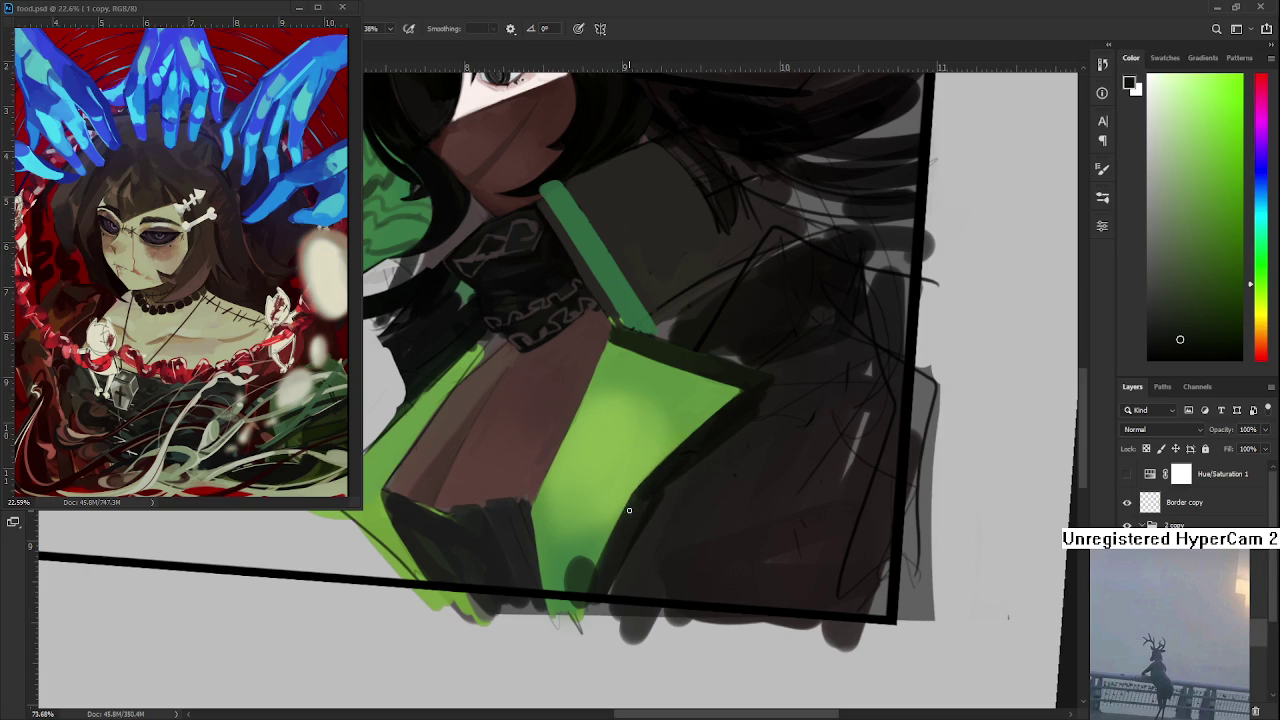
left_click(617, 543, "alt")
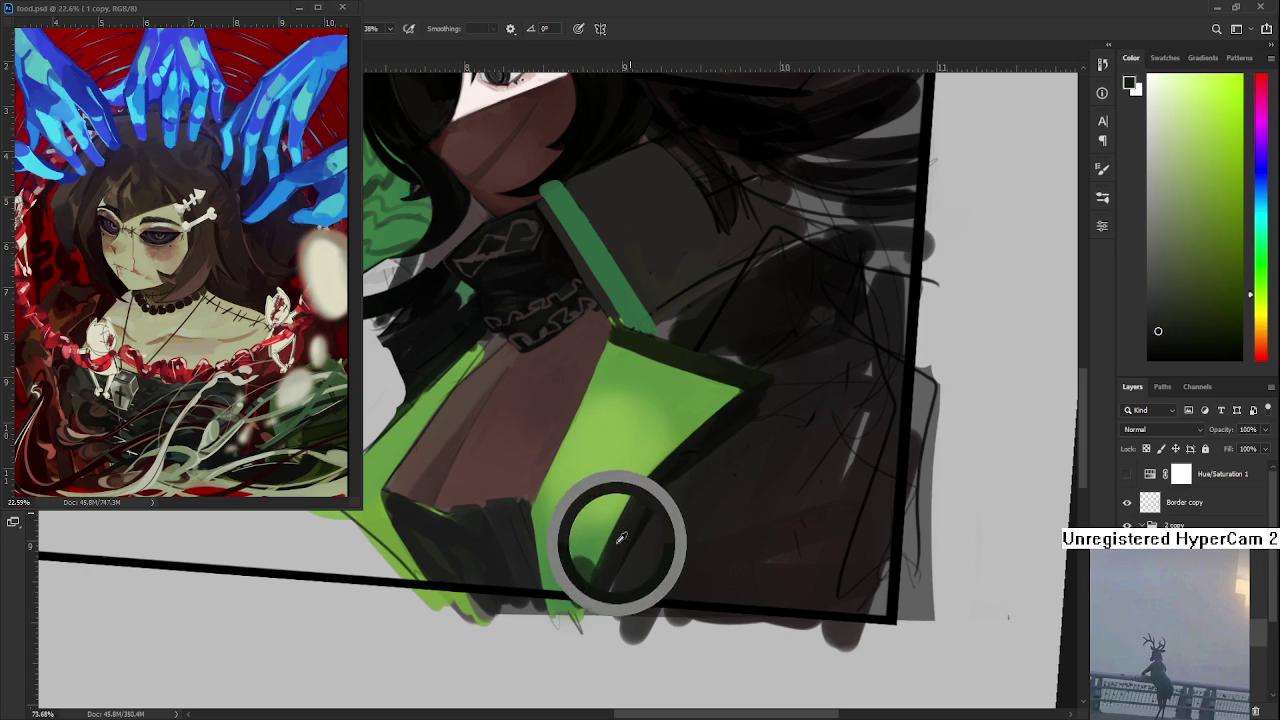
left_click(640, 490, "alt")
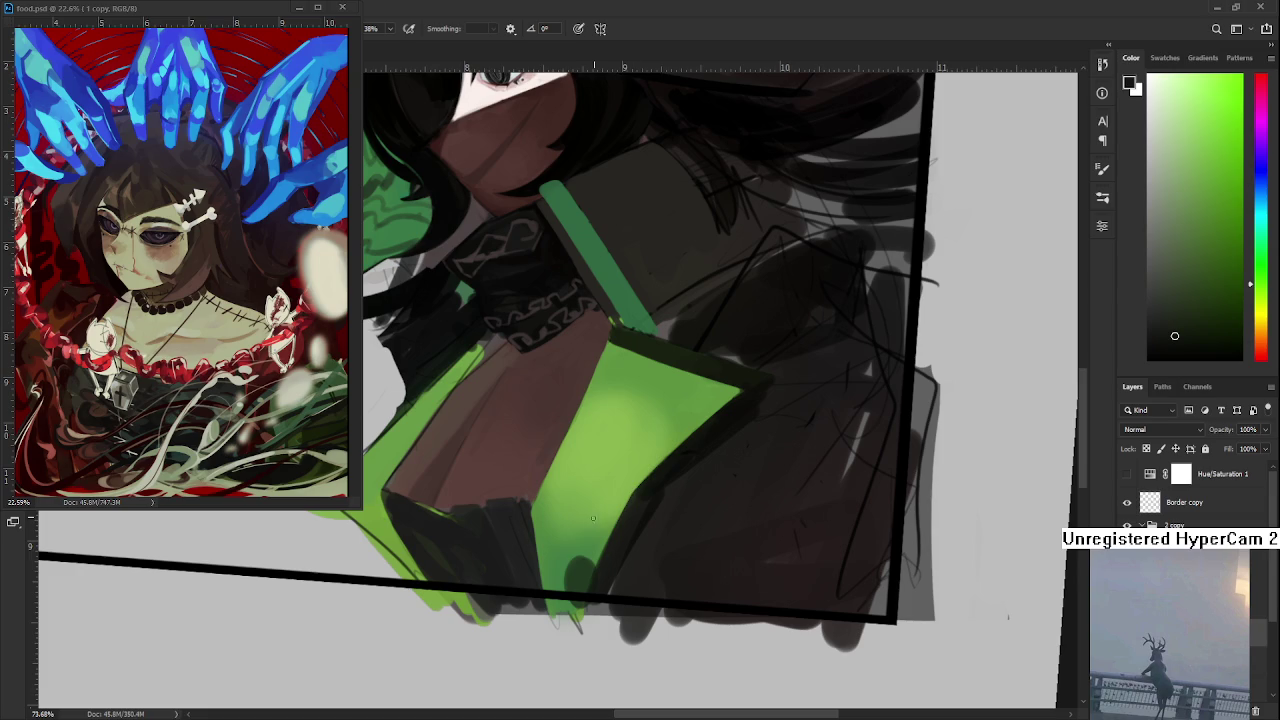
left_click(585, 568, "alt")
mouse_move(581, 569)
left_mouse_down()
mouse_move(578, 584)
mouse_move(606, 565)
left_mouse_up()
- Paint green and dark strokes along the panel's lower edge
left_click(600, 563, "alt")
left_click(608, 563, "alt")
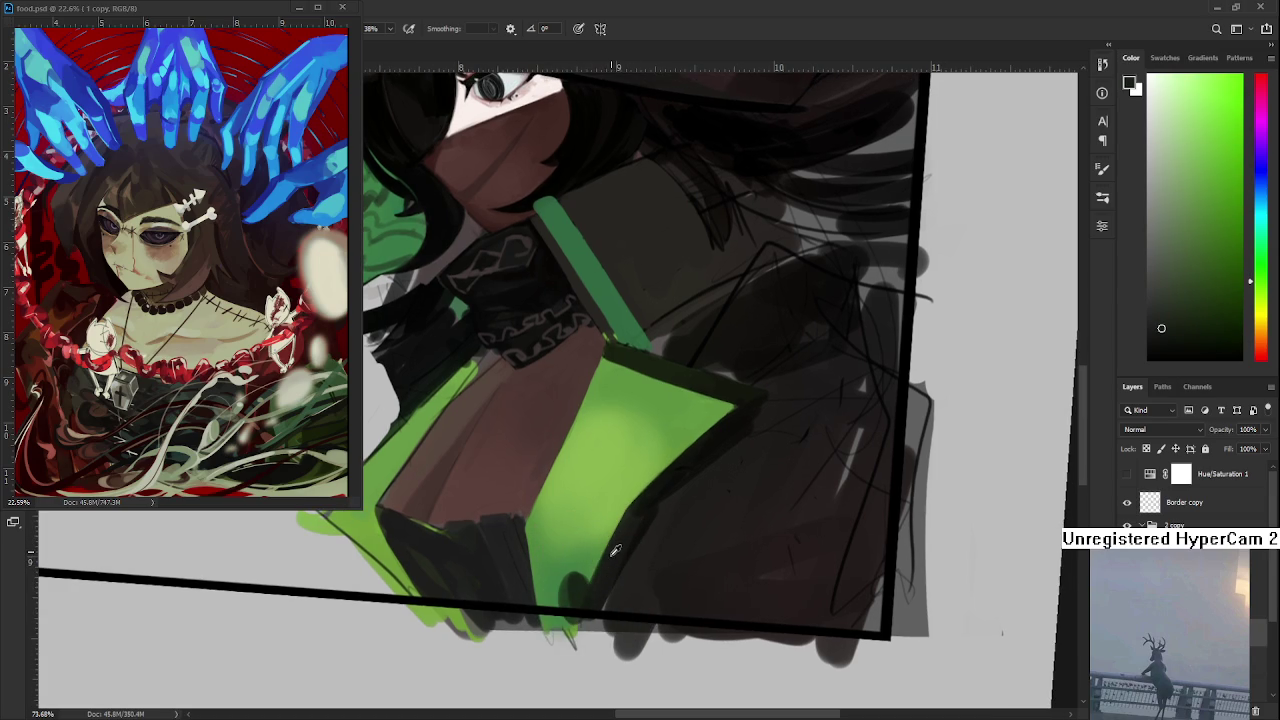
left_click(585, 587, "alt")
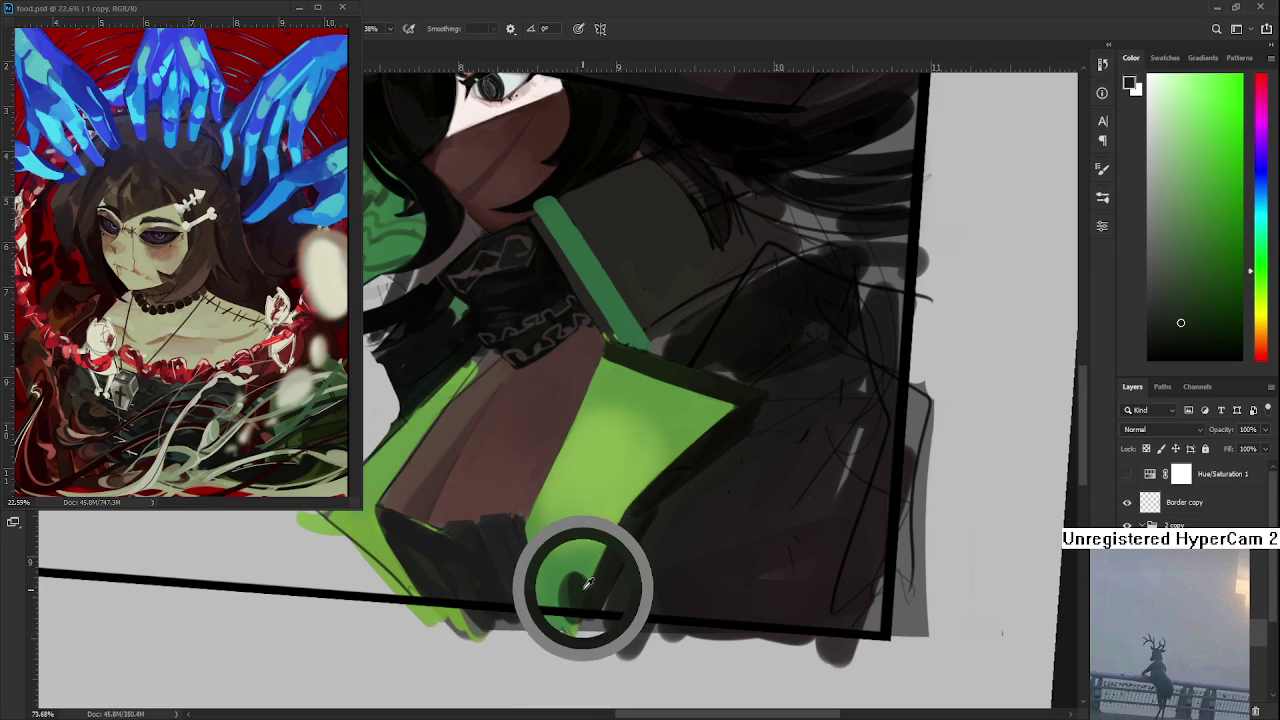
left_click_drag(586, 587, 590, 577)
mouse_move(588, 573)
left_mouse_down()
mouse_move(580, 585)
mouse_move(600, 584)
left_mouse_up()
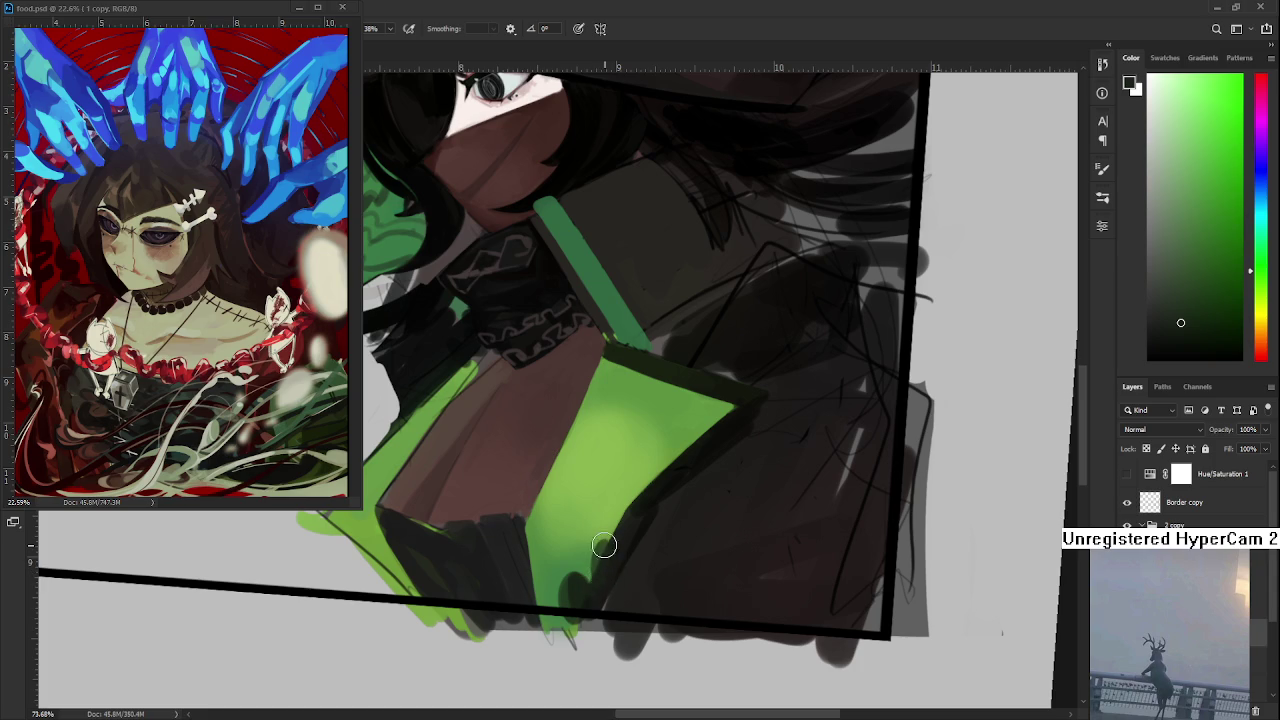
- Darken the boundary between the green panel and the dark area with extra strokes
left_click(610, 558, "alt")
left_click(607, 561, "alt")
left_click(609, 554, "alt")
left_click_drag(613, 522, 624, 502)
left_click(608, 520, "alt")
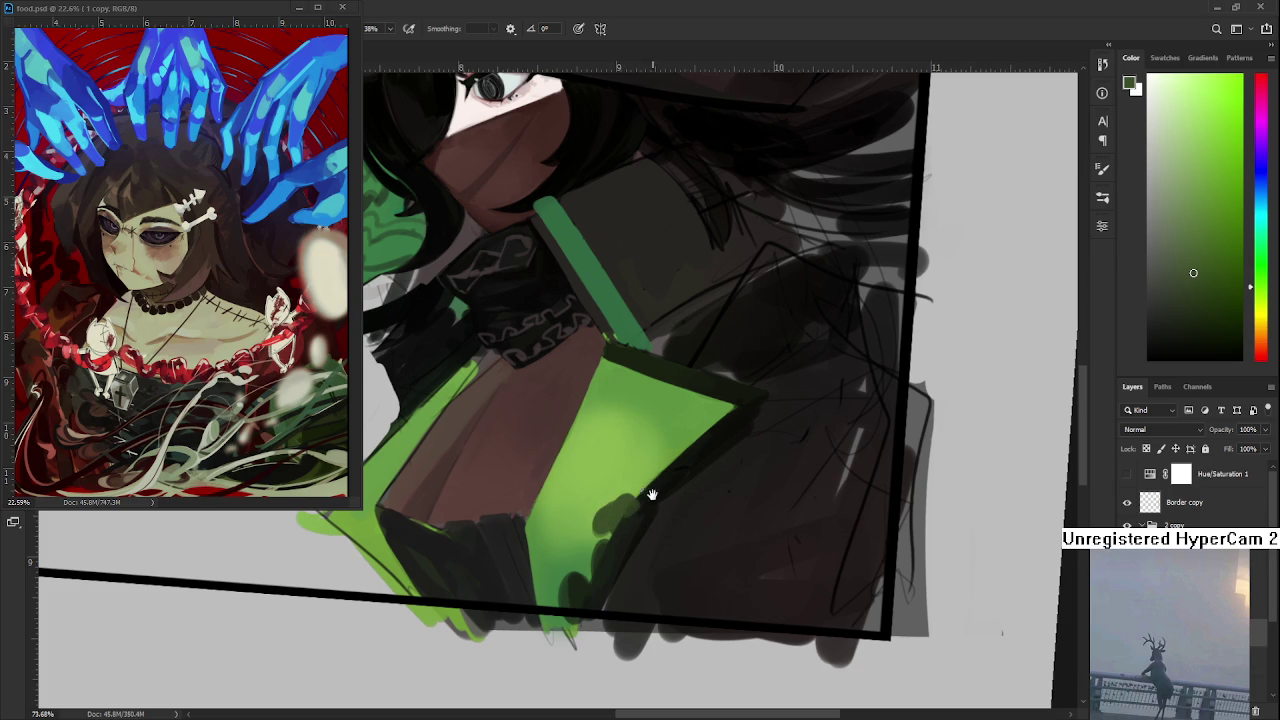
left_click(638, 512, "alt")
left_click(652, 495, "alt")
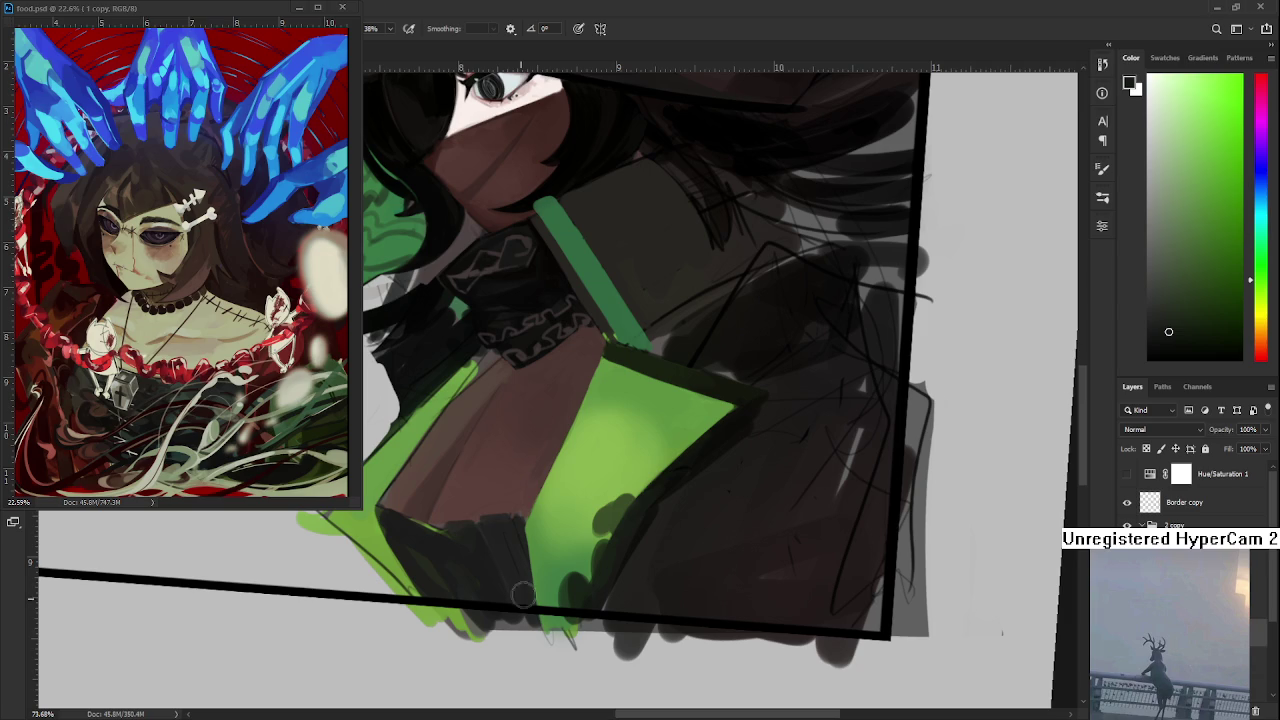
scroll(714, 564, "down", 3)
- Zoom out and paint a dark edge along the green panel's top-right side
left_click_drag(680, 500, 714, 564)
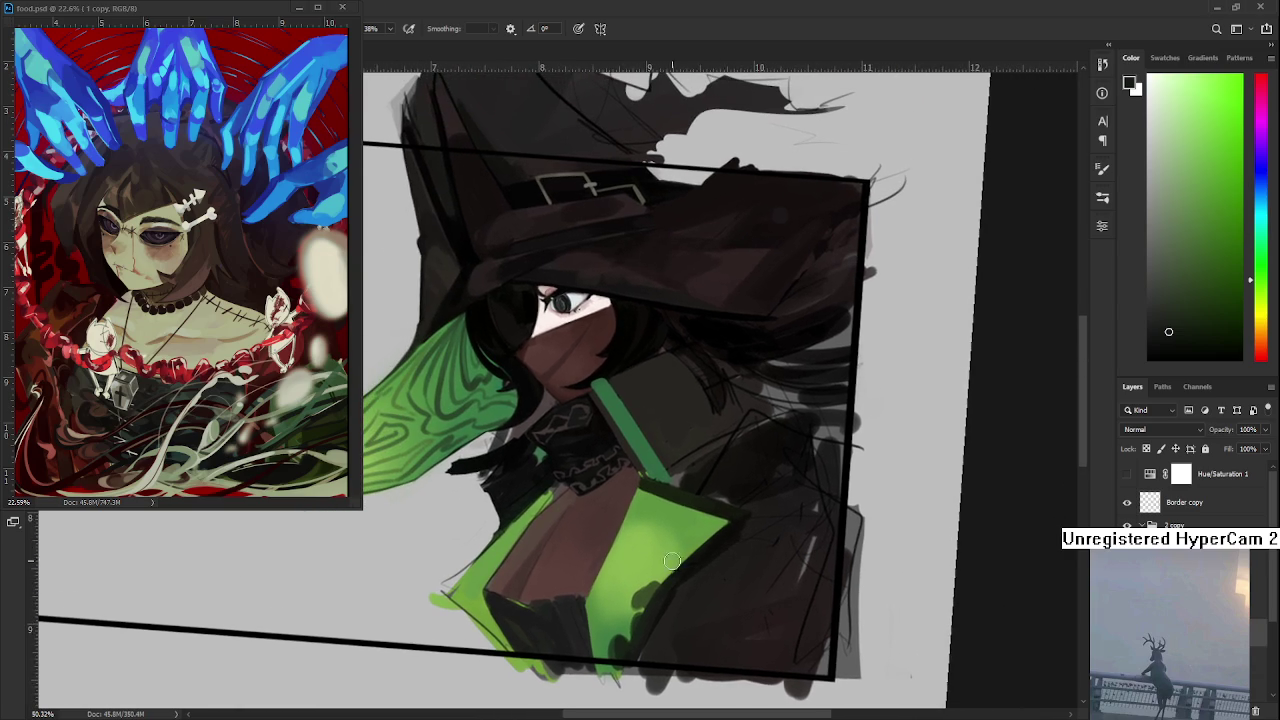
left_click(670, 584, "alt")
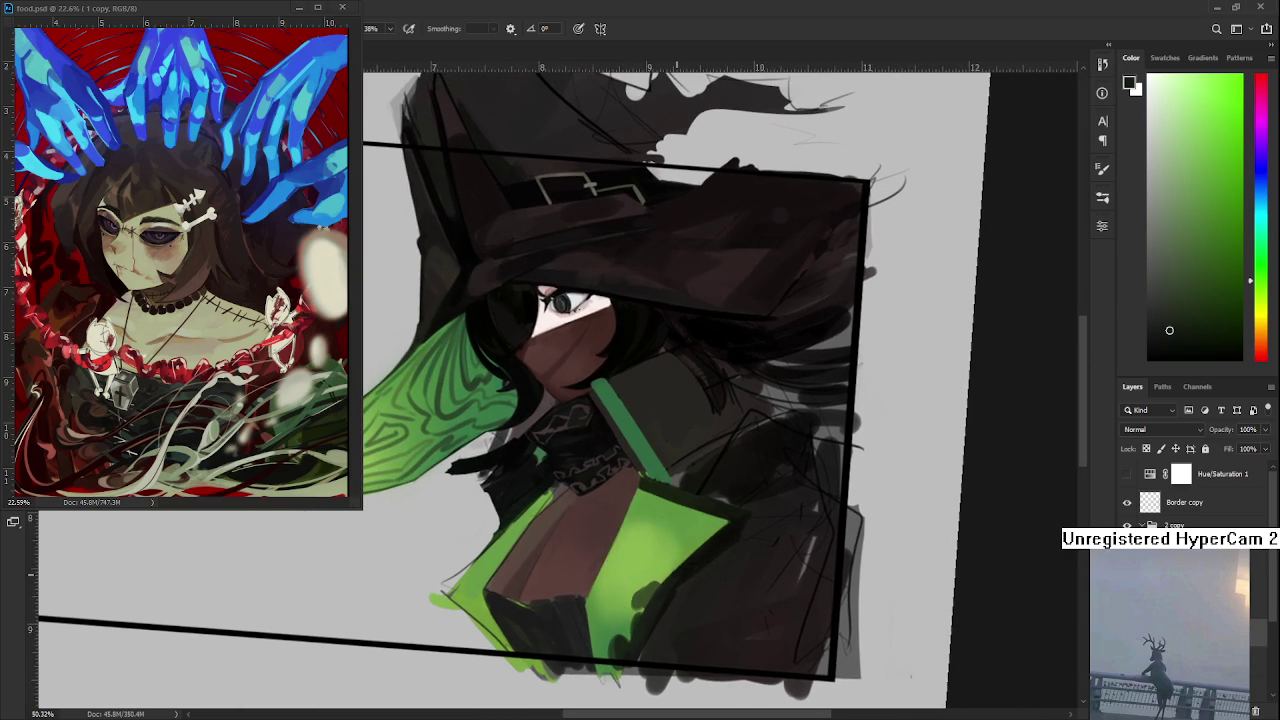
left_click(677, 572, "alt")
left_click(706, 543, "alt")
left_click_drag(648, 480, 727, 528)
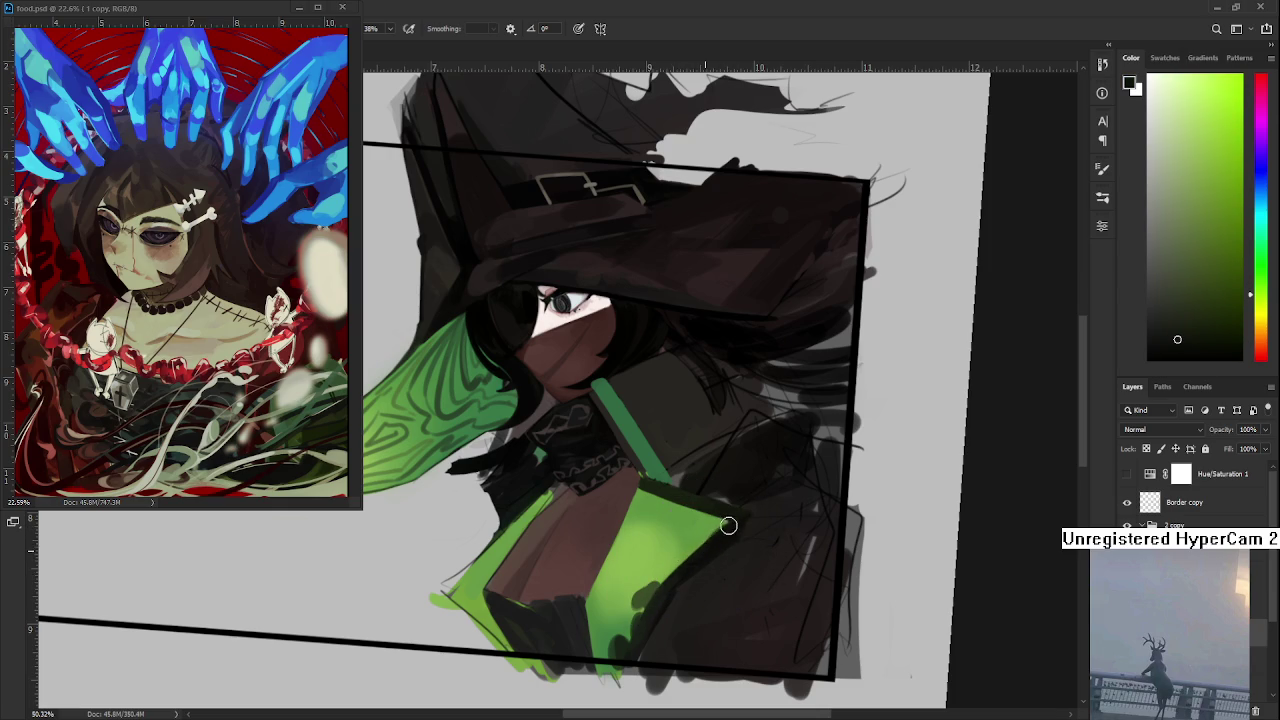
- Sample greens and dark browns around the panel's lower area
left_click(742, 519, "alt")
left_click(717, 541, "alt")
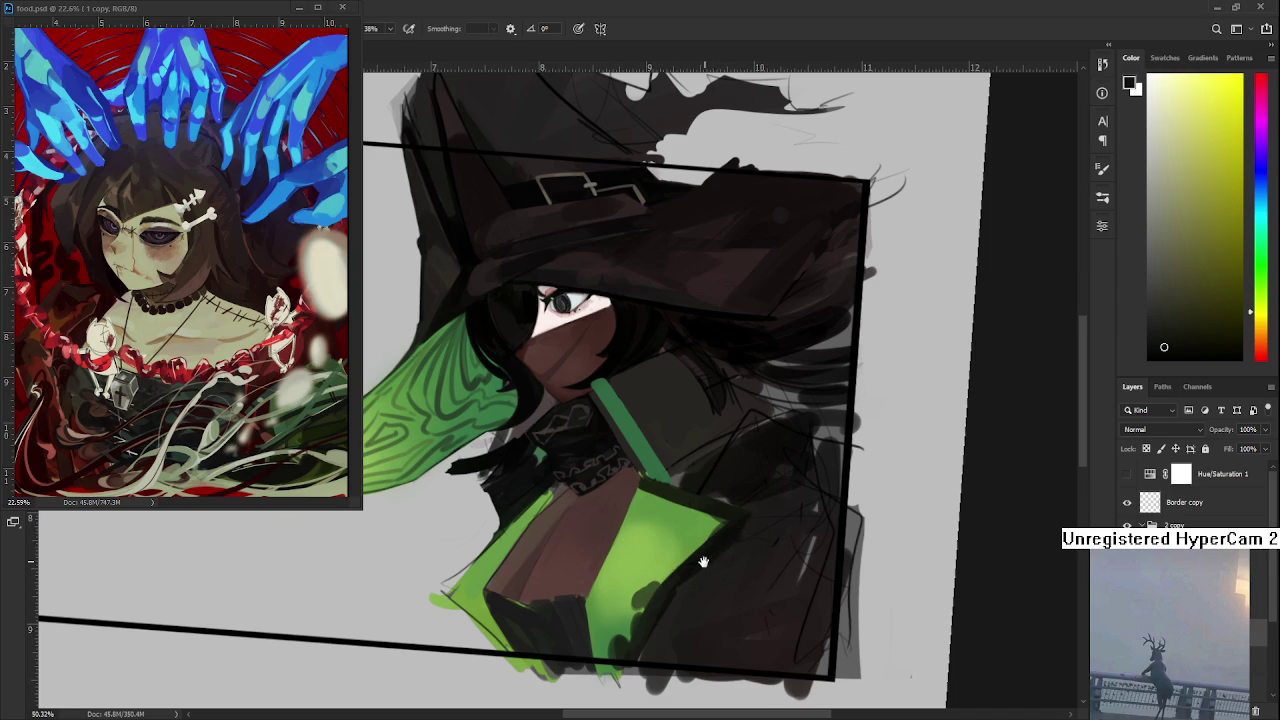
left_click_drag(743, 523, 745, 499)
left_click(717, 516, "alt")
left_click(725, 508, "alt")
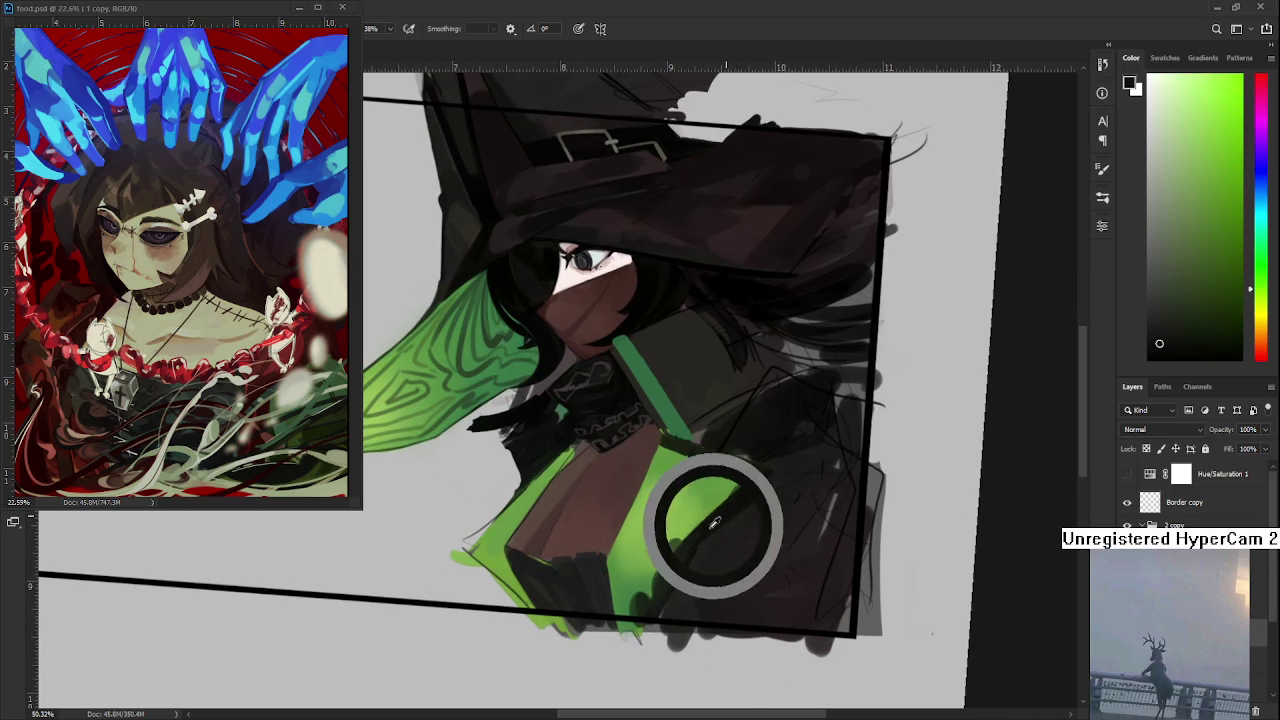
left_click(703, 529, "alt")
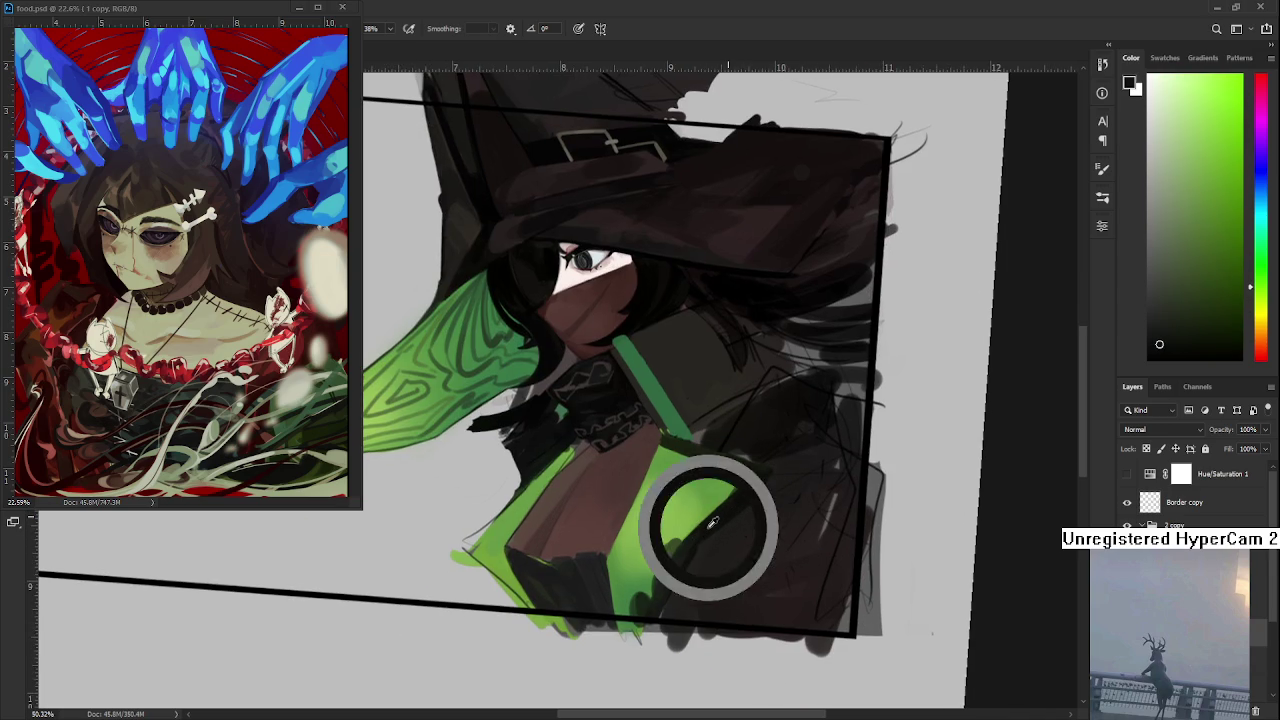
left_click(690, 555, "alt")
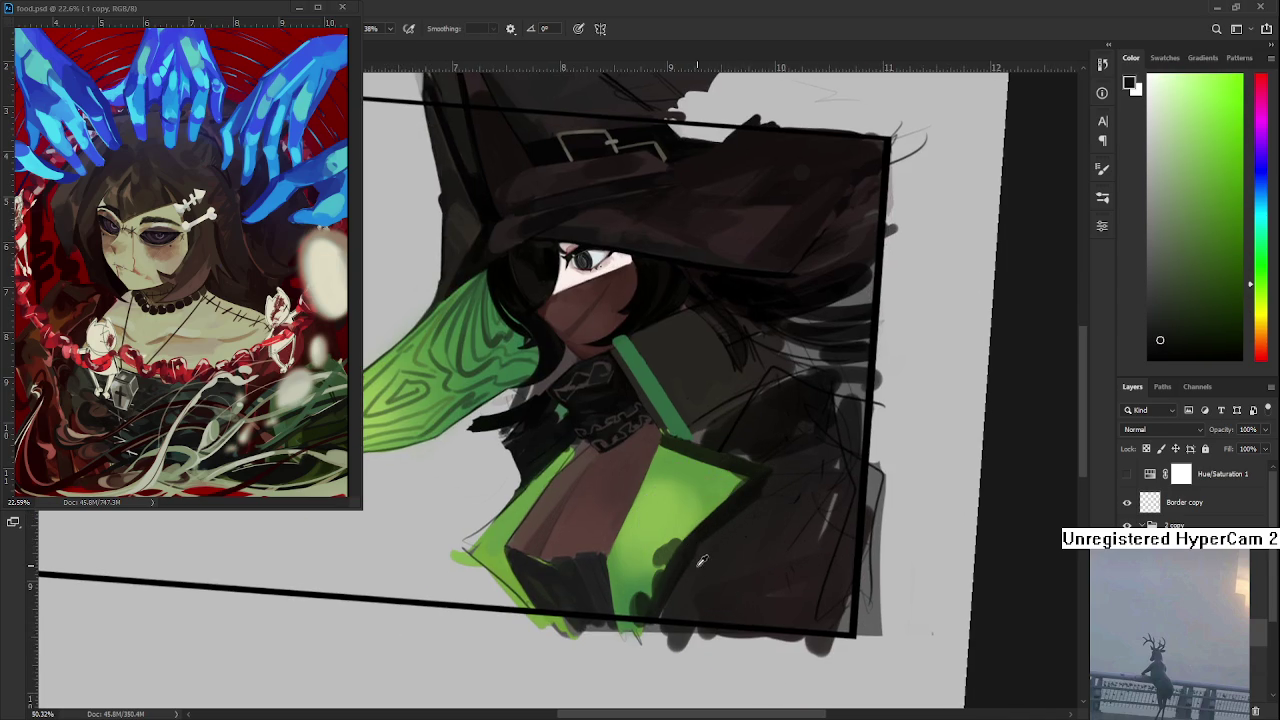
left_click(693, 556, "alt")
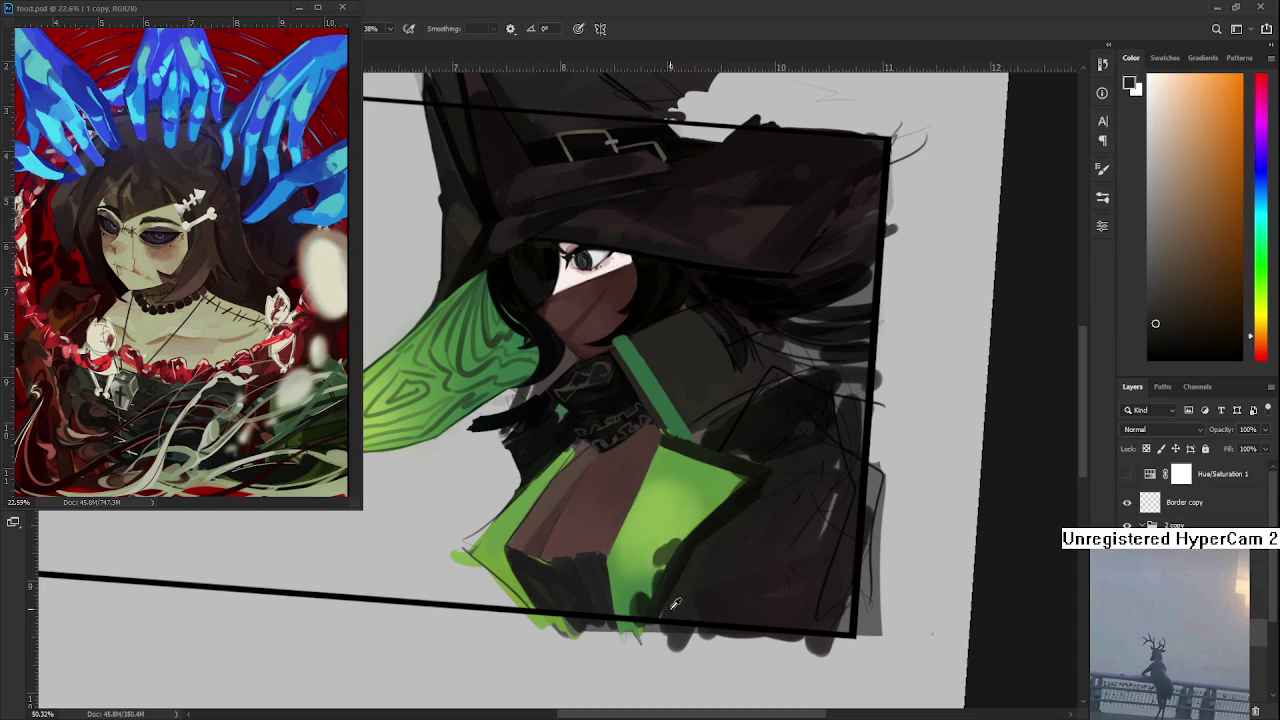
- Sample yellowish, green and near-black tones from the jacket
left_click(675, 570, "alt")
left_click(690, 575, "alt")
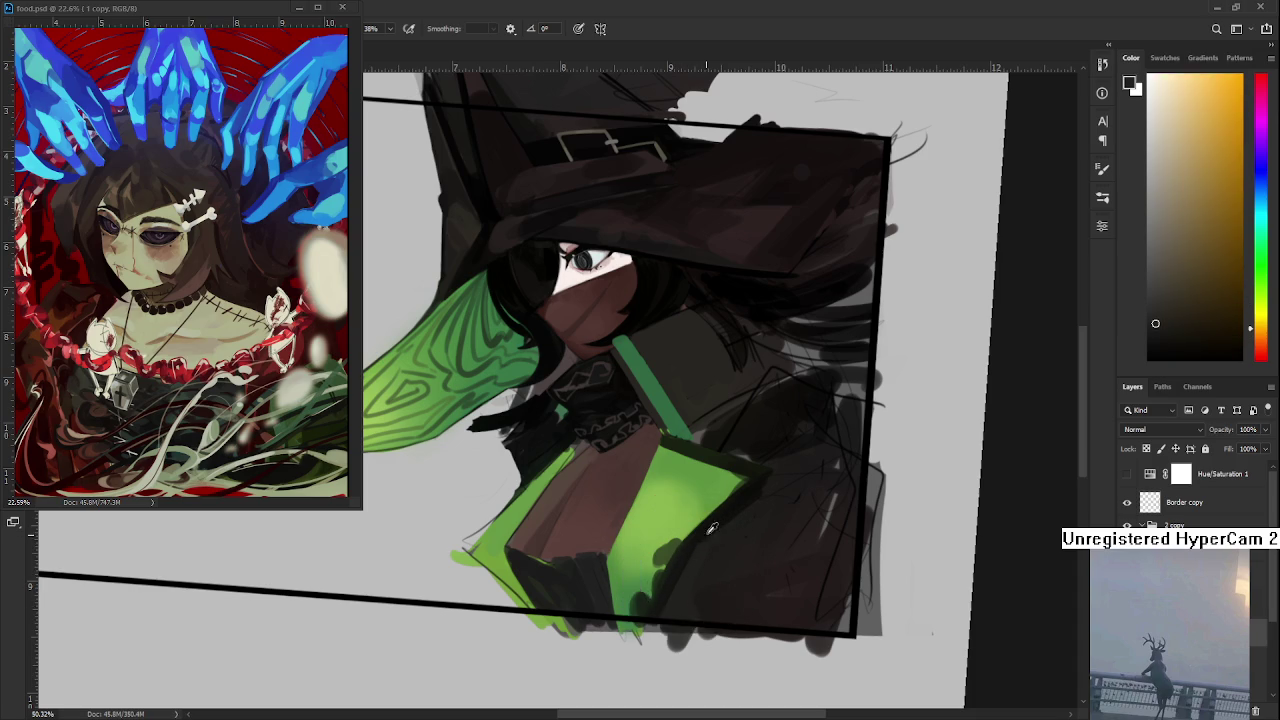
left_click(674, 557, "alt")
left_click(694, 543, "alt")
left_click(676, 582, "alt")
left_click(703, 512, "alt")
left_click(623, 414, "alt")
left_click(620, 385, "alt")
- Sample a range of dark greens and a yellow-green from the jacket
left_click(709, 452, "alt")
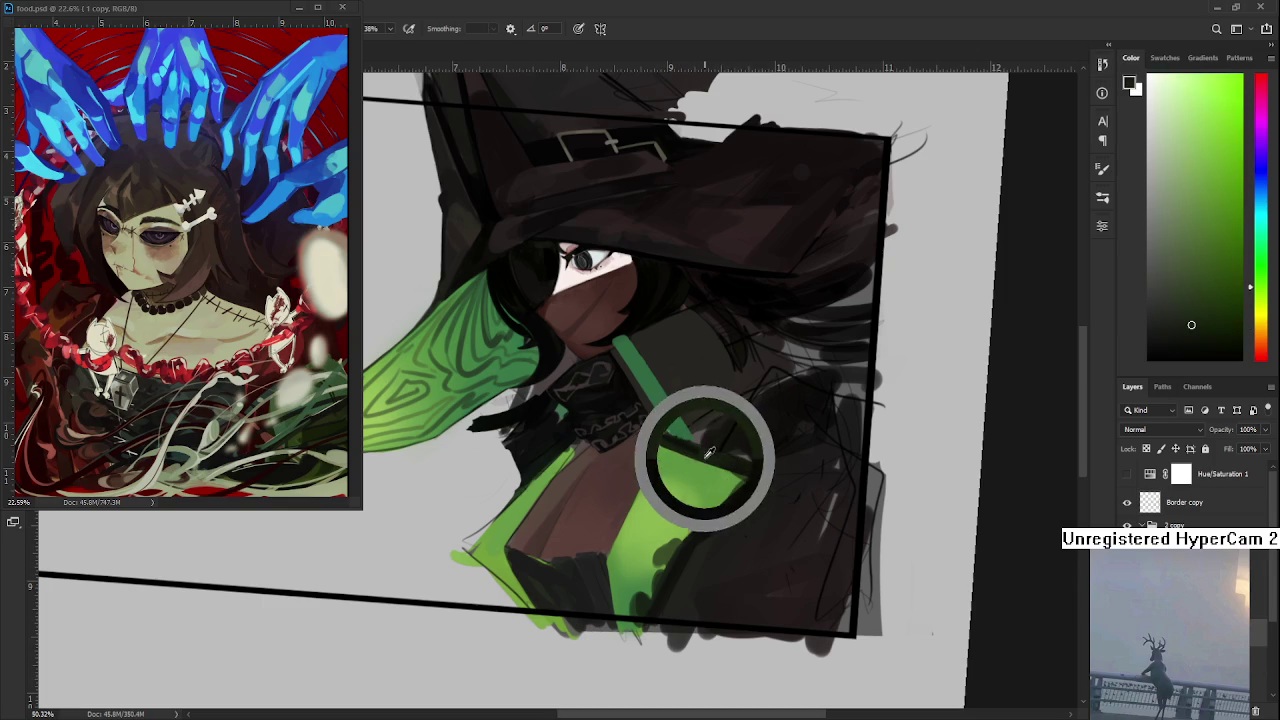
left_click(684, 428, "alt")
left_click(683, 438, "alt")
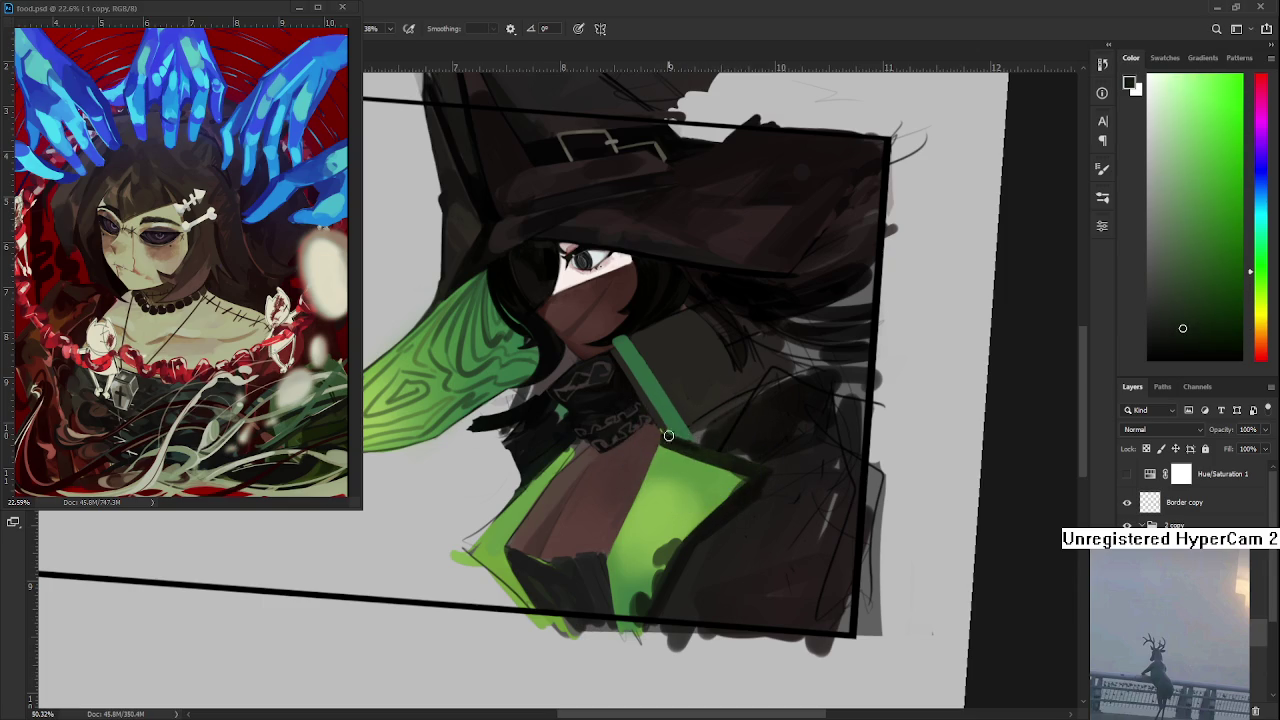
left_click(700, 450, "alt")
left_click(690, 440, "alt")
left_click(668, 440, "alt")
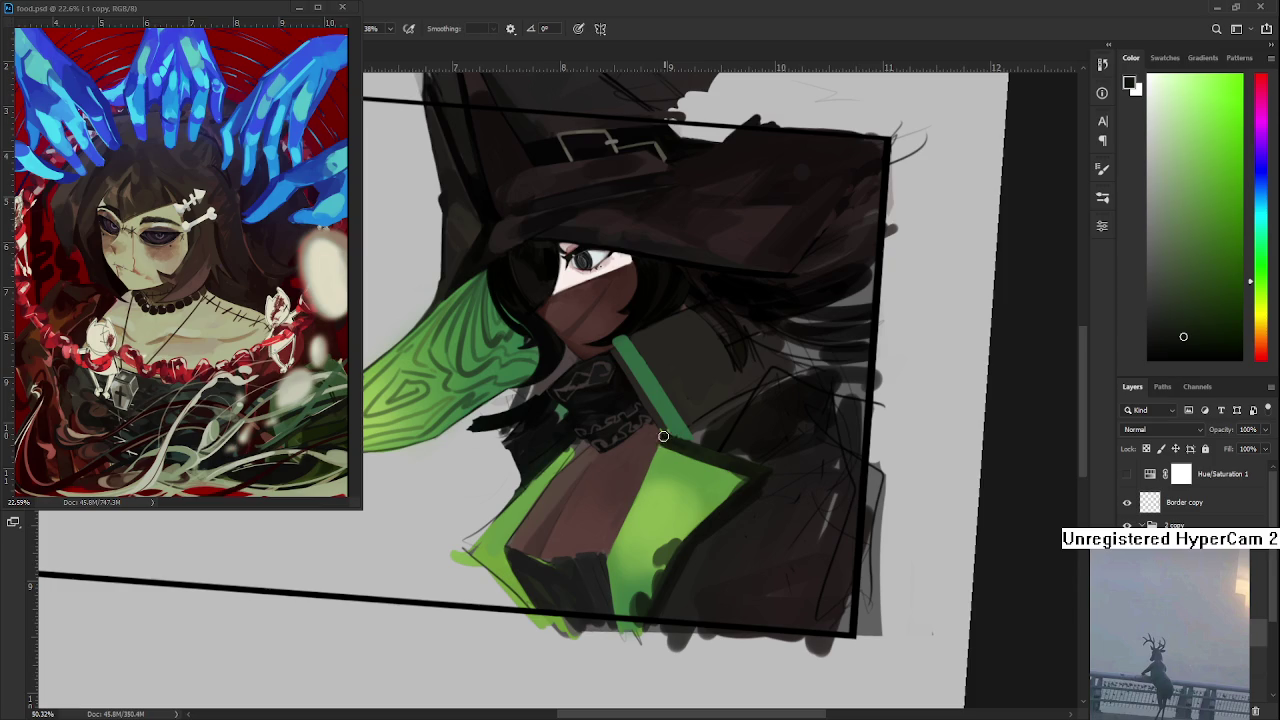
left_click(694, 450, "alt")
left_click(676, 437, "alt")
left_click(698, 448, "alt")
left_click(704, 452, "alt")
left_click(676, 446, "alt")
left_click(738, 492, "alt")
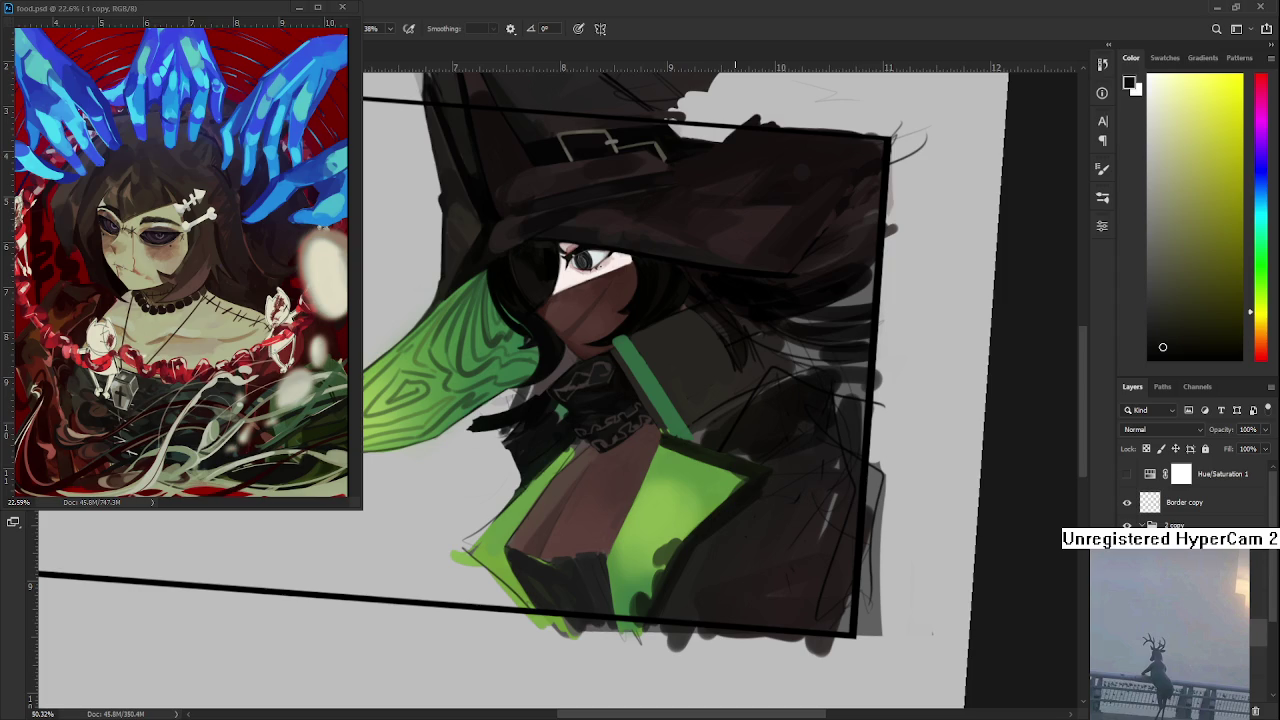
- Sample jacket greens and paint dark shading over the lower green jacket
left_click(648, 594, "alt")
left_click(650, 600, "alt")
left_click(648, 600, "alt")
left_click_drag(648, 600, 653, 593)
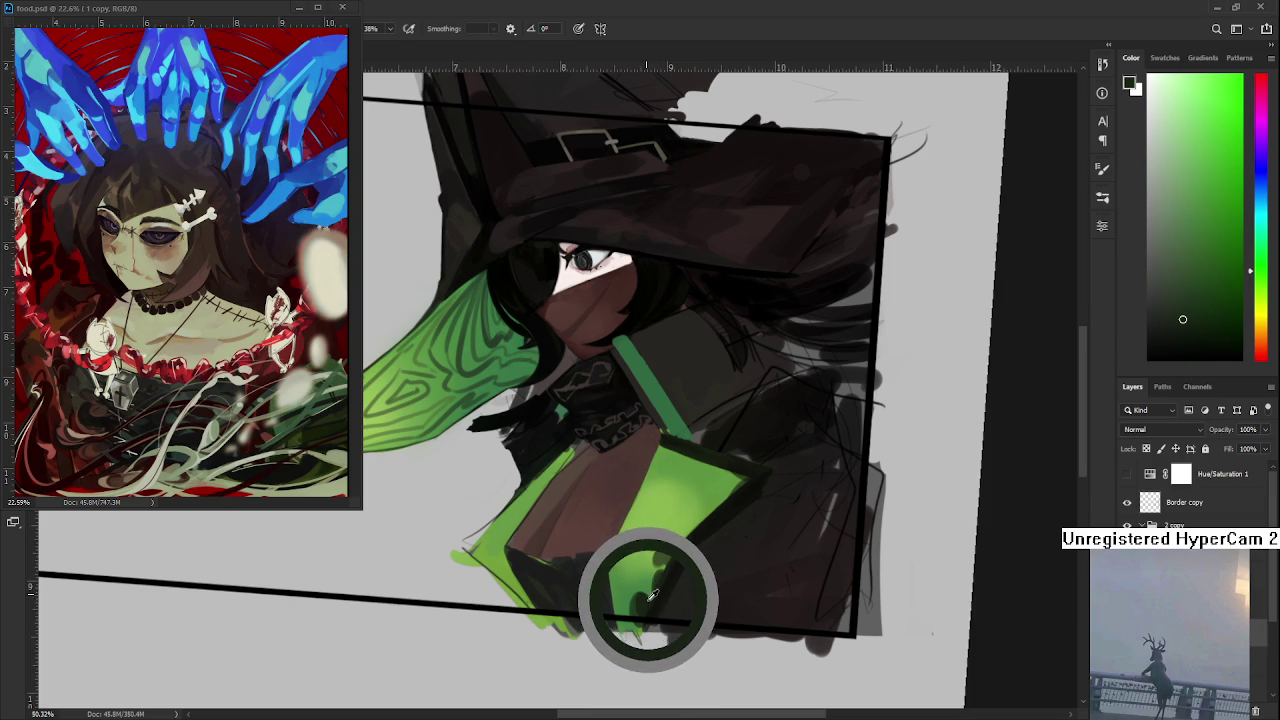
left_click_drag(653, 593, 624, 519)
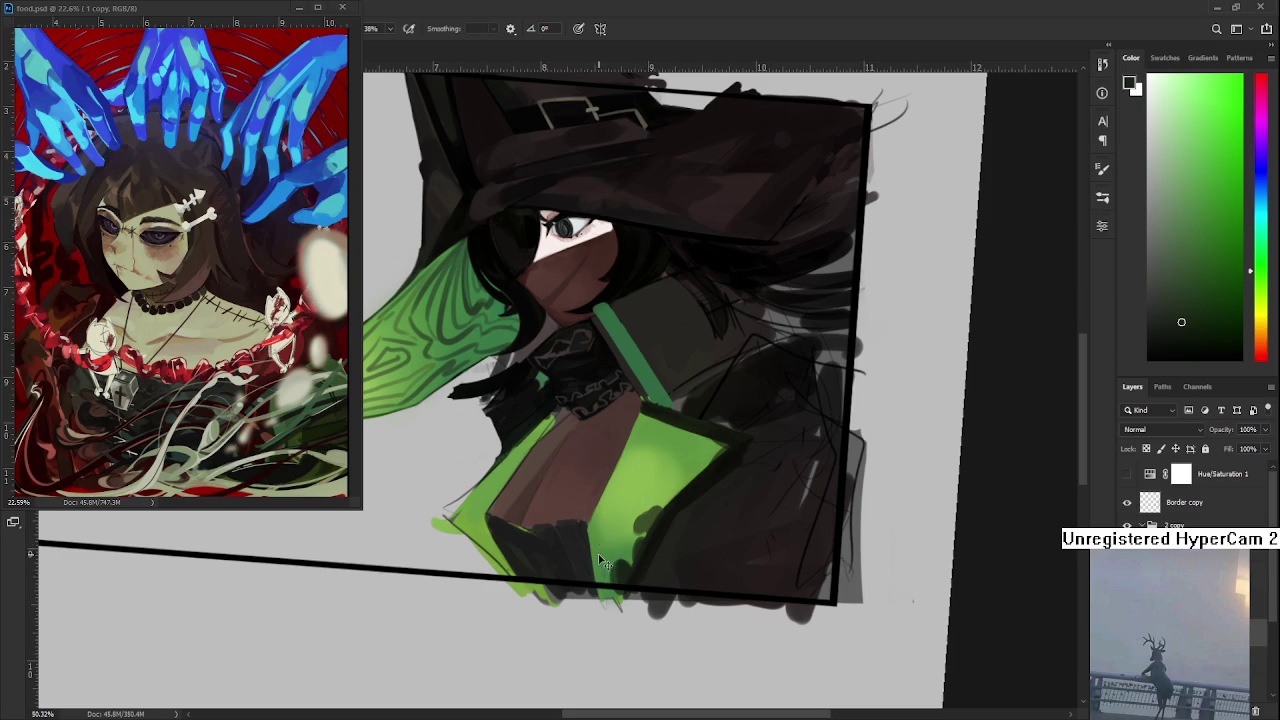
left_click_drag(595, 542, 602, 574)
- Rotate the canvas and brush dark green swirl lines across the lower panel
left_click_drag(630, 643, 643, 563)
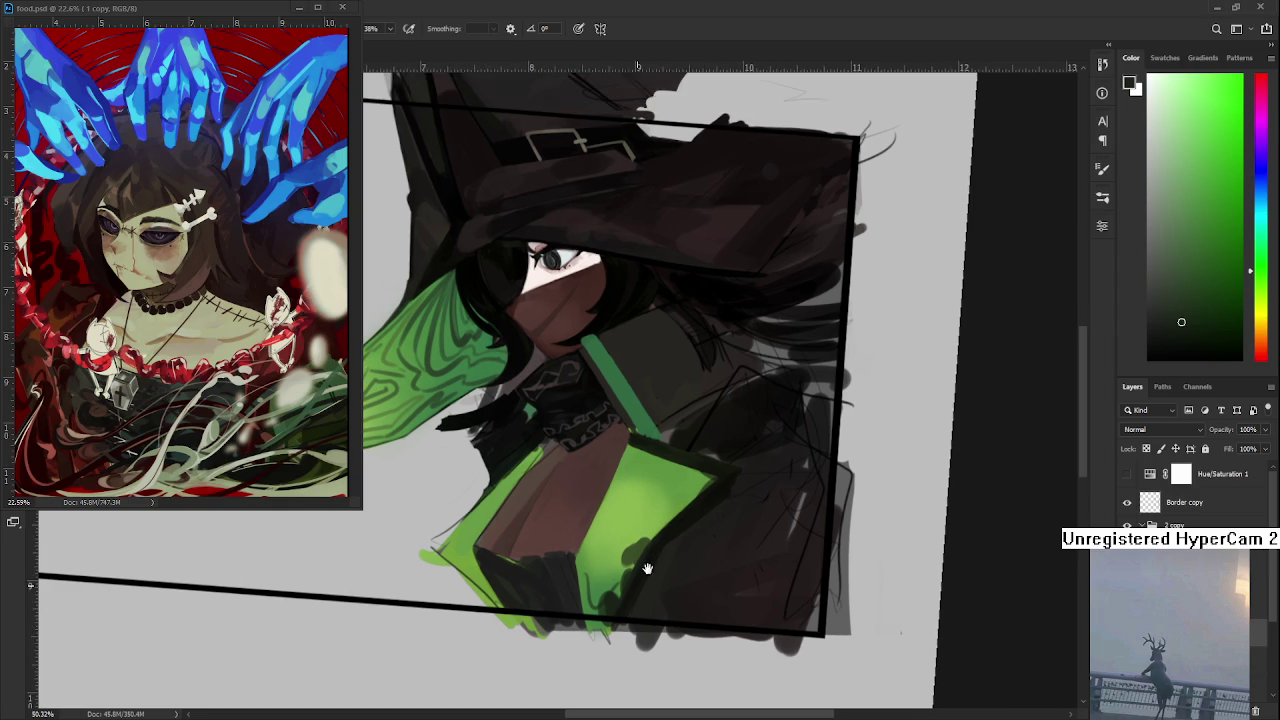
left_click(643, 548, "alt")
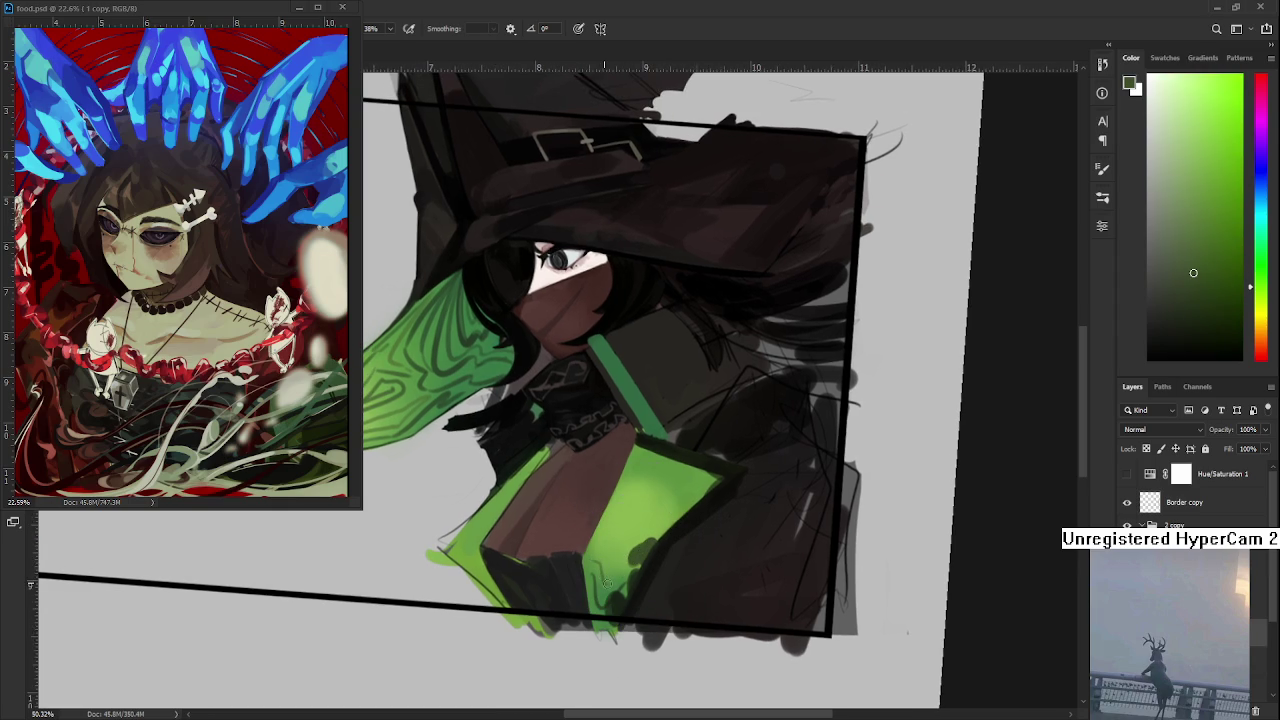
left_click(632, 558, "alt")
left_click(645, 548, "alt")
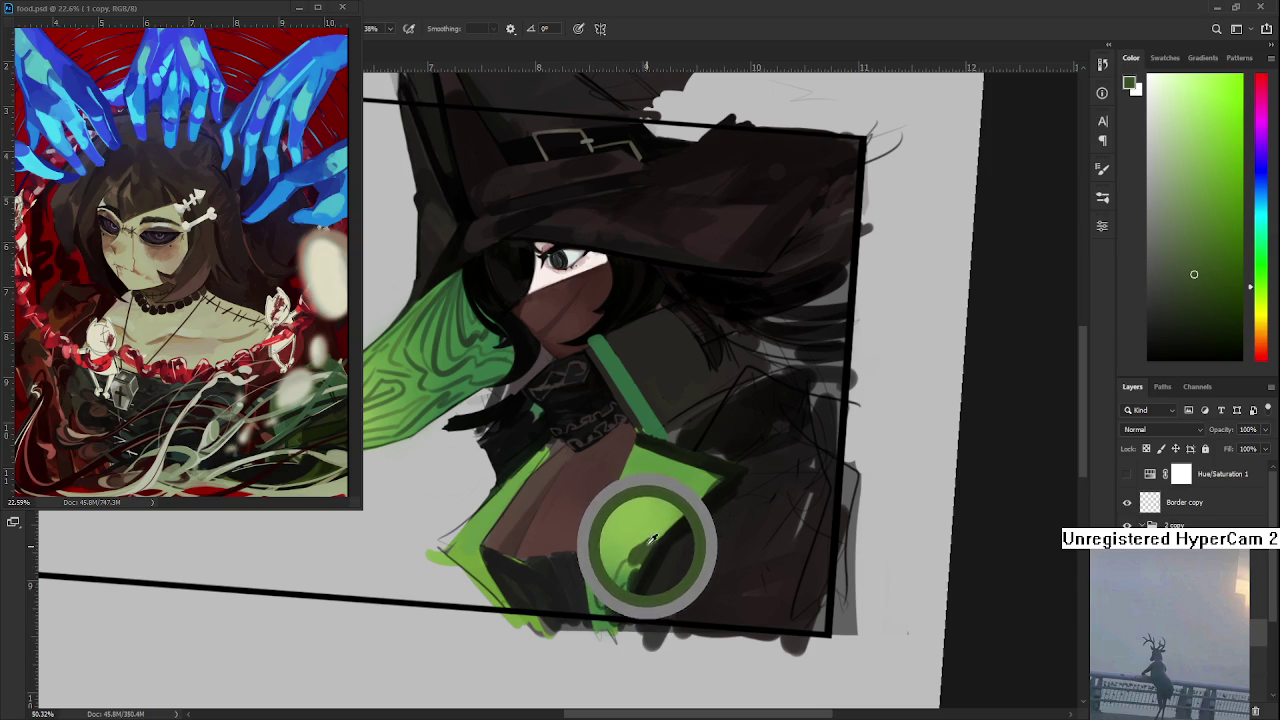
left_click_drag(650, 543, 640, 554)
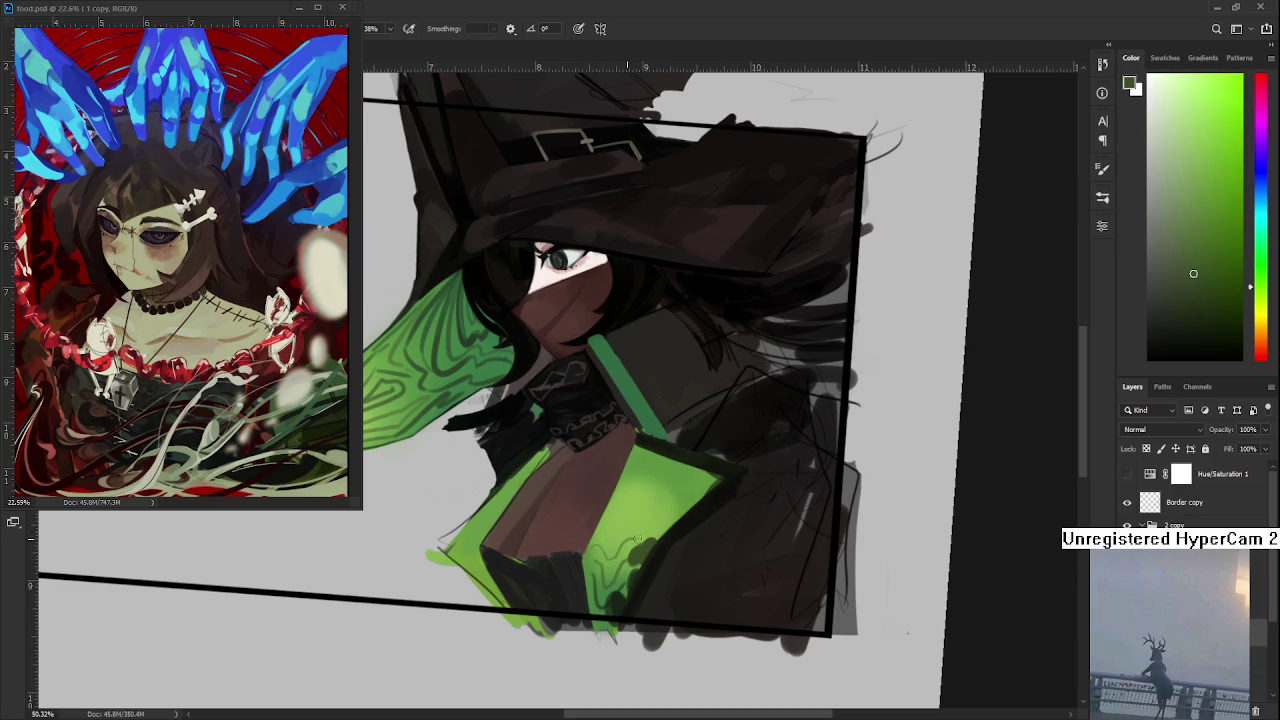
left_click_drag(648, 541, 617, 541)
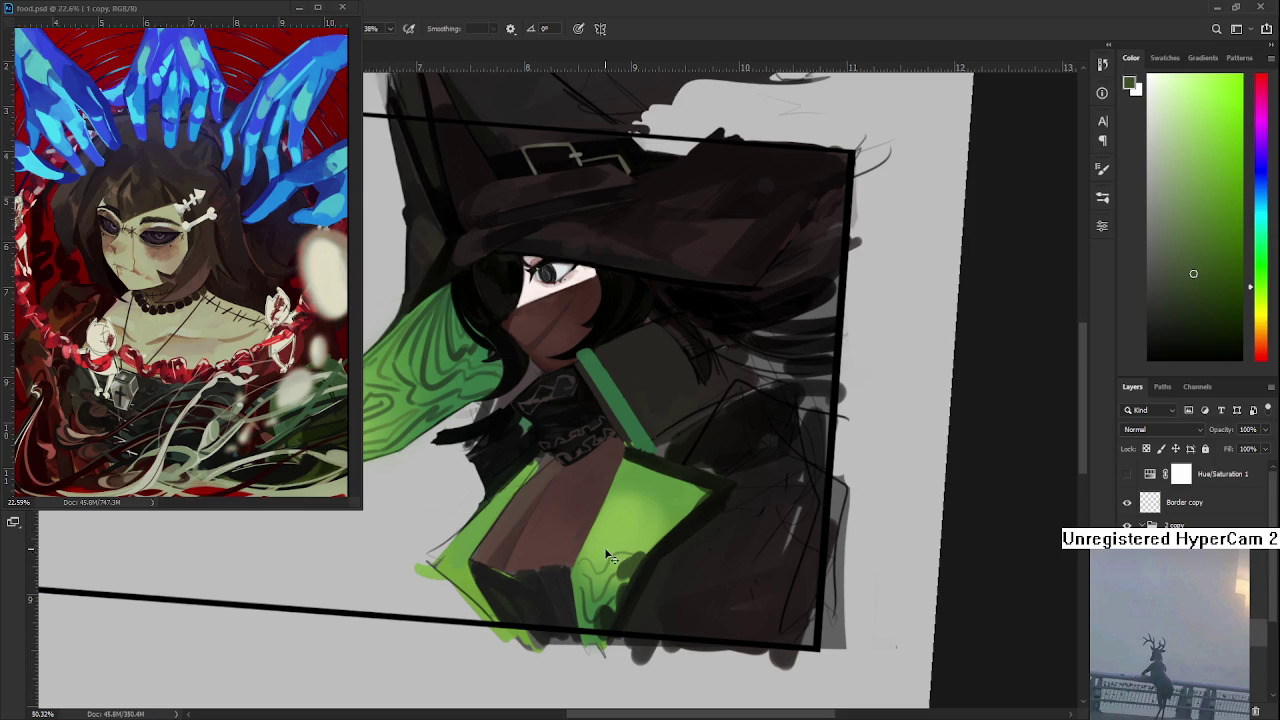
- Paint dark wavy lines across the lower green cape panel
left_click_drag(595, 553, 645, 550)
scroll(643, 535, "up", 1)
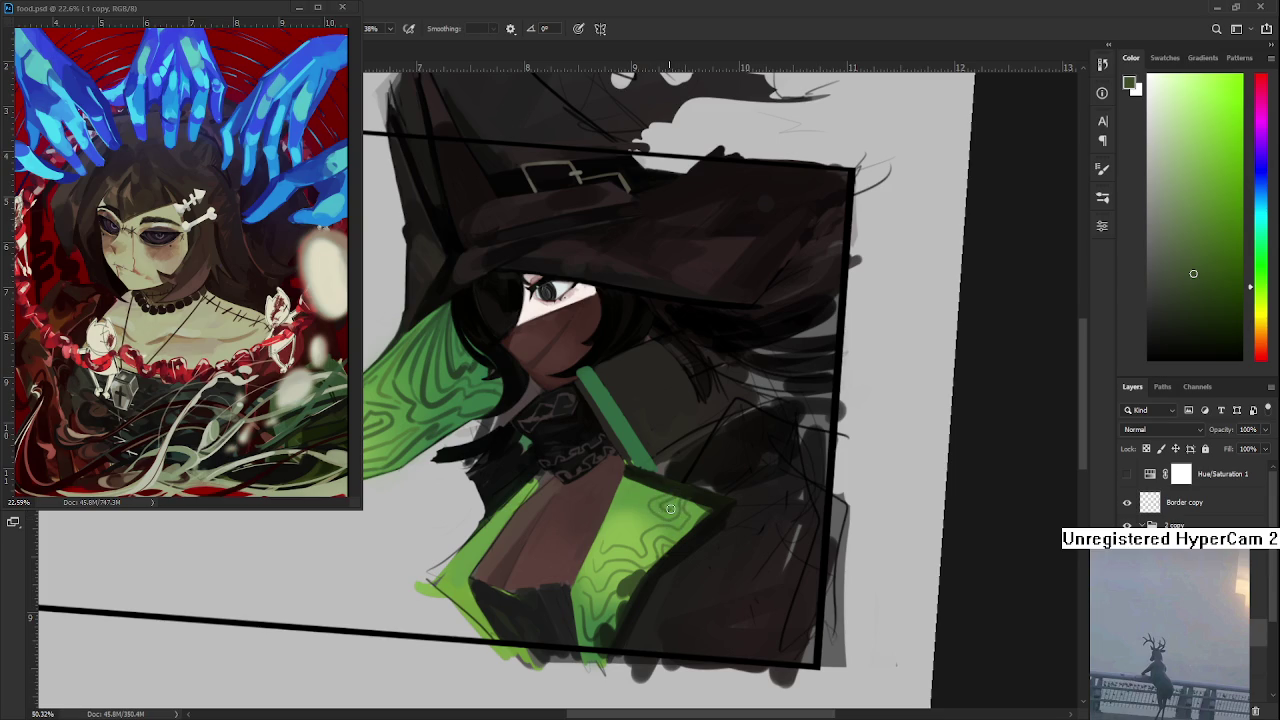
scroll(688, 477, "up", 2)
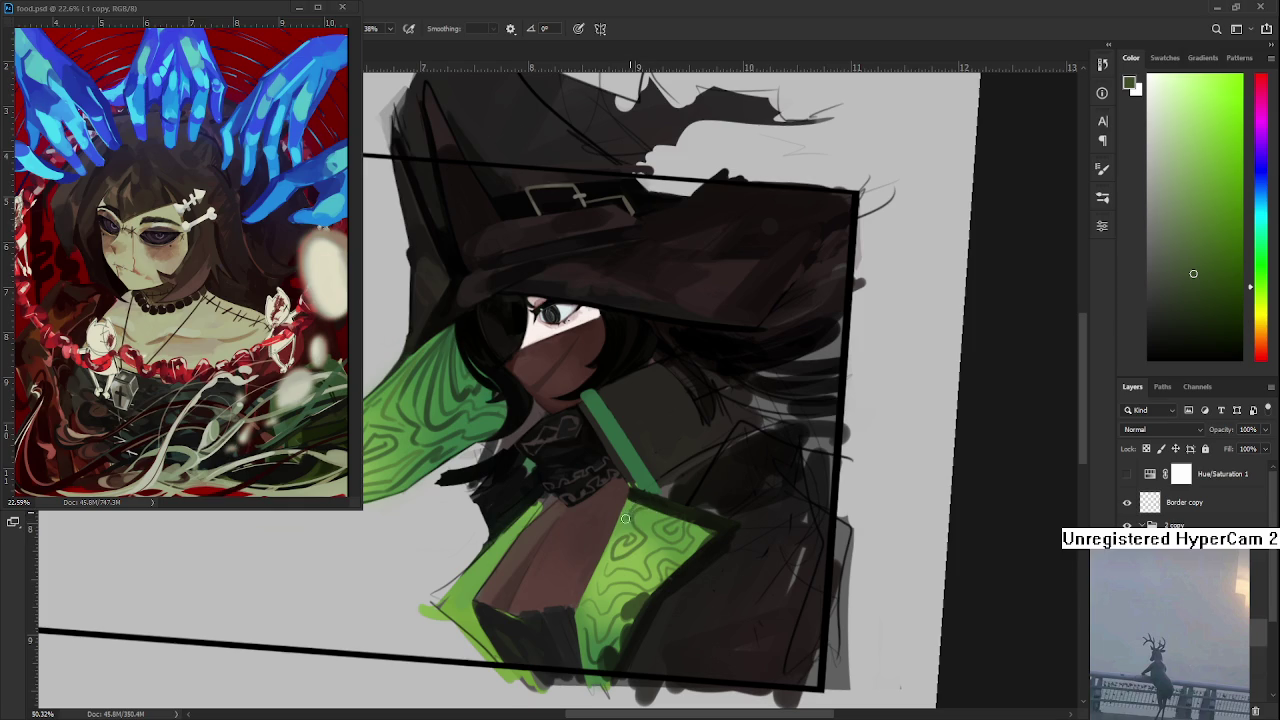
- Toggle the Hue/Saturation layer and undo/redo to compare the cape's tones
left_click(1127, 474)
left_click(1127, 474)
key("ctrl+z")
key("ctrl+shift+z")
- Pick a near-black colour, add a small dark curve on the cape, and pan the view
left_click(650, 526, "alt")
left_click_drag(628, 556, 640, 541)
key("space")
left_click_drag(660, 500, 669, 505)
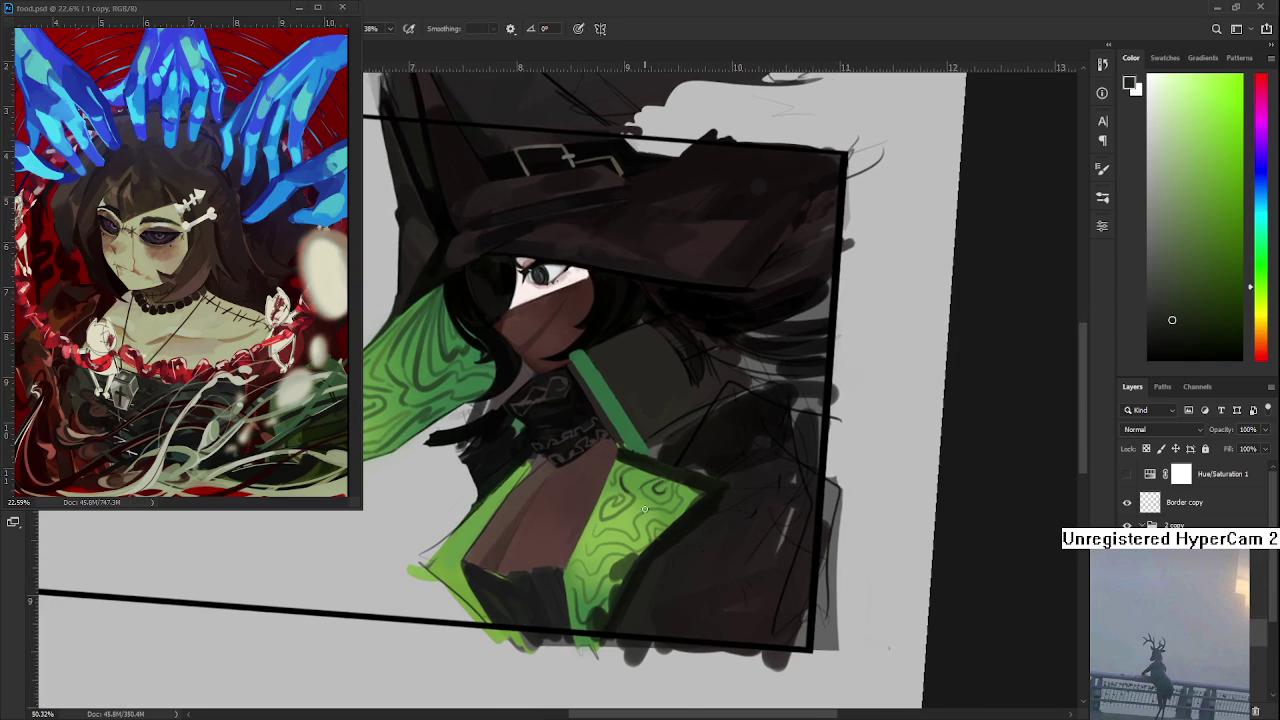
scroll(645, 500, "down", 1)
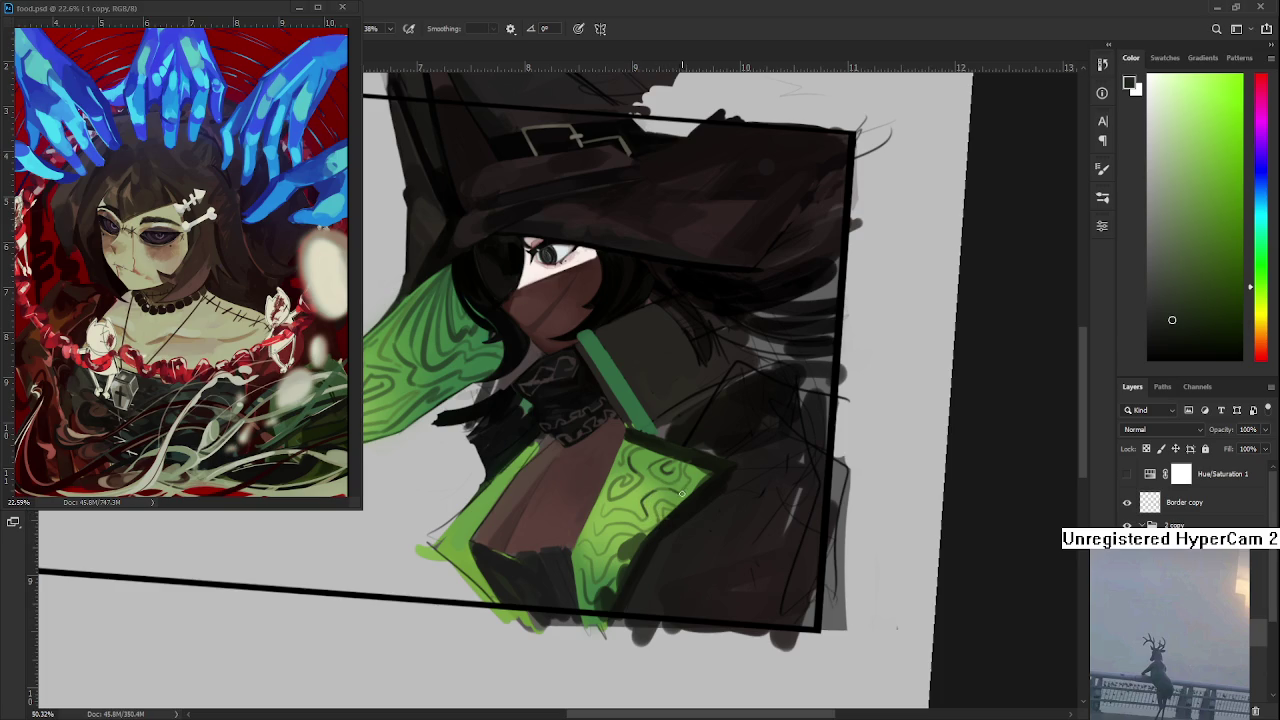
left_click_drag(680, 495, 726, 513)
- Pan and zoom the view in on the lower green cape panel
scroll(726, 513, "down", 2)
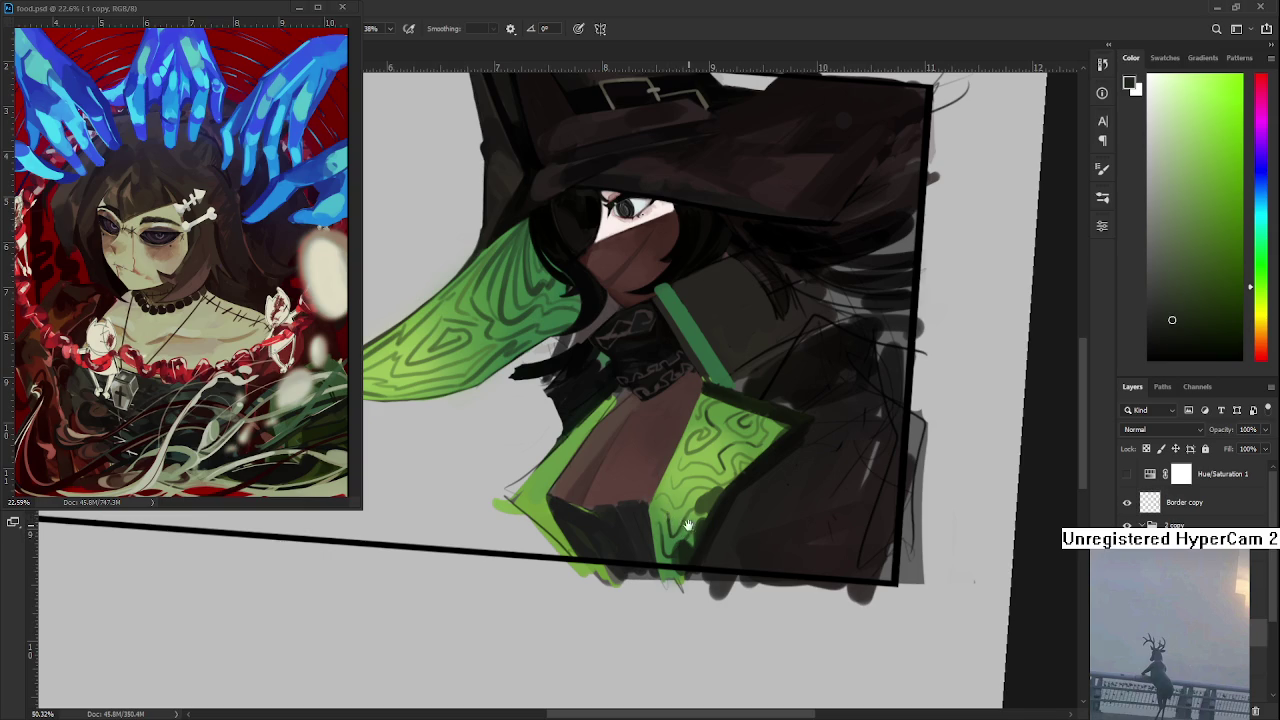
mouse_move(692, 529)
left_mouse_down()
mouse_move(653, 531)
mouse_move(648, 548)
left_mouse_up()
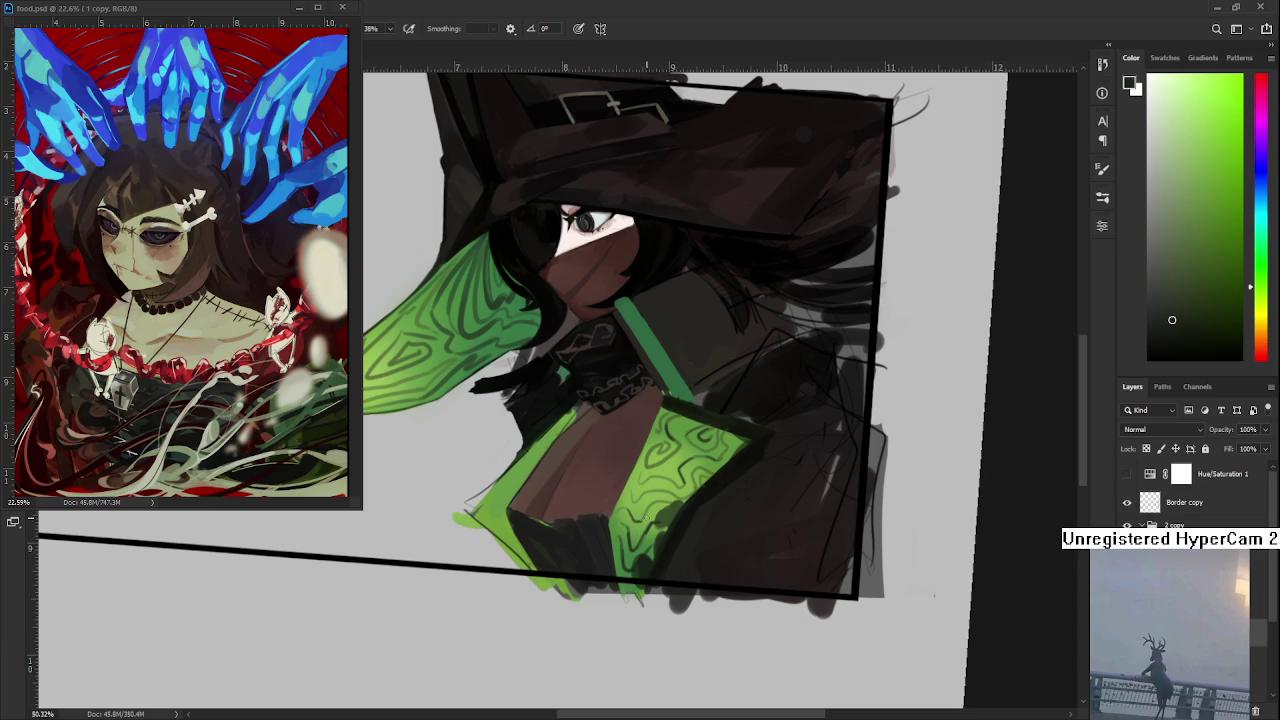
scroll(714, 356, "down", 2)
scroll(714, 356, "down", 2)
scroll(714, 356, "up", 3)
scroll(714, 356, "up", 2)
scroll(648, 468, "up", 2)
scroll(622, 522, "down", 2)
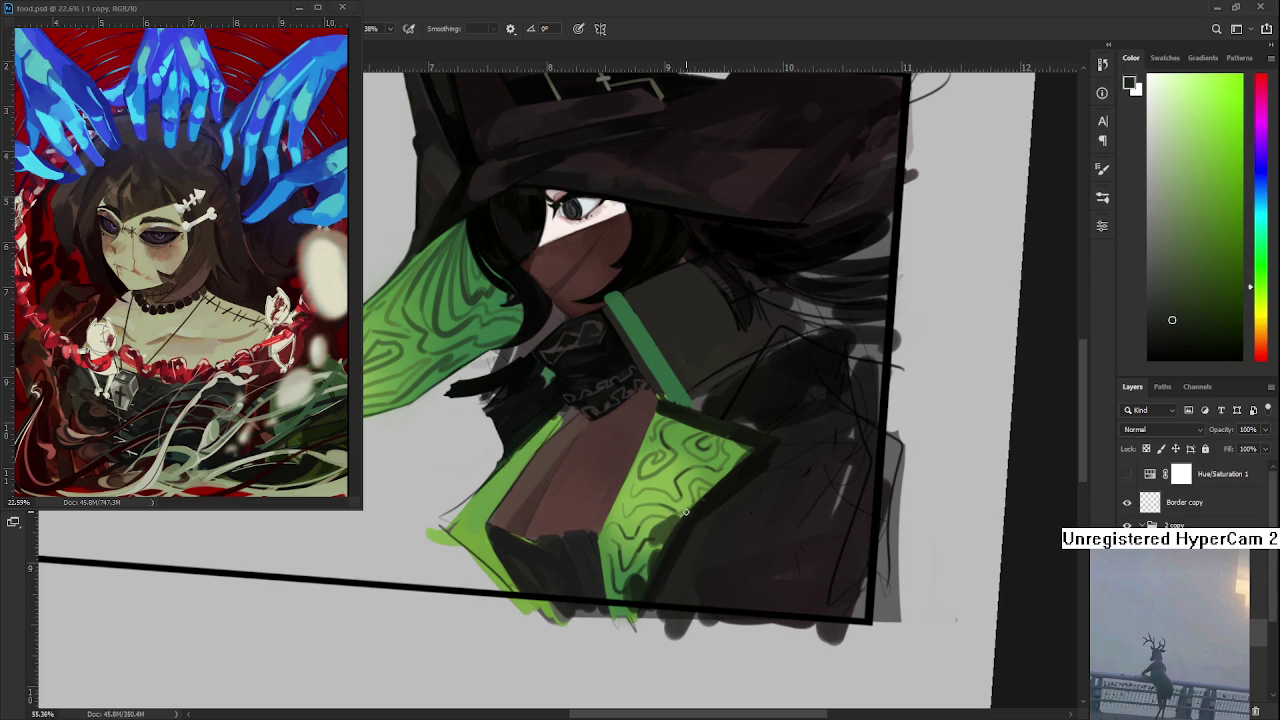
scroll(700, 470, "down", 5)
scroll(700, 470, "up", 4)
scroll(700, 473, "up", 2)
mouse_move(705, 540)
left_mouse_down()
mouse_move(719, 528)
mouse_move(685, 502)
mouse_move(718, 532)
left_mouse_up()
- Sample the cape's green as the paint colour and zoom out to about 41%
left_click(742, 500, "alt")
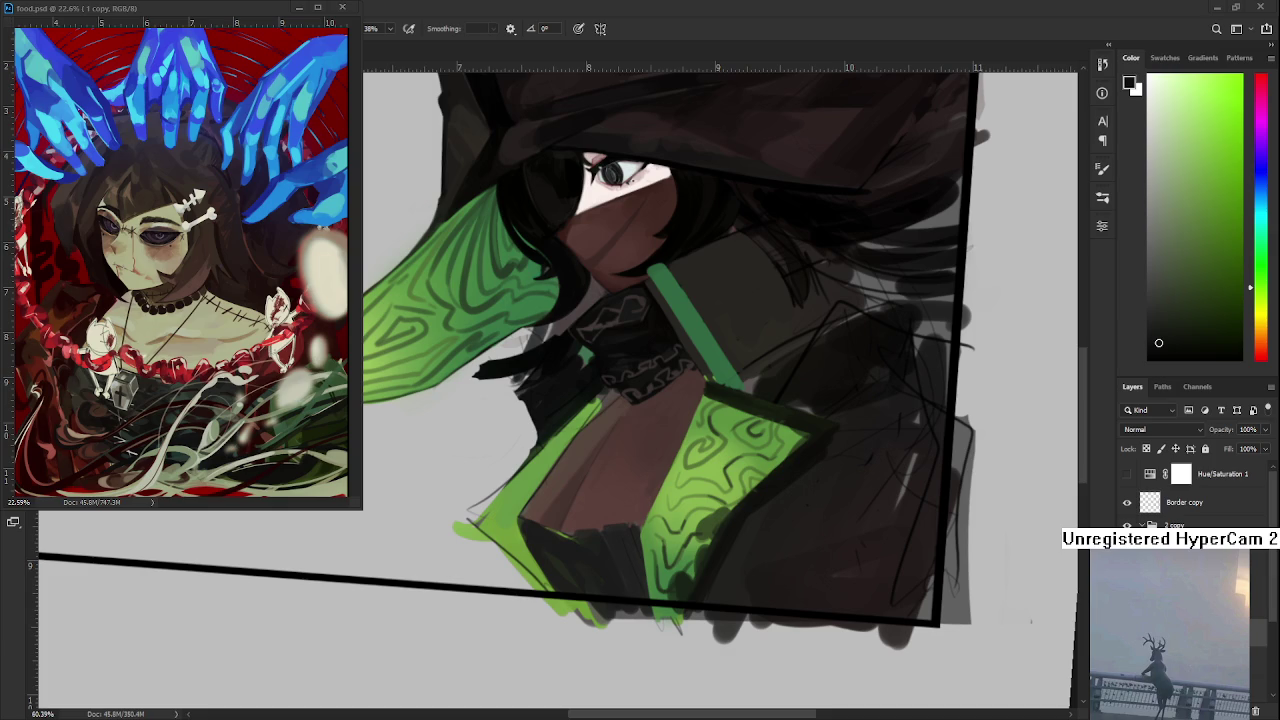
scroll(727, 366, "down", 2)
scroll(727, 366, "down", 2)
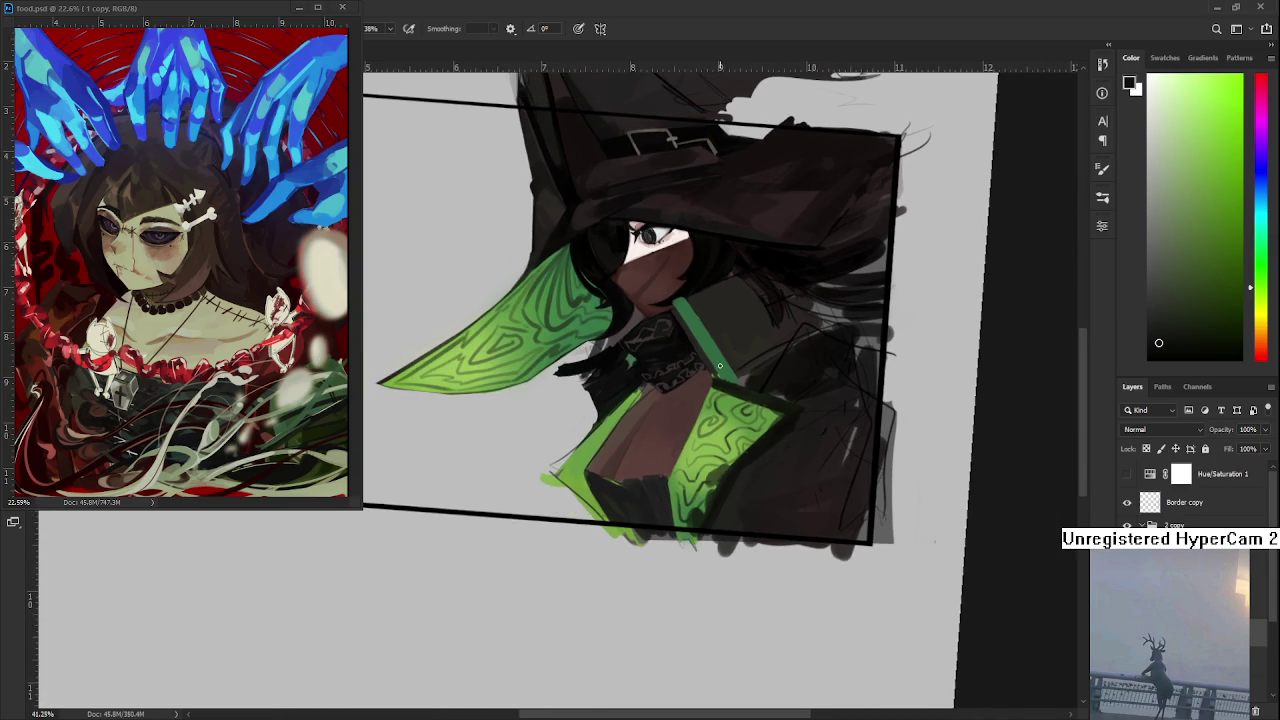
scroll(686, 453, "down", 1)
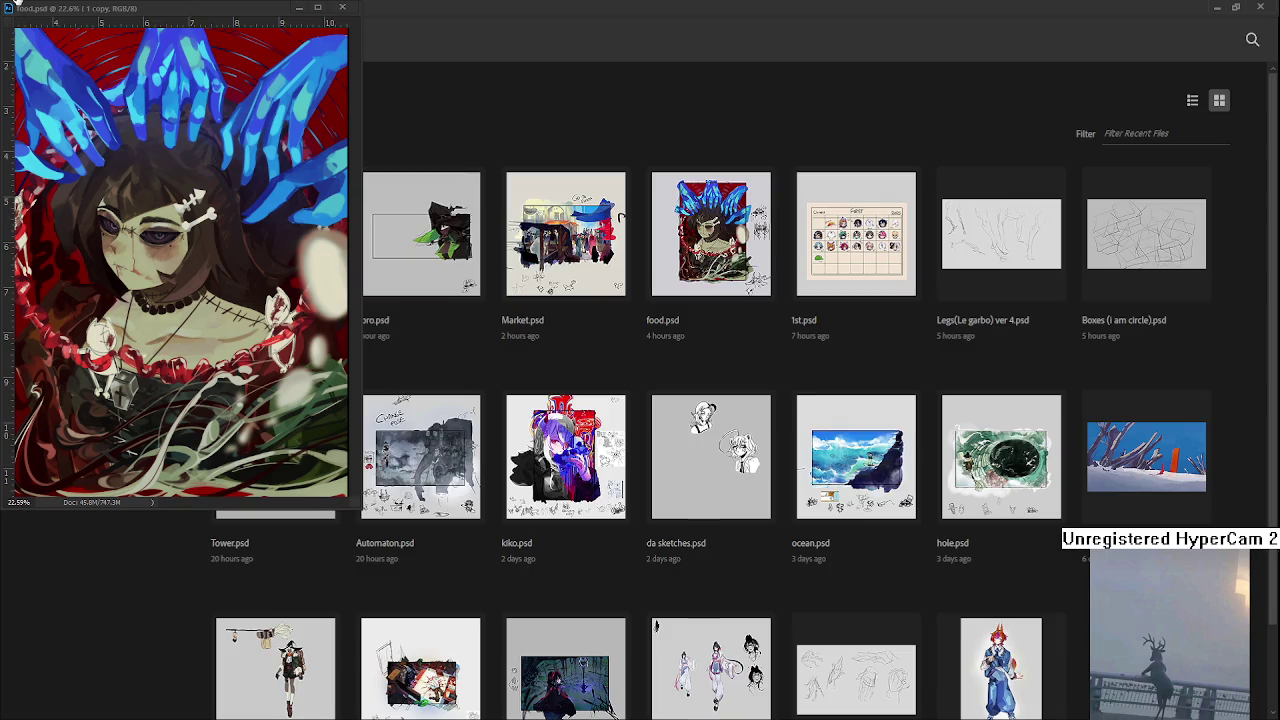
key("ctrl+w")
- Open Raid.psd from the Home screen's recent files, zoom in, and set the colour to pure black
left_click(433, 166)
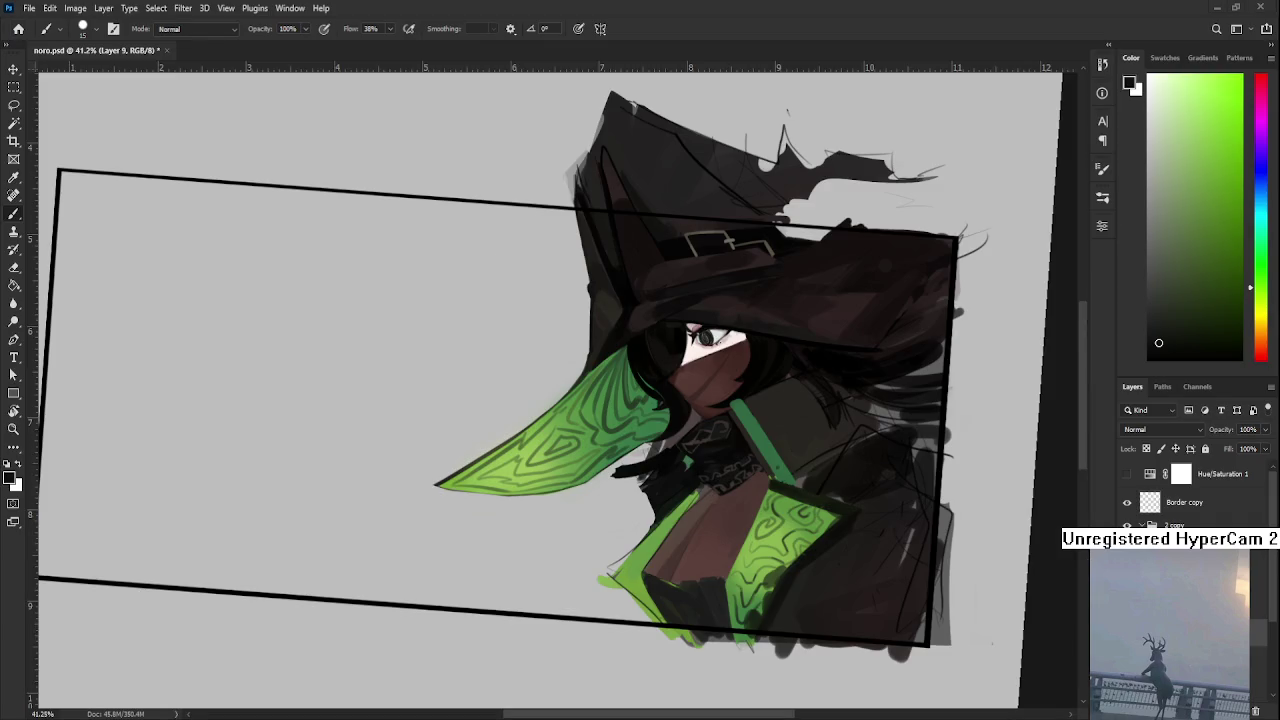
left_click(18, 28)
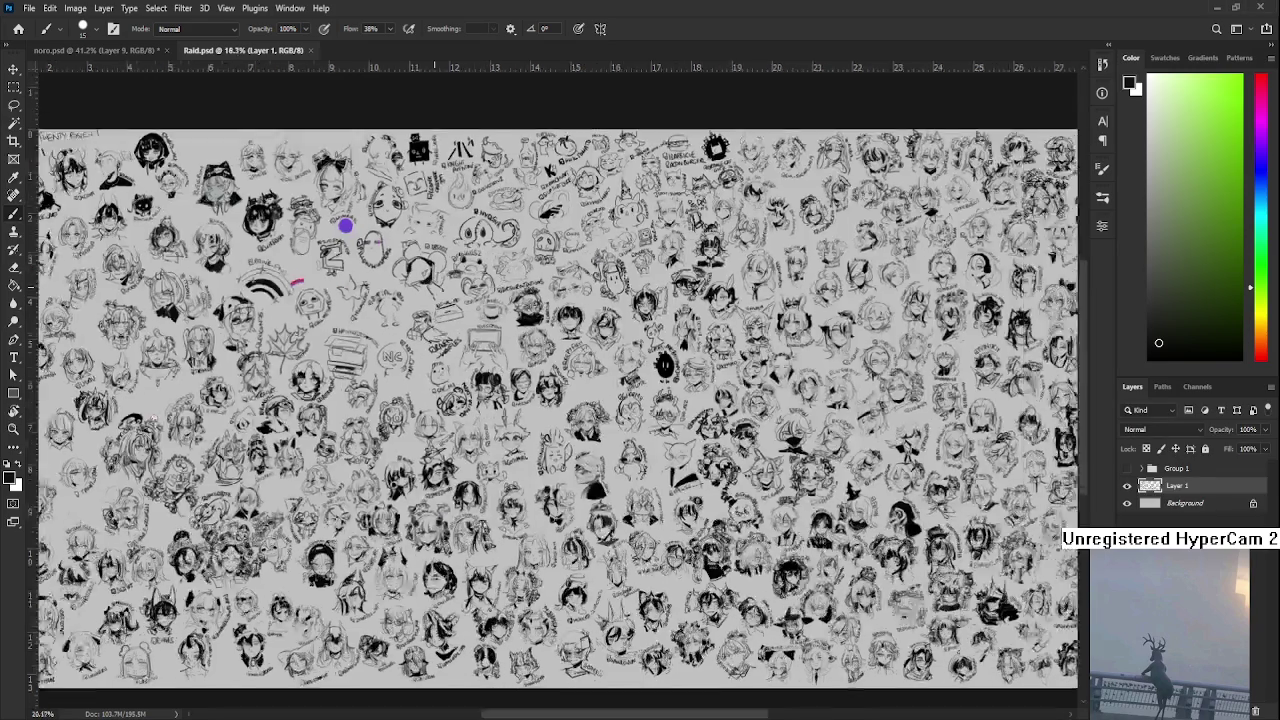
scroll(374, 180, "up", 3)
scroll(374, 180, "up", 3)
scroll(374, 180, "up", 3)
scroll(374, 180, "up", 2)
left_click(1148, 360)
- Rotate the Raid.psd view nearly upside down and brush a small zzz beside the sketched head
key("r")
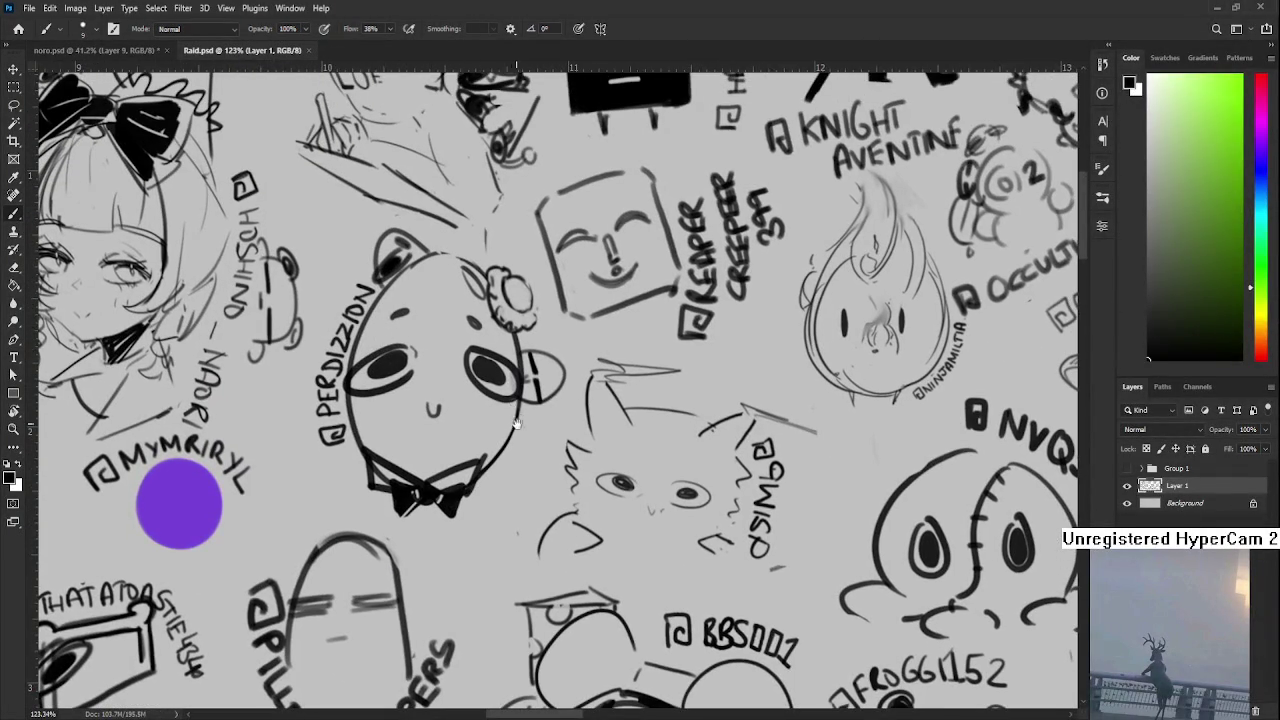
mouse_move(519, 420)
left_mouse_down()
mouse_move(610, 380)
mouse_move(505, 395)
mouse_move(482, 410)
mouse_move(490, 436)
left_mouse_up()
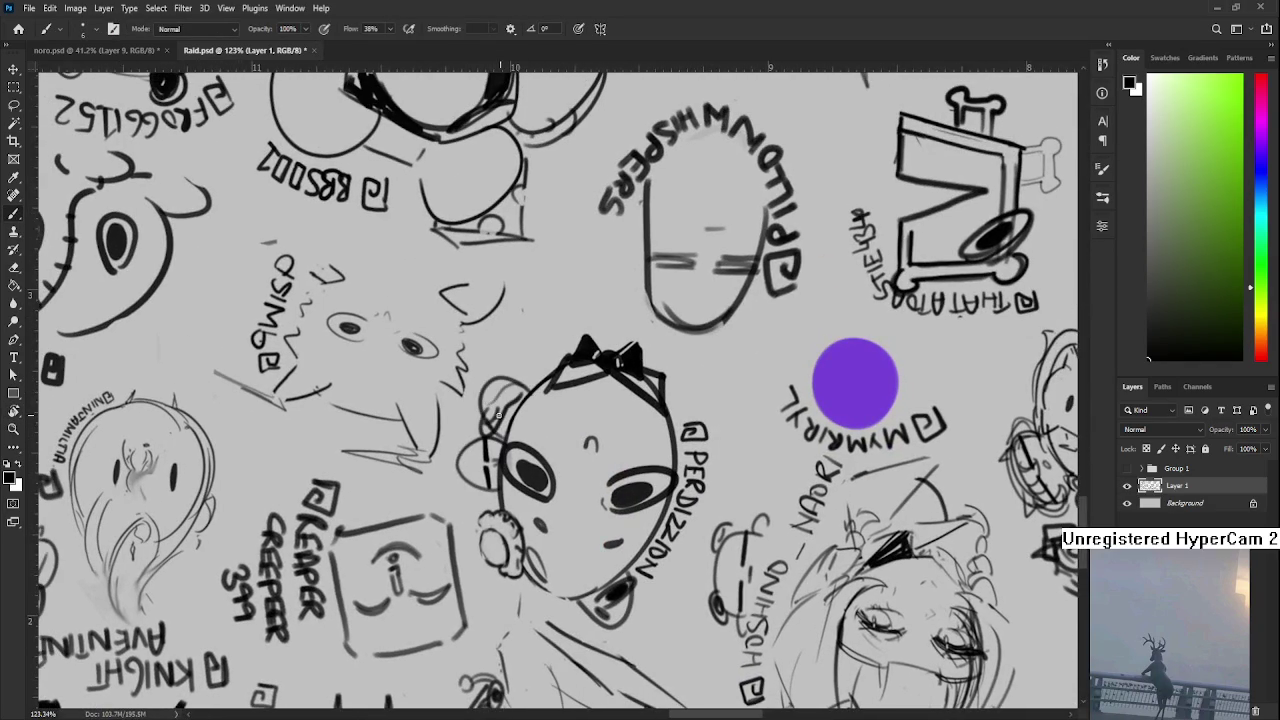
mouse_move(502, 400)
left_mouse_down()
mouse_move(526, 386)
mouse_move(510, 372)
mouse_move(536, 356)
left_mouse_up()
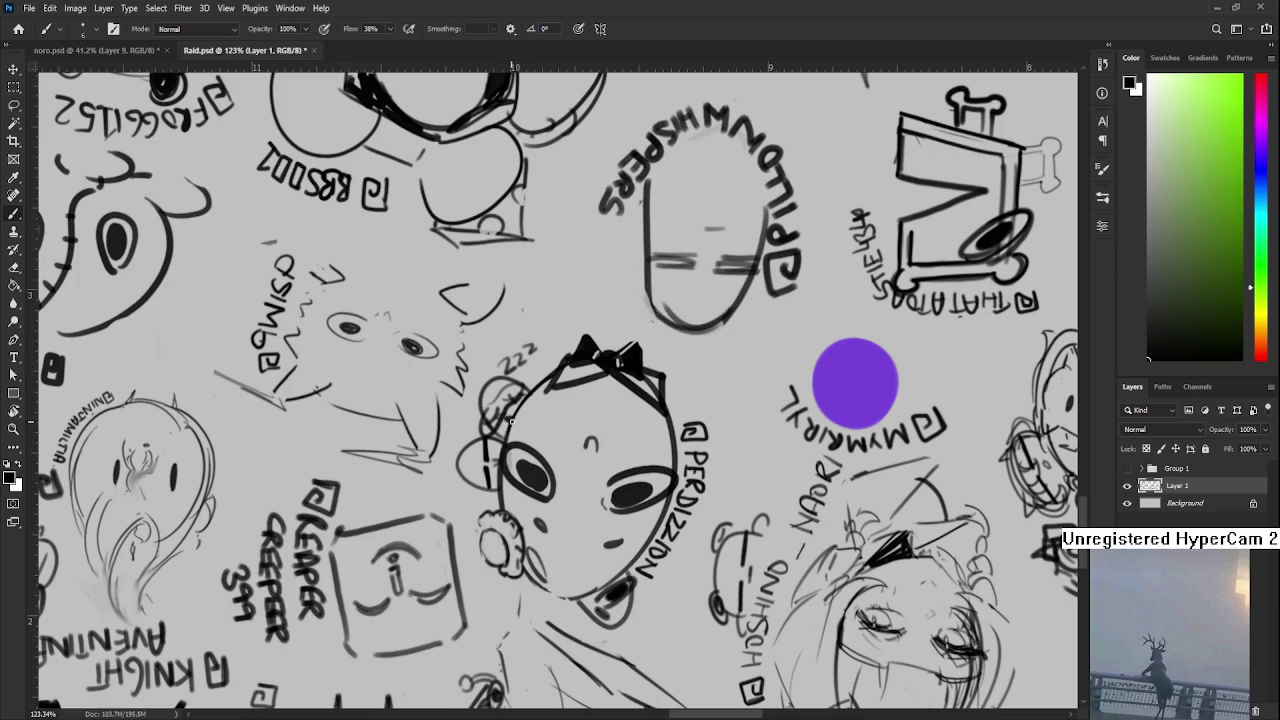
- Rotate the view back upright, then save and close Raid.psd
key("r")
left_click_drag(670, 415, 458, 423)
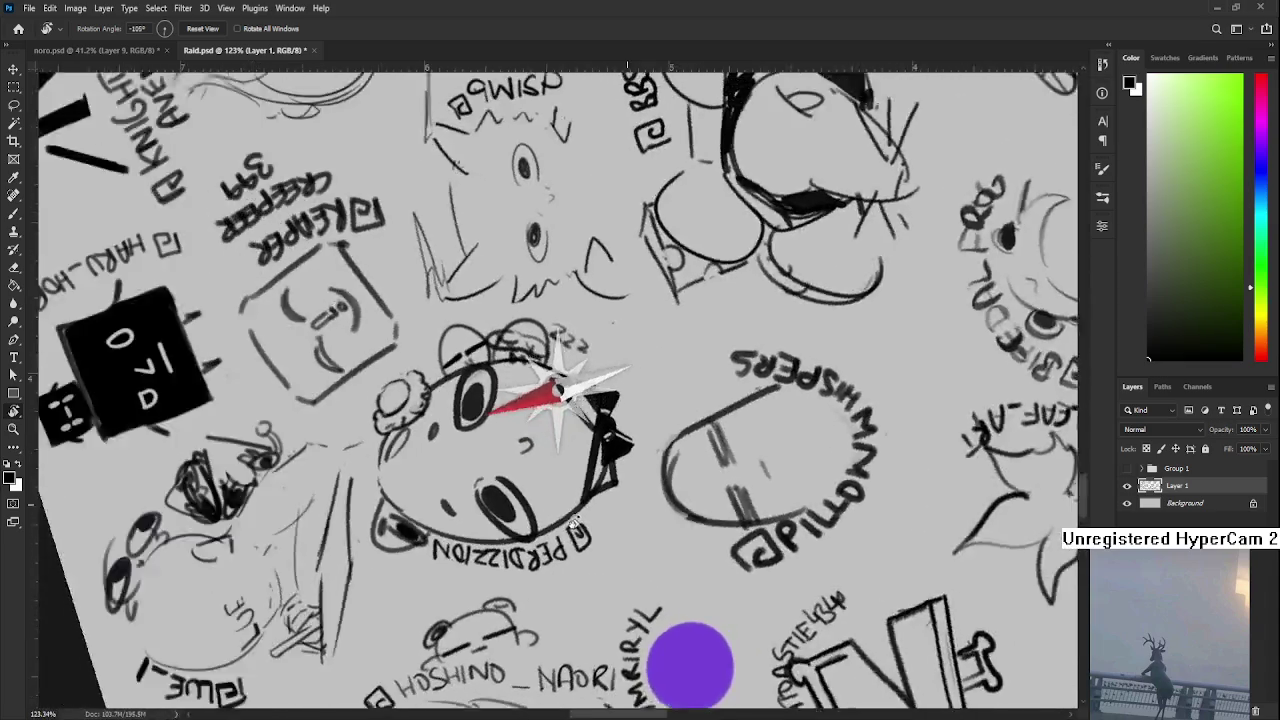
scroll(458, 423, "down", 3)
scroll(458, 423, "down", 2)
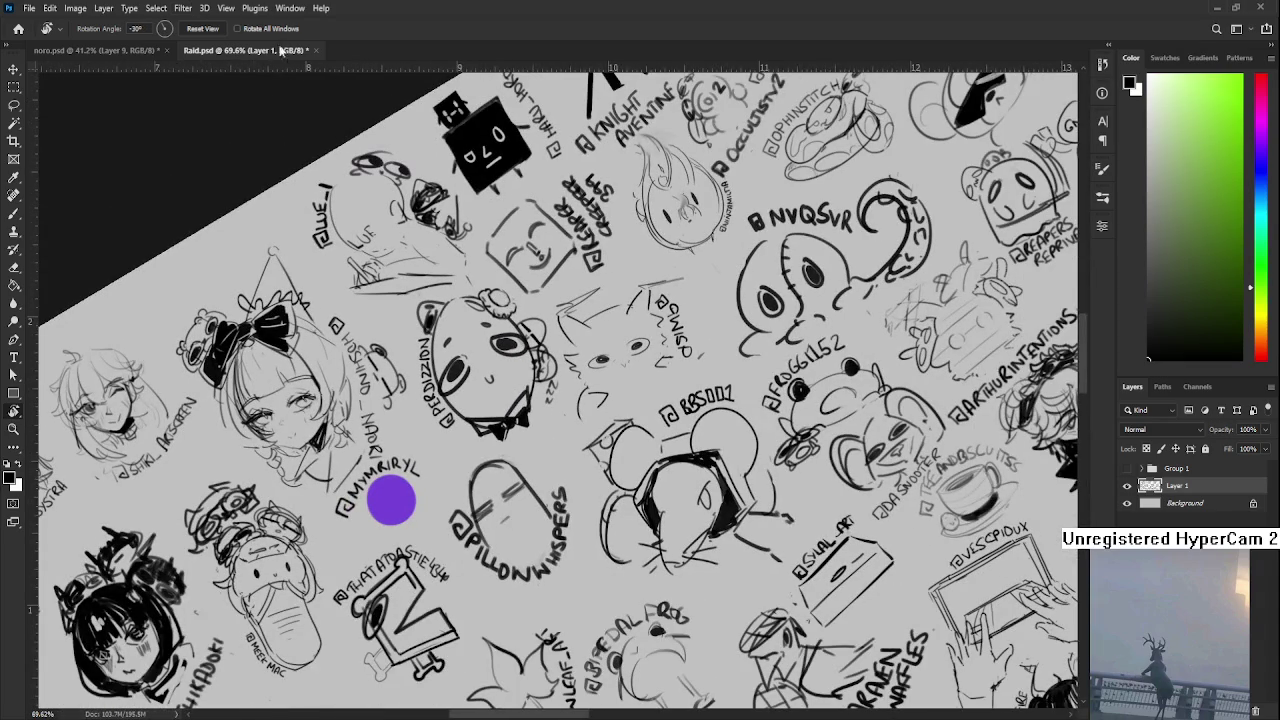
key("ctrl+s")
key("ctrl+w")
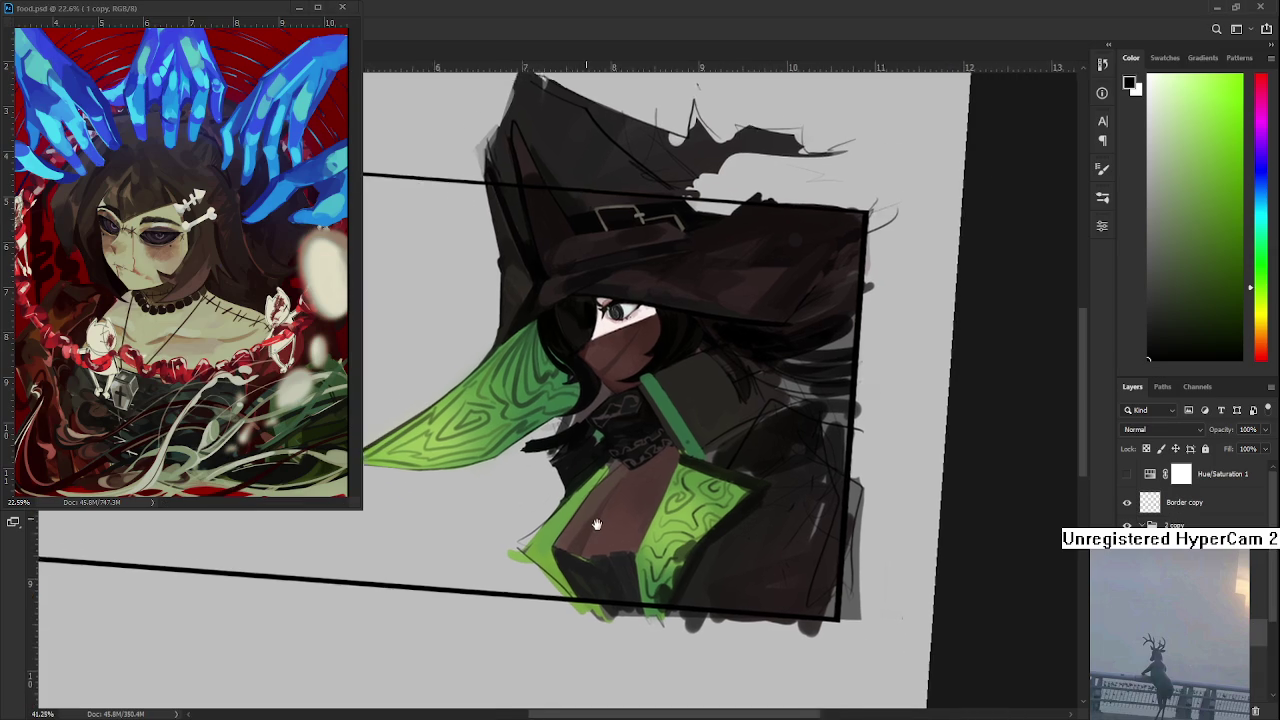
- Sample a dark brown from the cape and paint over the light marks below the green strap
left_click_drag(636, 487, 579, 507)
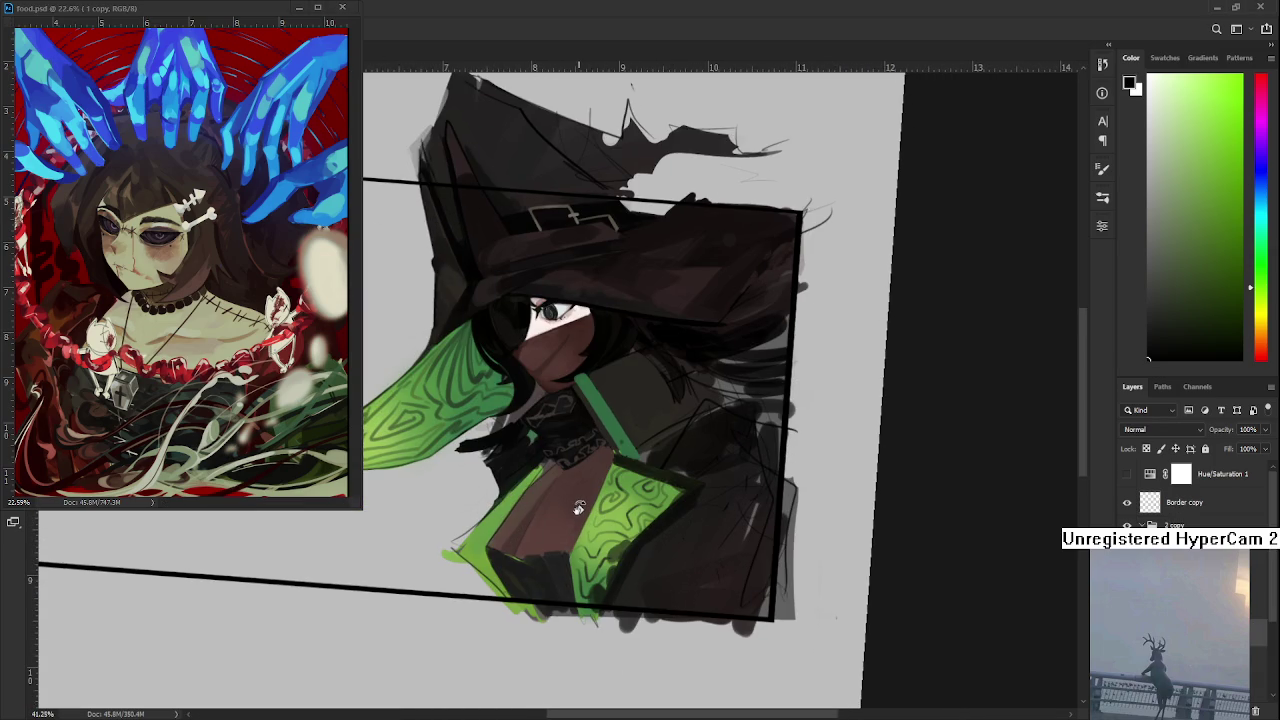
scroll(579, 507, "up", 1)
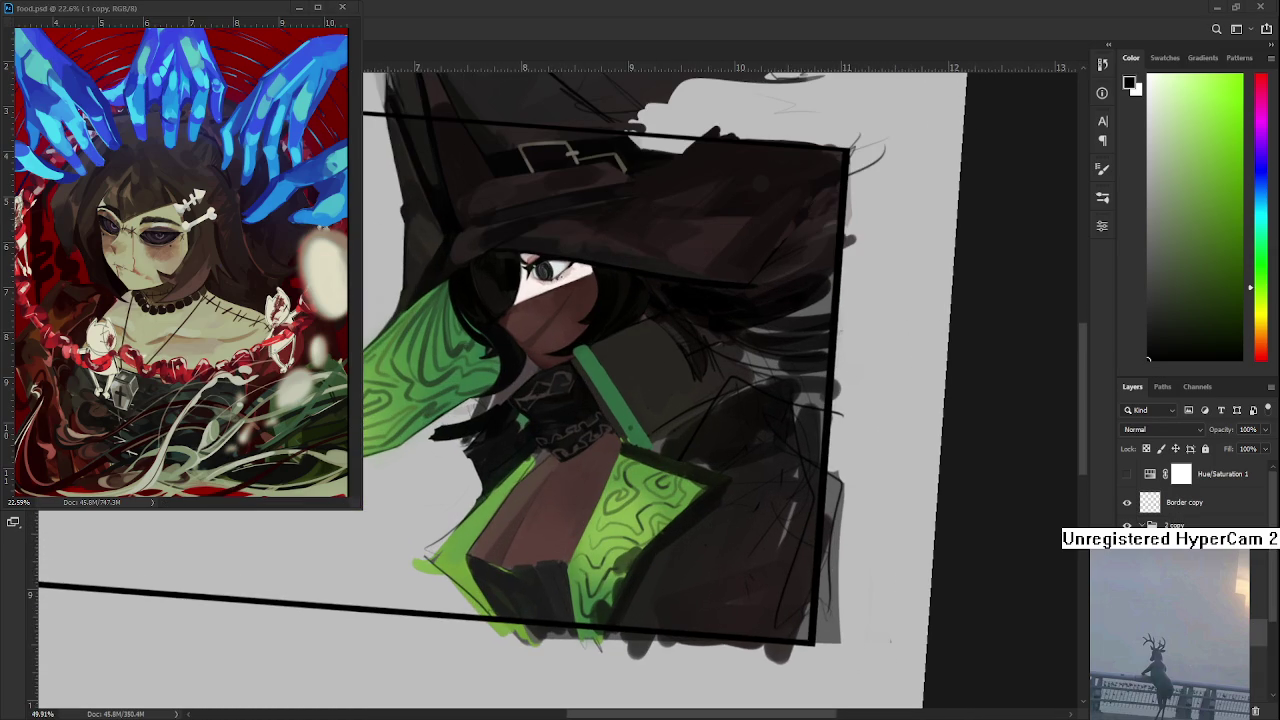
scroll(449, 120, "up", 1)
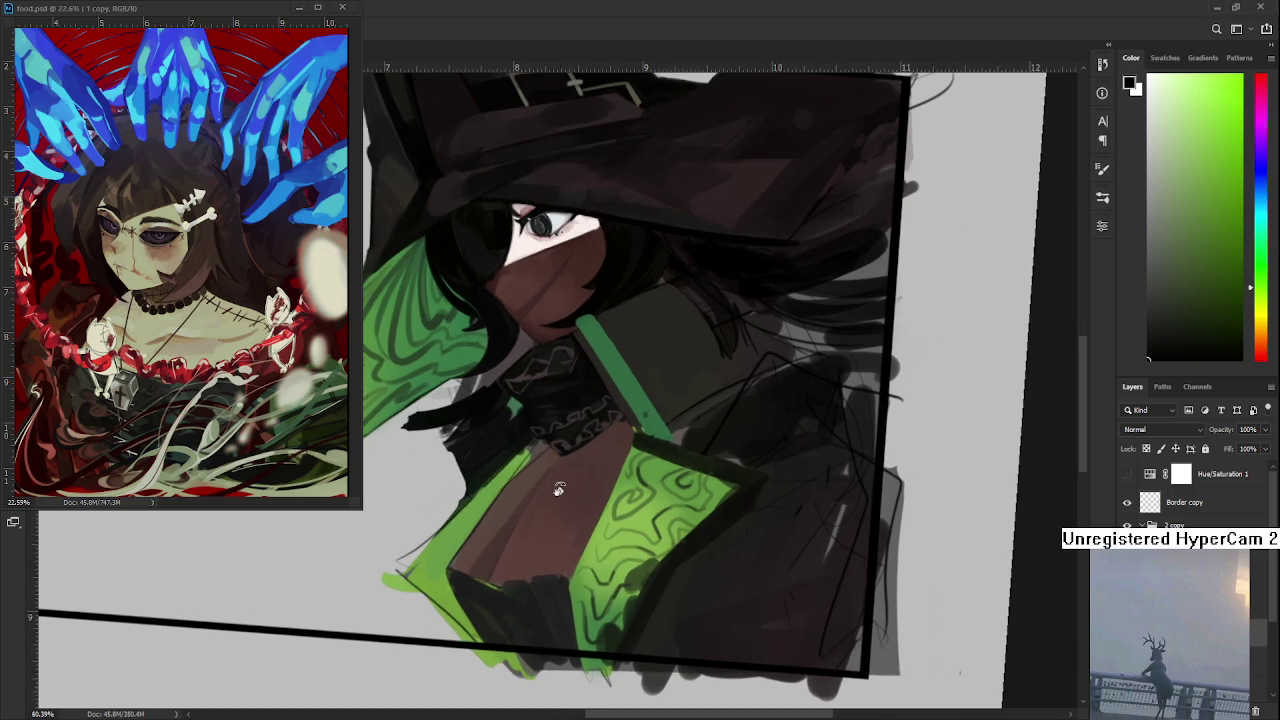
scroll(449, 120, "up", 1)
left_click(543, 328, "alt")
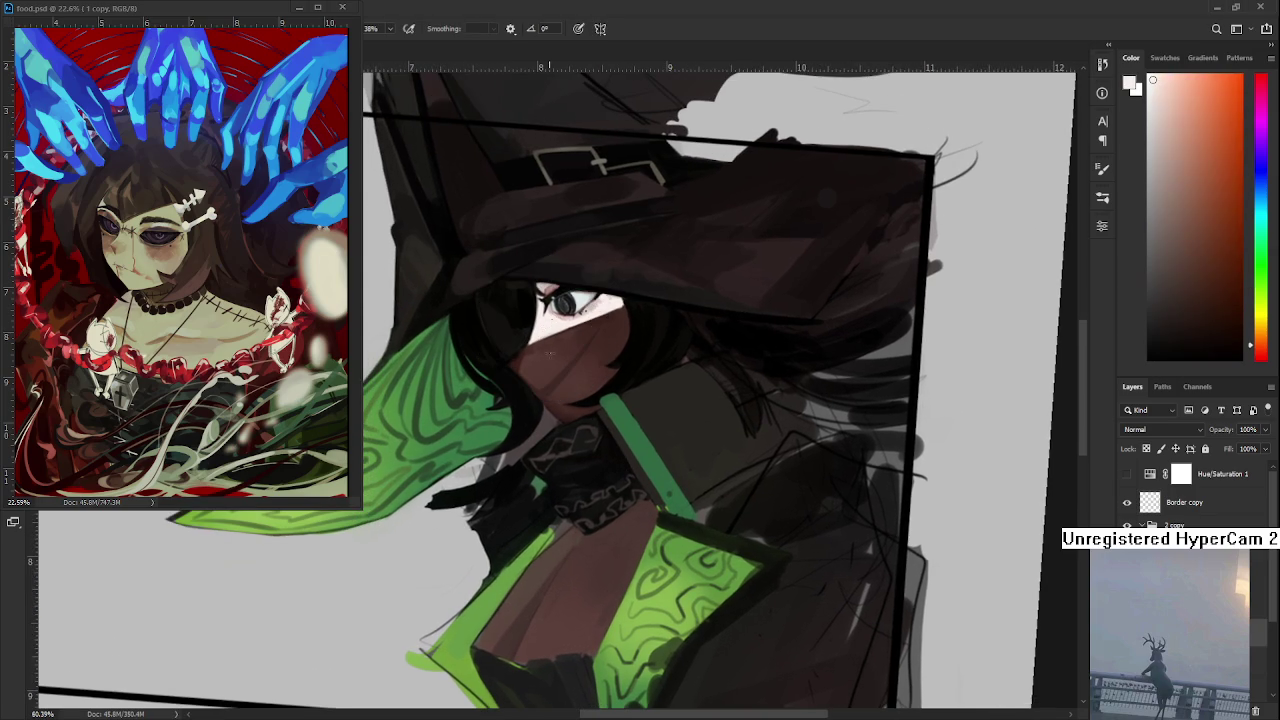
left_click(625, 554, "alt")
left_click(631, 538, "alt")
left_click(632, 532, "alt")
left_click(627, 521, "alt")
left_click(612, 535, "alt")
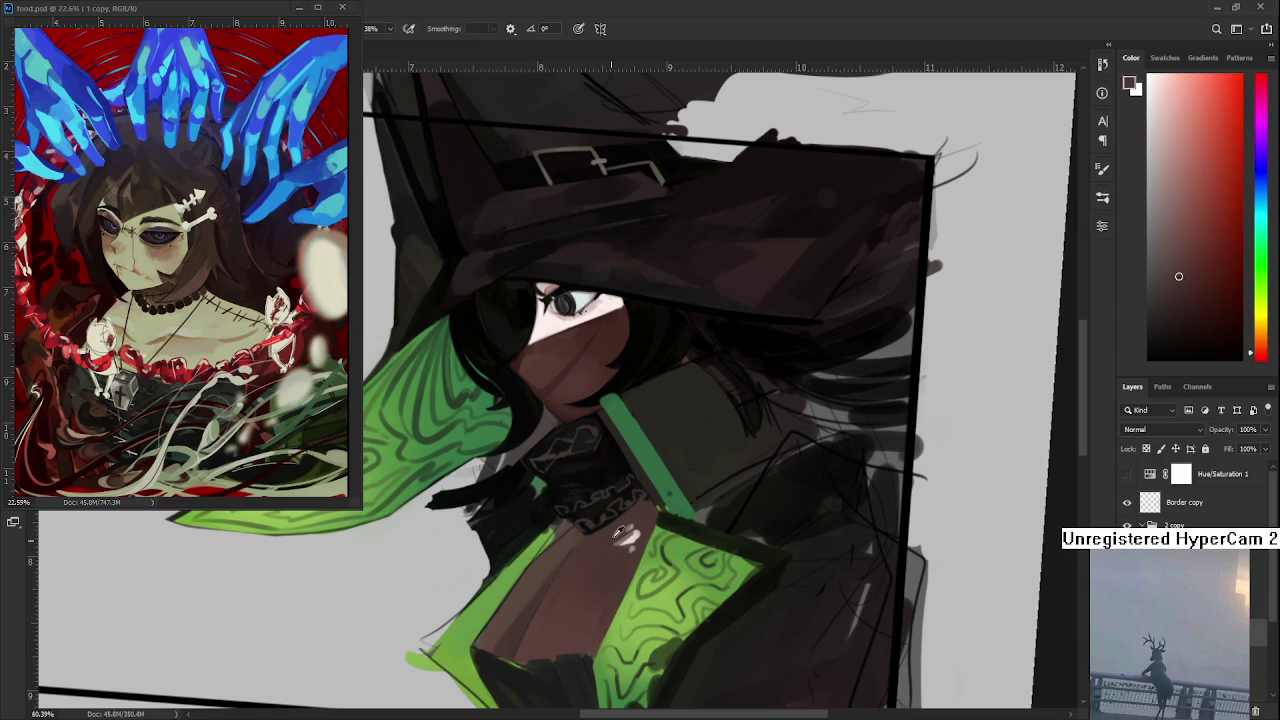
left_click_drag(628, 524, 632, 550)
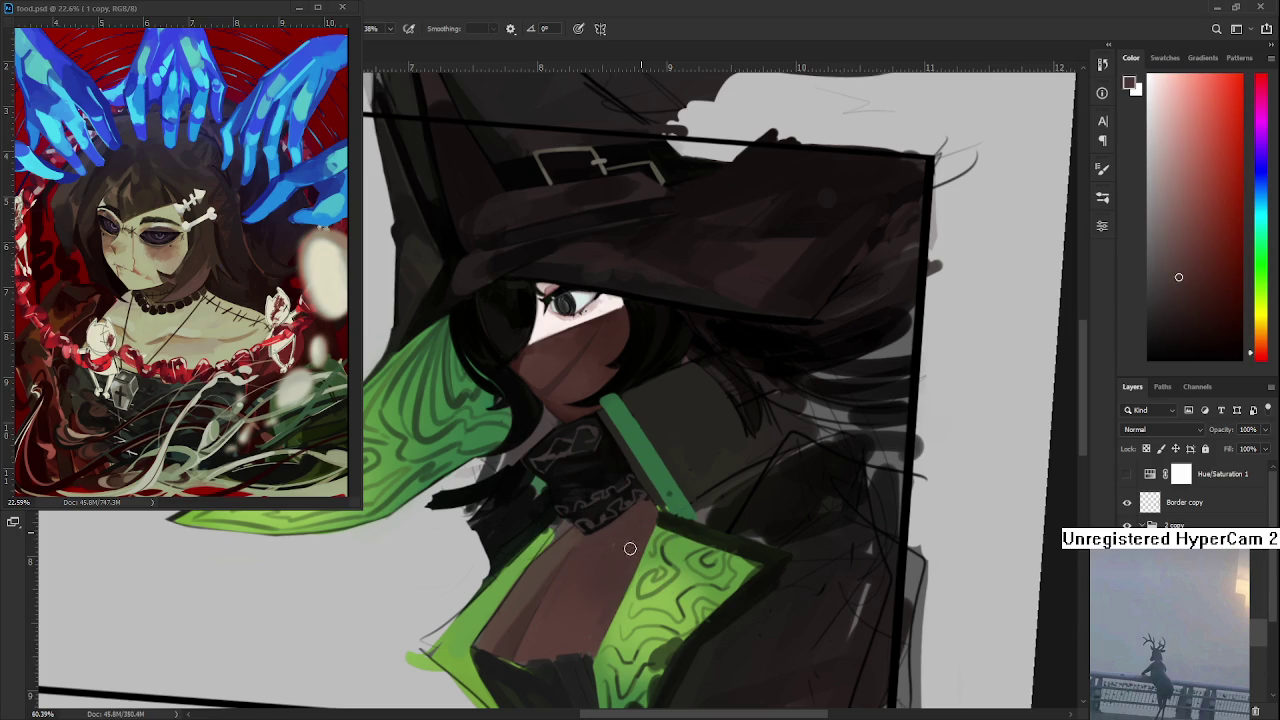
- Darken the green strap's edge and the green panel's left edge with dark brown
left_click(678, 490, "alt")
left_click_drag(671, 638, 601, 516)
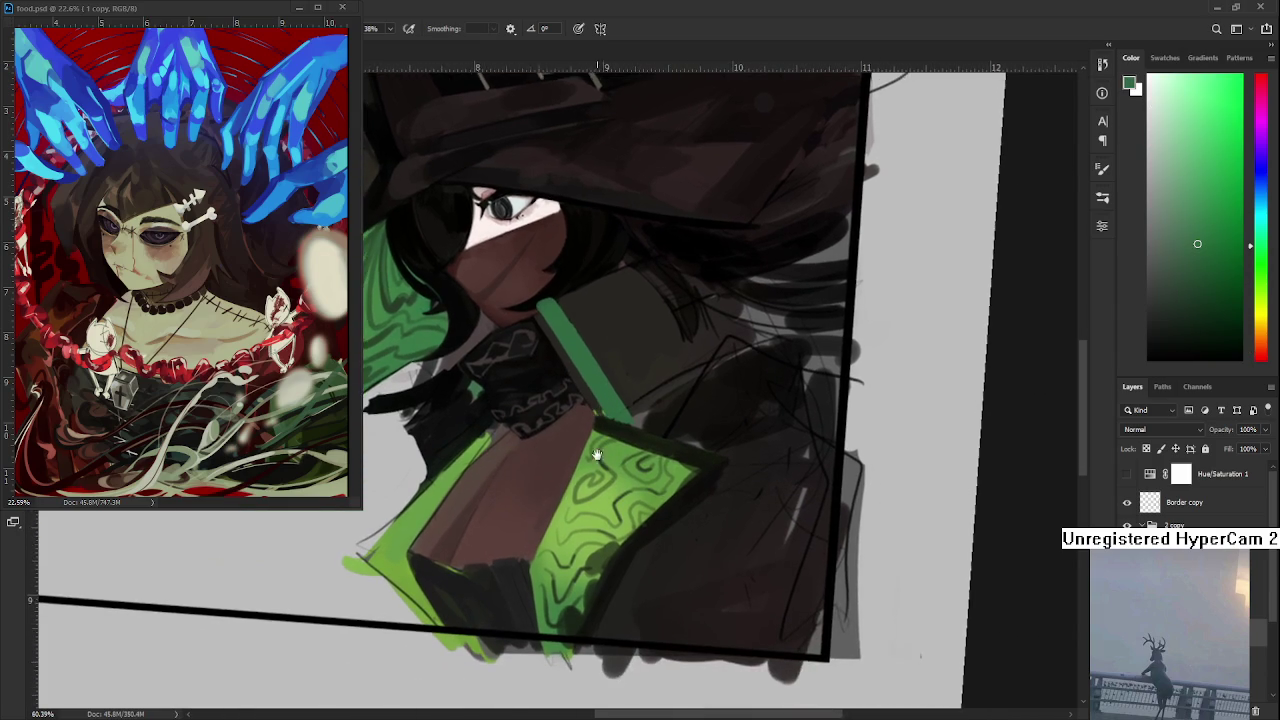
left_click(603, 552, "alt")
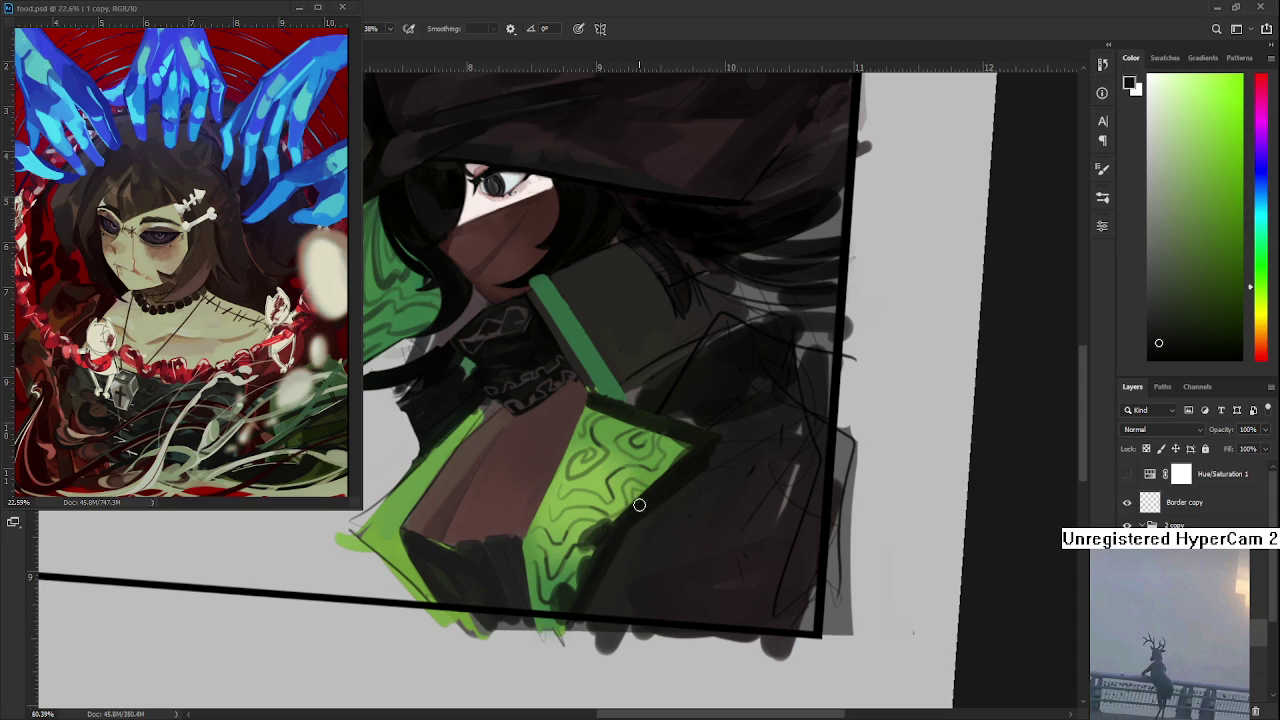
left_click_drag(629, 506, 687, 461)
left_click(628, 517, "alt")
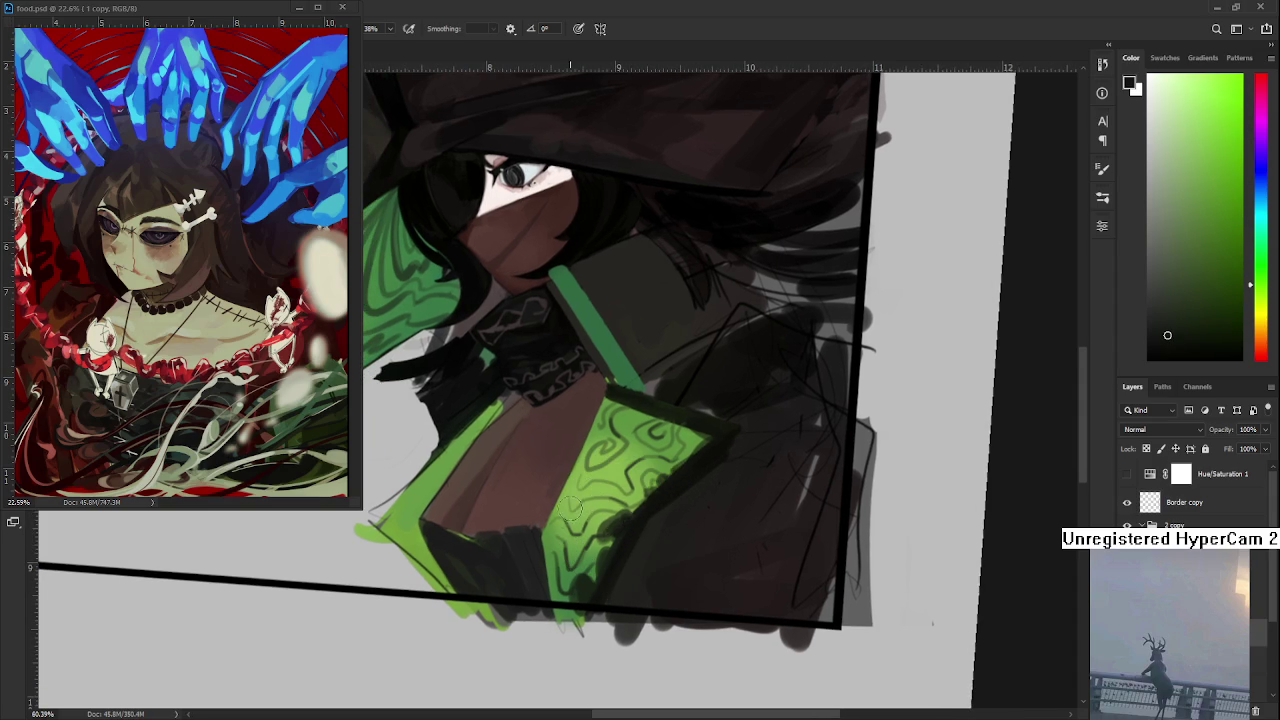
mouse_move(606, 474)
left_mouse_down()
mouse_move(545, 530)
mouse_move(600, 460)
mouse_move(543, 527)
left_mouse_up()
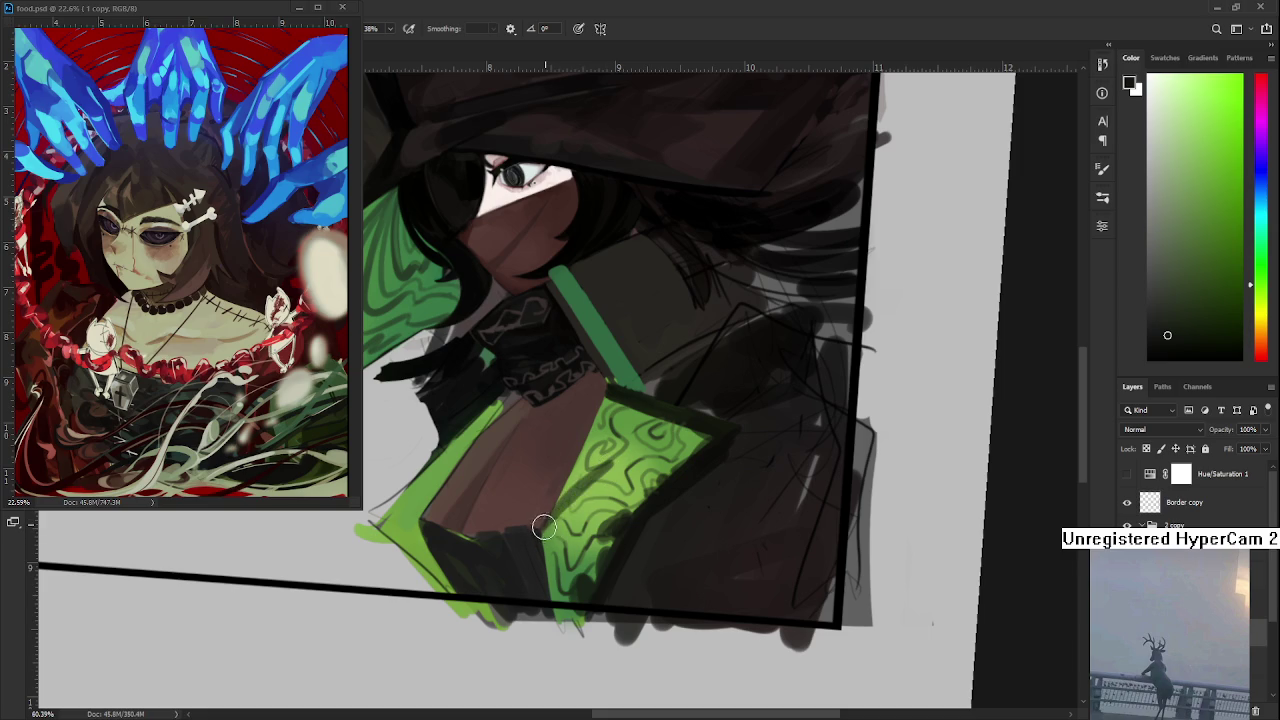
- Sample shades of green from the panel and paint dark swirl strokes on it
left_click(623, 461, "alt")
left_click(593, 477, "alt")
left_click(610, 472, "alt")
left_click(570, 490, "alt")
left_click(585, 478, "alt")
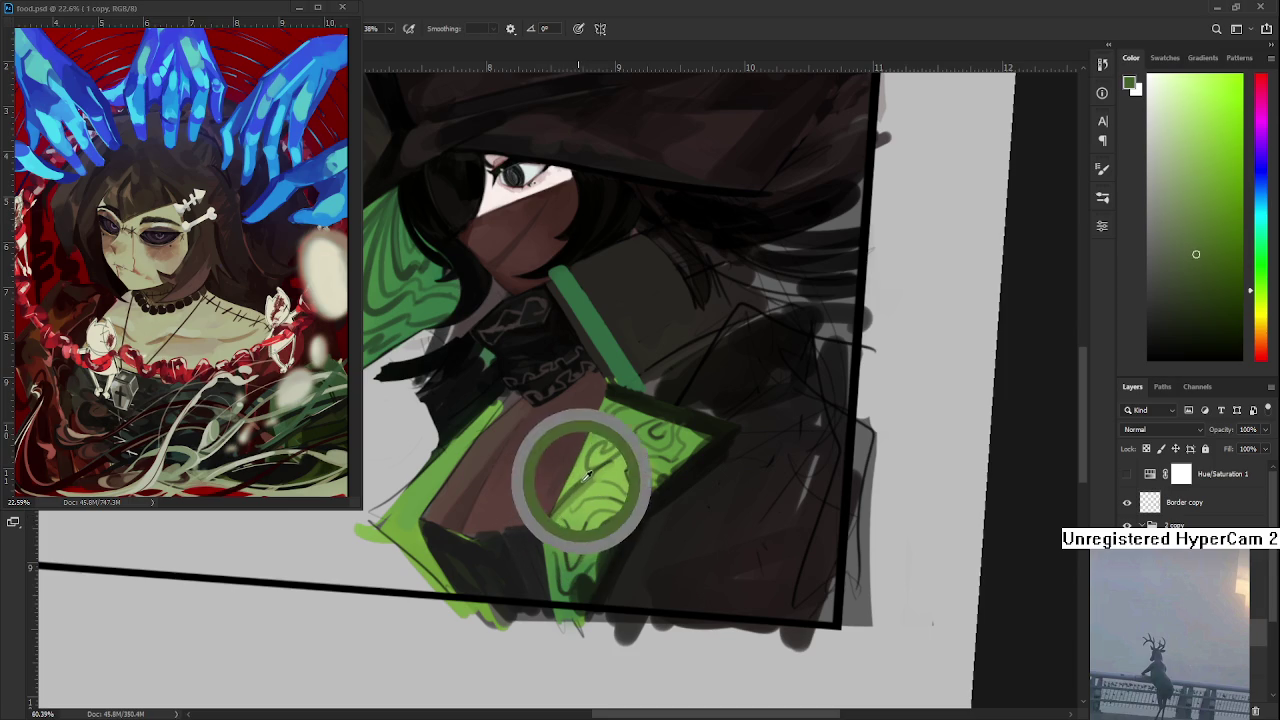
left_click(600, 480, "alt")
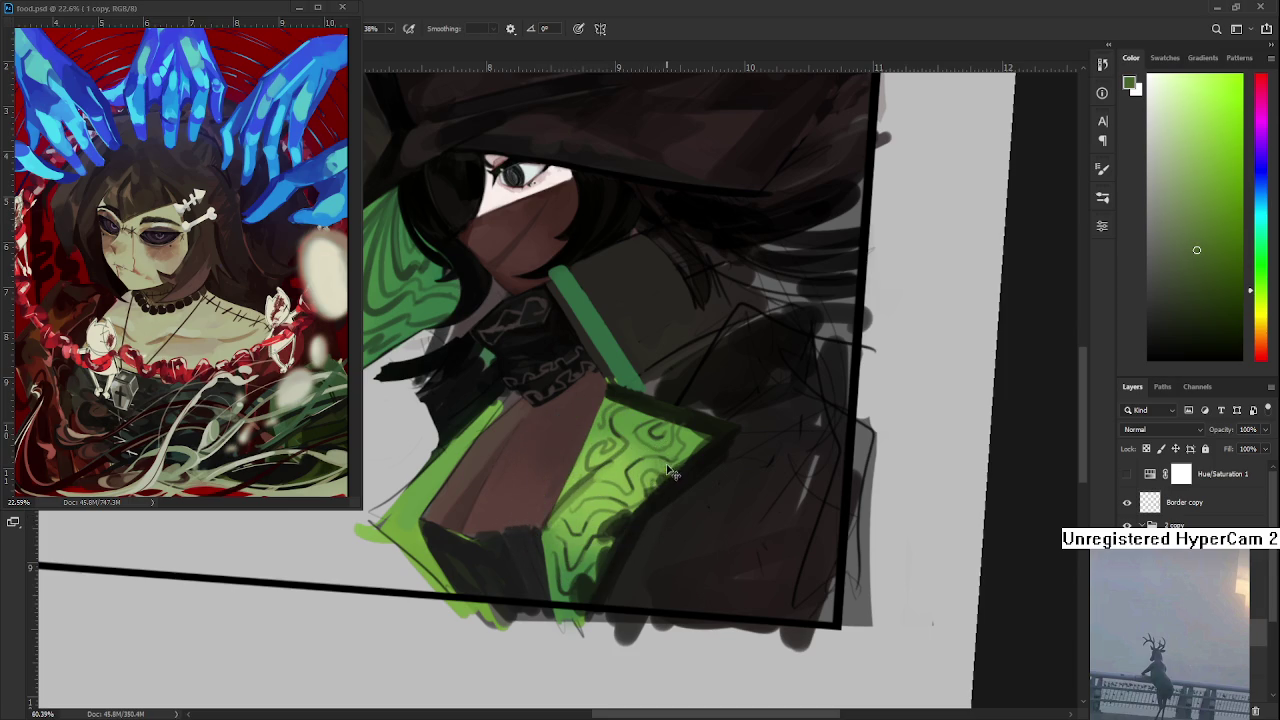
mouse_move(669, 453)
left_mouse_down()
mouse_move(680, 450)
mouse_move(656, 478)
left_mouse_up()
- Sample the cape green and paint light-green strokes over the dark lines
left_click(688, 466, "alt")
left_click(665, 453, "alt")
left_click(677, 471, "alt")
left_click_drag(668, 452, 678, 460)
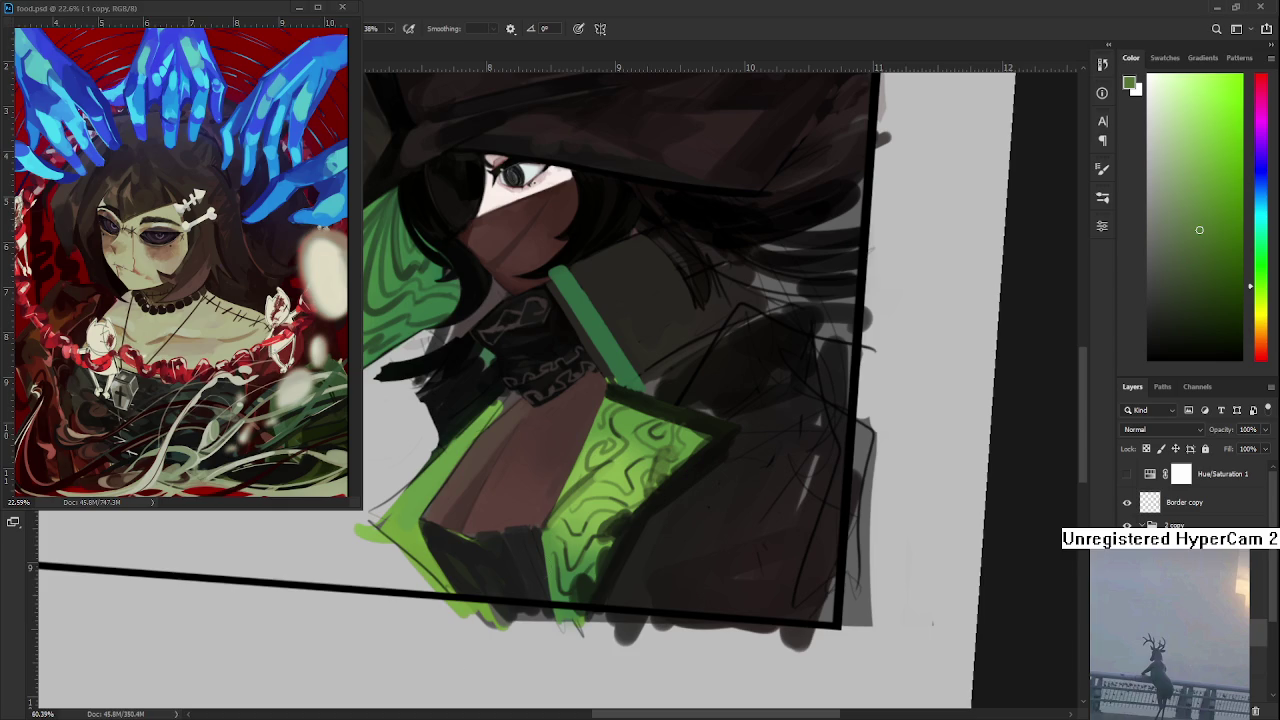
left_click(628, 520, "alt")
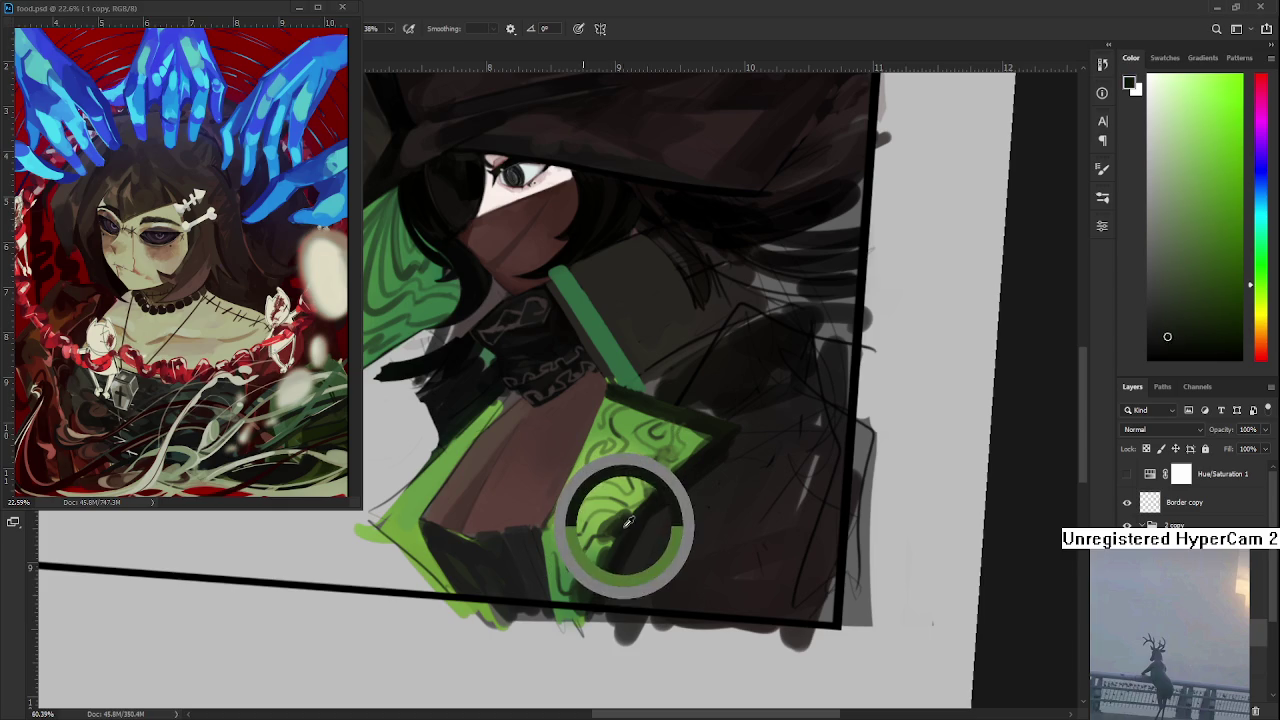
- Paint faint dark marks on the green panel and sample a range of its greens
left_click_drag(598, 478, 622, 468)
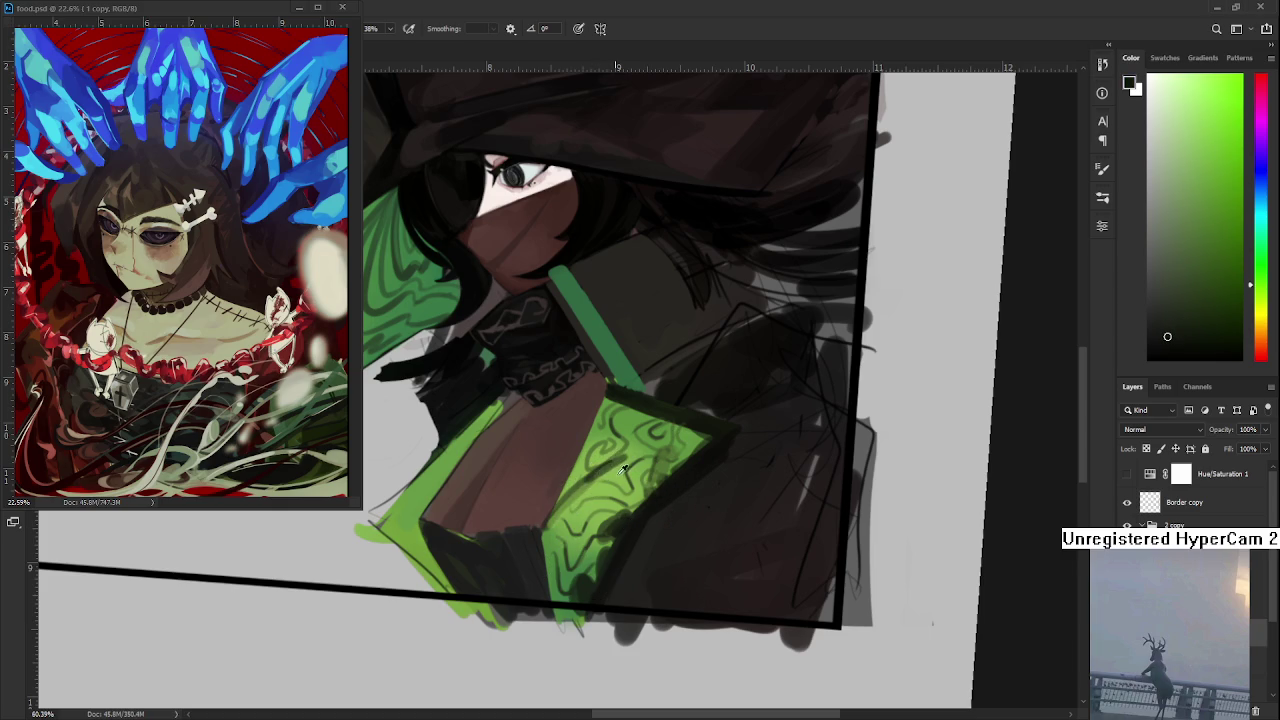
left_click(628, 466, "alt")
left_click(600, 471, "alt")
left_click(583, 476, "alt")
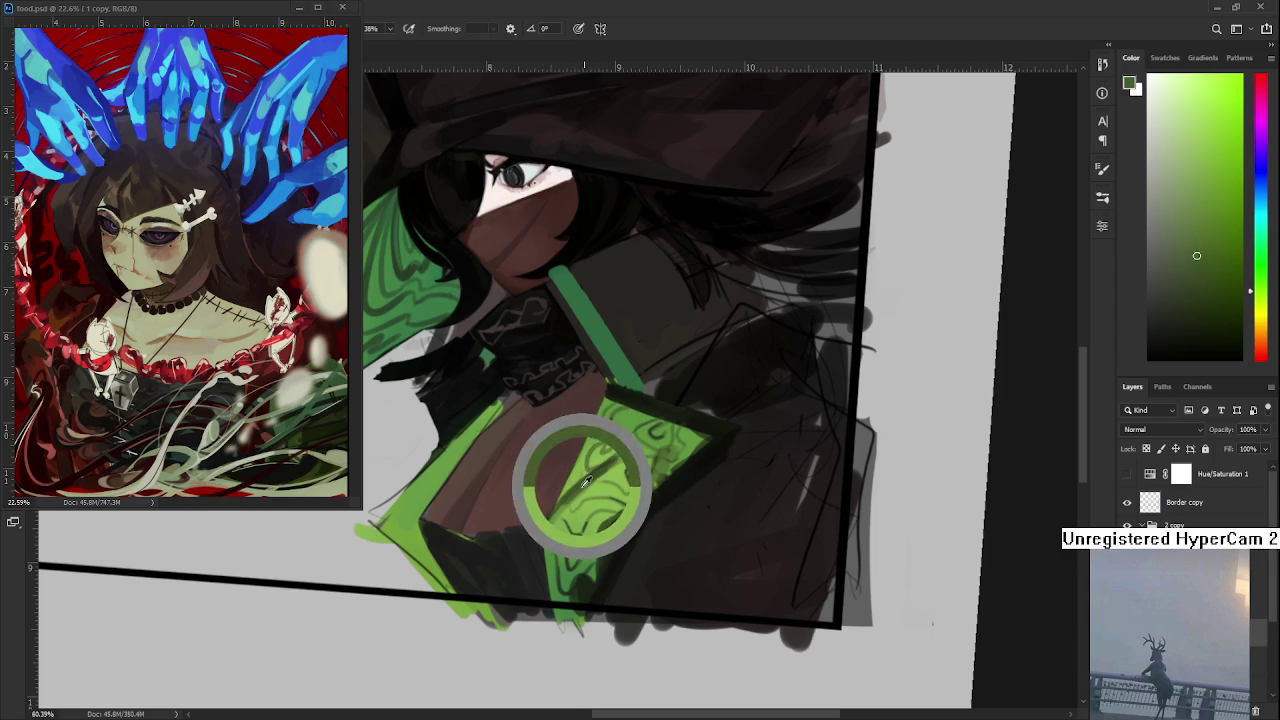
left_click(564, 508, "alt")
left_click(591, 479, "alt")
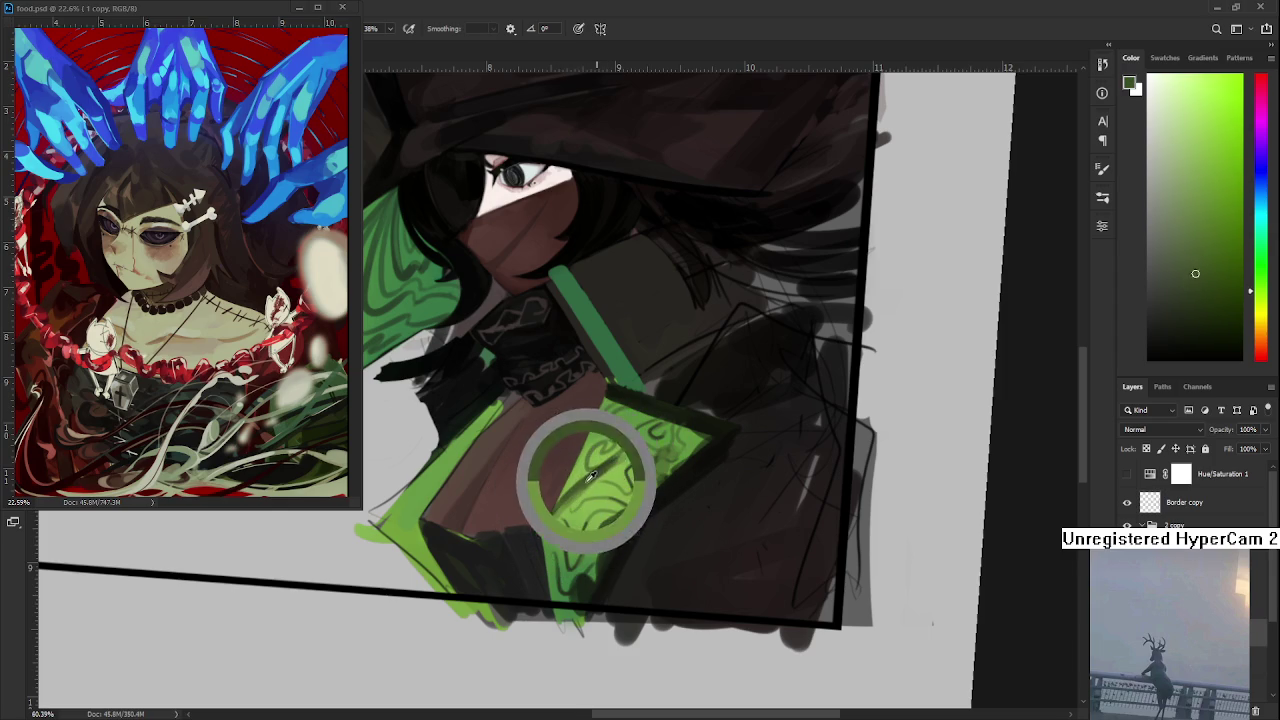
left_click(600, 478, "alt")
left_click(595, 474, "alt")
left_click(626, 455, "alt")
- Sample darker tones nearby and dab a dark shadow across the green panel
left_click_drag(668, 529, 692, 559)
left_click(686, 514, "alt")
left_click(694, 518, "alt")
left_click(697, 516, "alt")
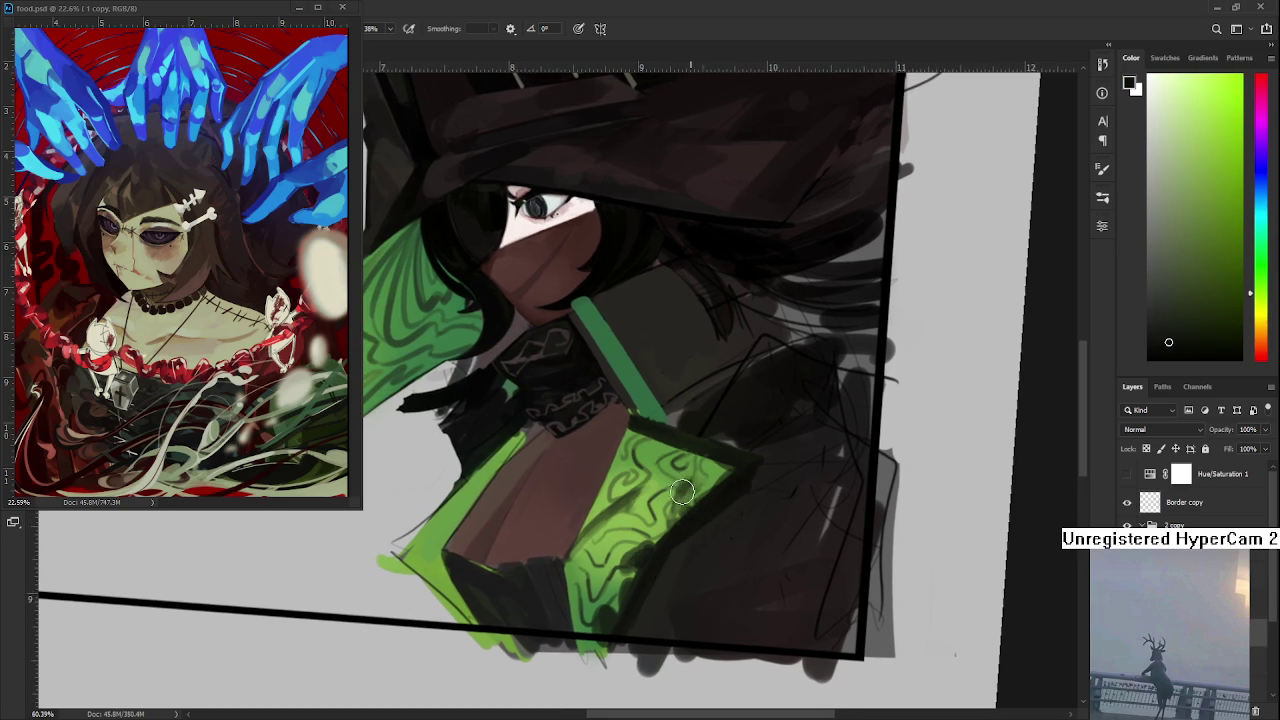
left_click(694, 486, "alt")
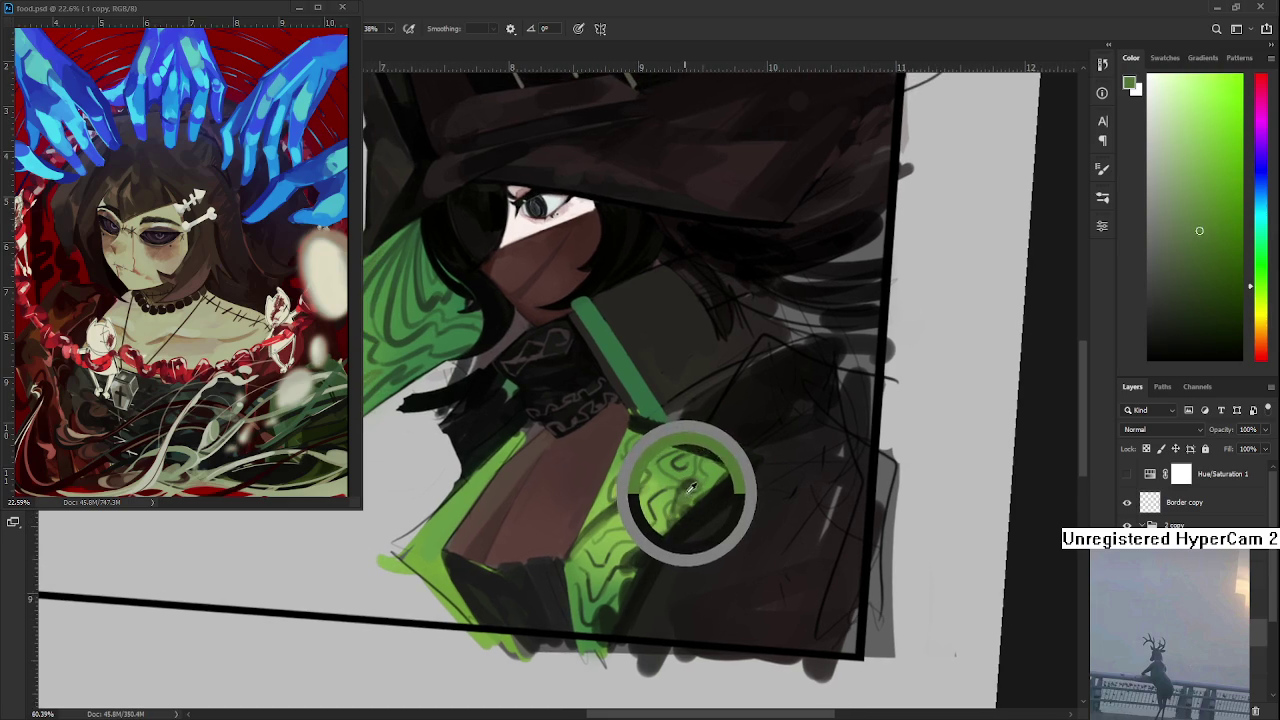
left_click(687, 486, "alt")
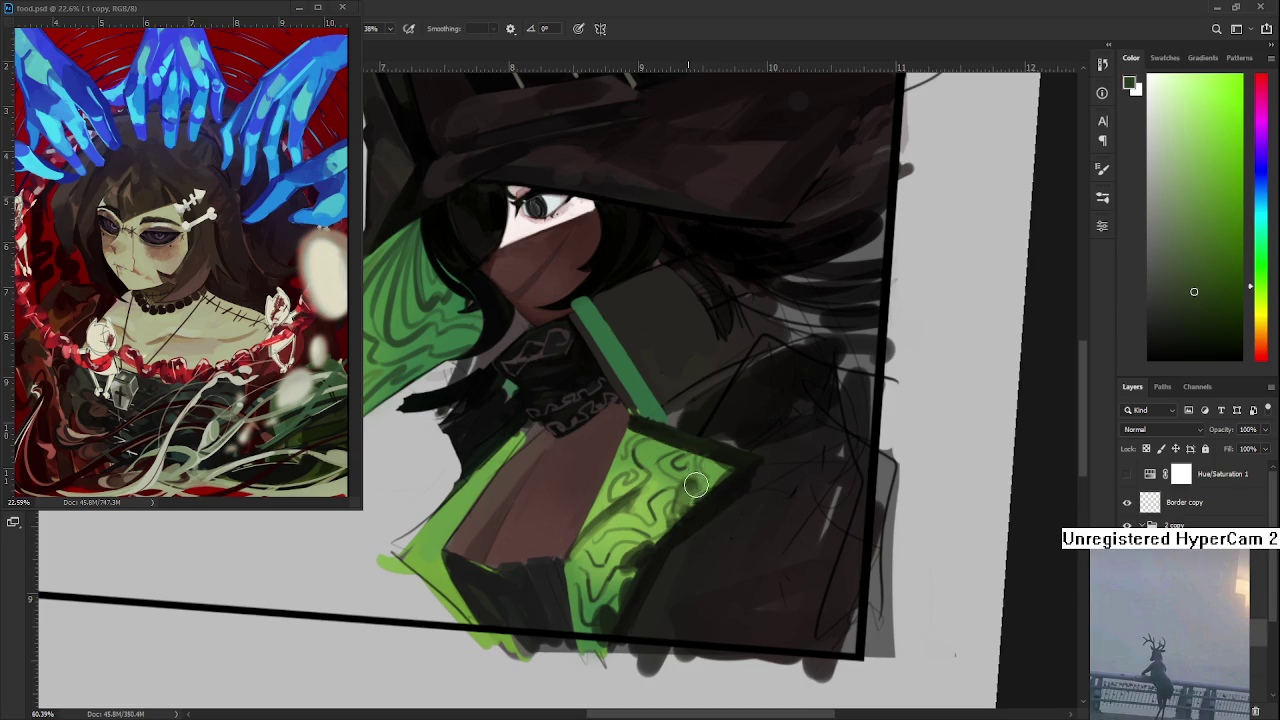
left_click(693, 496, "alt")
left_click(698, 487, "alt")
left_click(700, 487, "alt")
left_click(690, 495, "alt")
left_click(700, 486, "alt")
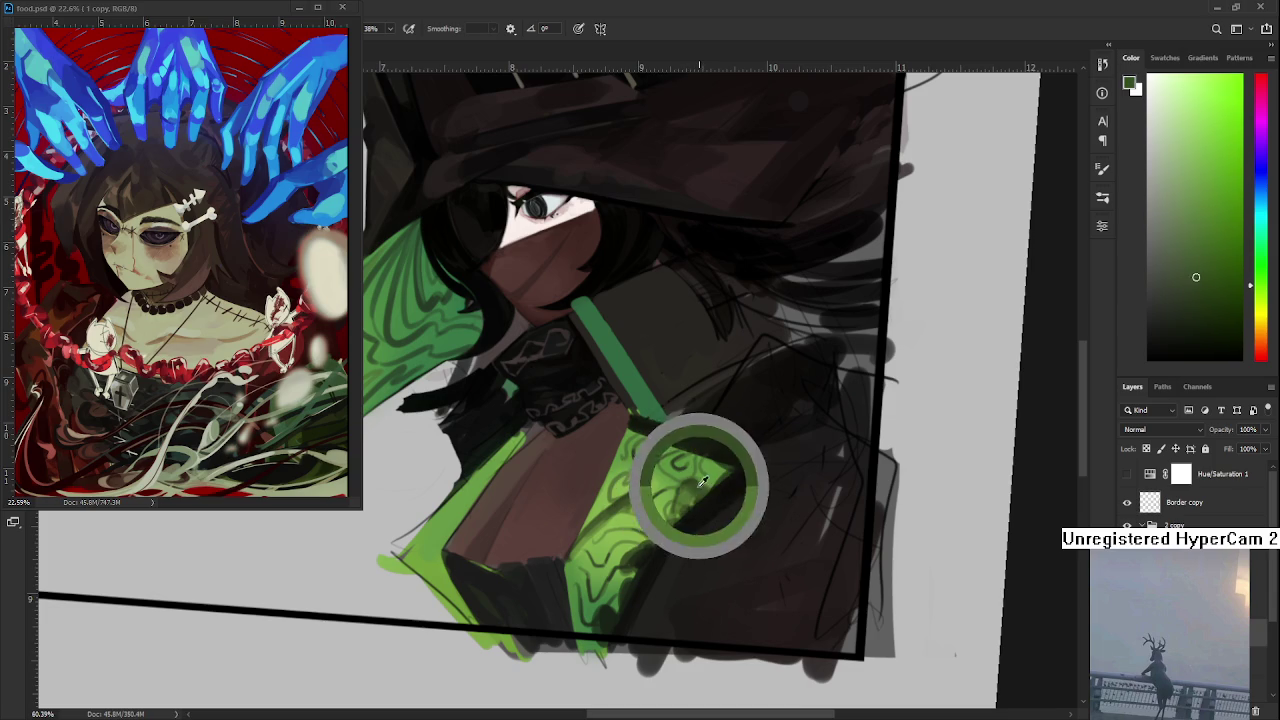
left_click(700, 504, "alt")
mouse_move(680, 475)
left_mouse_down()
mouse_move(692, 515)
mouse_move(760, 479)
left_mouse_up()
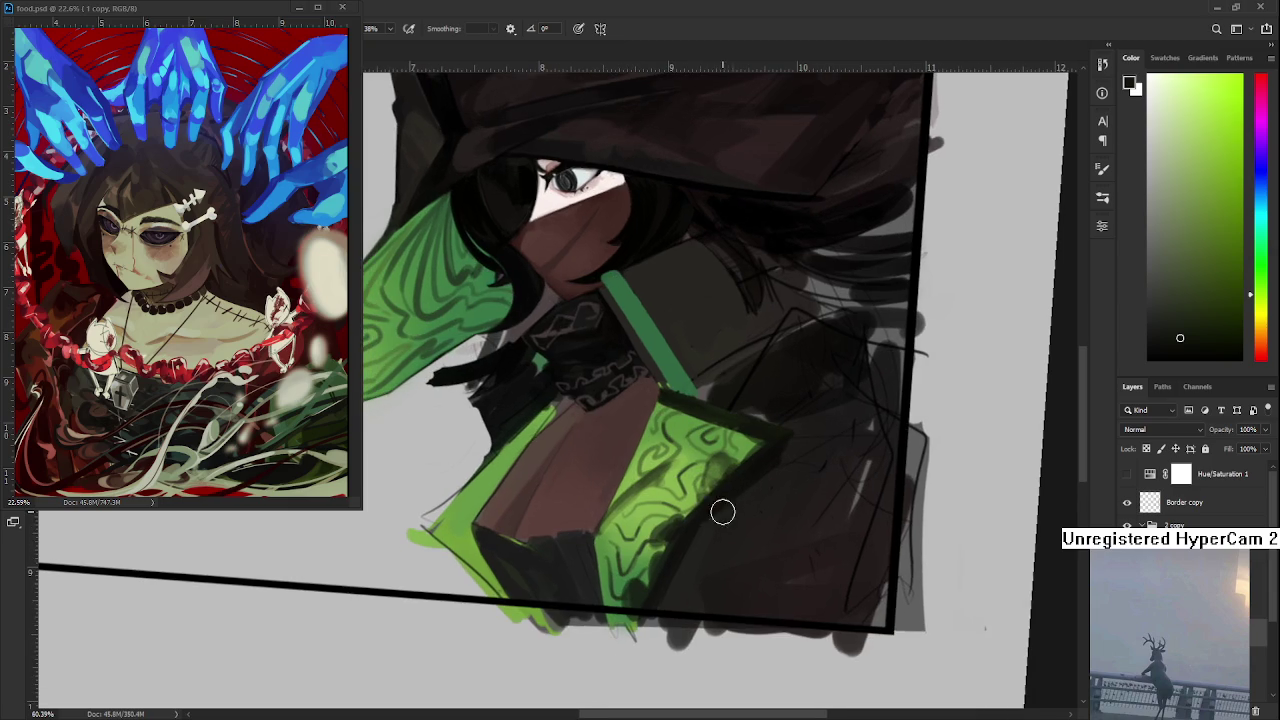
- Sample a range of lighter and darker greens around the new shadow
left_click(666, 486, "alt")
left_click(687, 462, "alt")
left_click(653, 472, "alt")
left_click(672, 478, "alt")
left_click(658, 472, "alt")
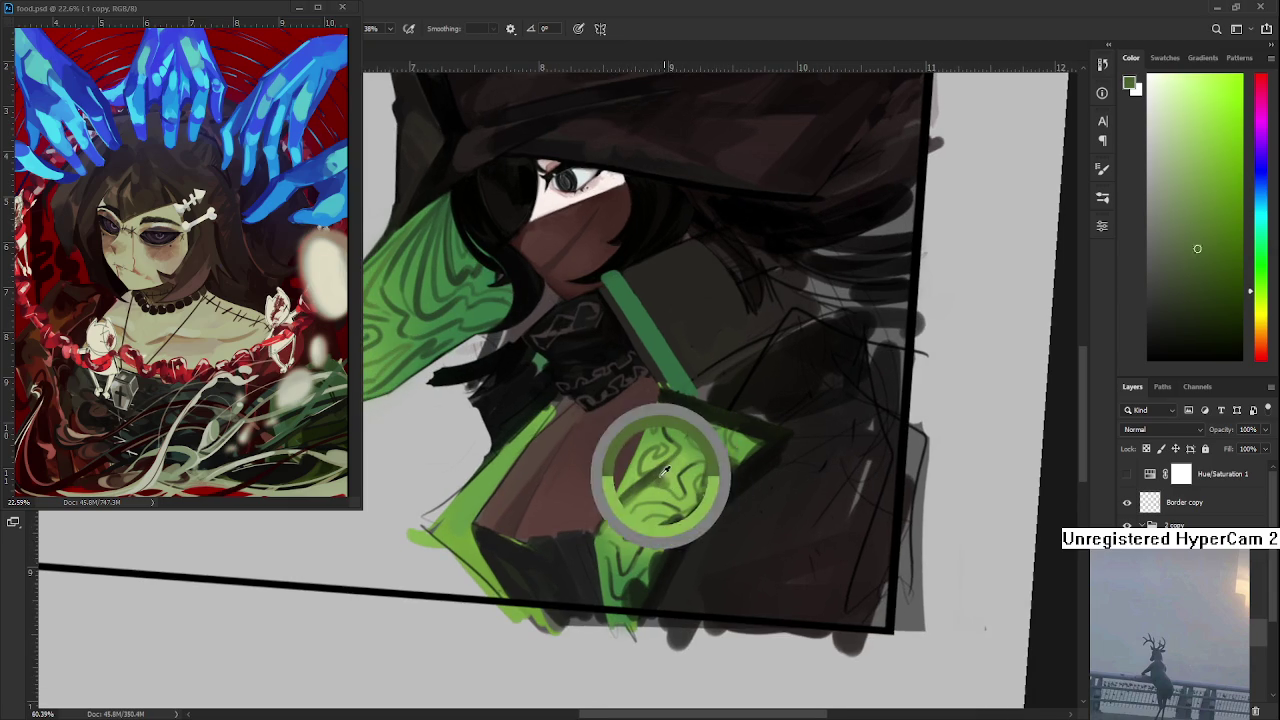
left_click(664, 474, "alt")
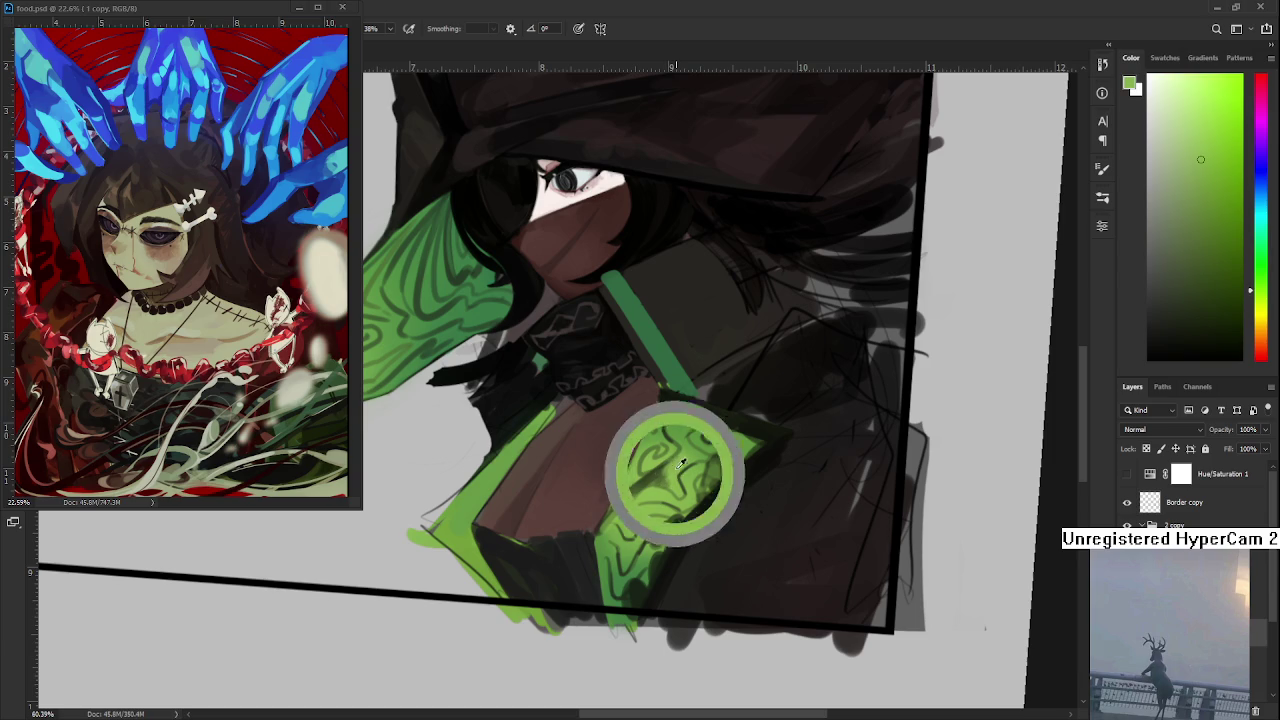
- Re-centre on the cape panel and sample darker greens, near-black and a dark cloth tone
mouse_move(672, 472)
left_mouse_down()
mouse_move(678, 458)
mouse_move(647, 522)
left_mouse_up()
left_click(672, 522, "alt")
left_click(700, 512, "alt")
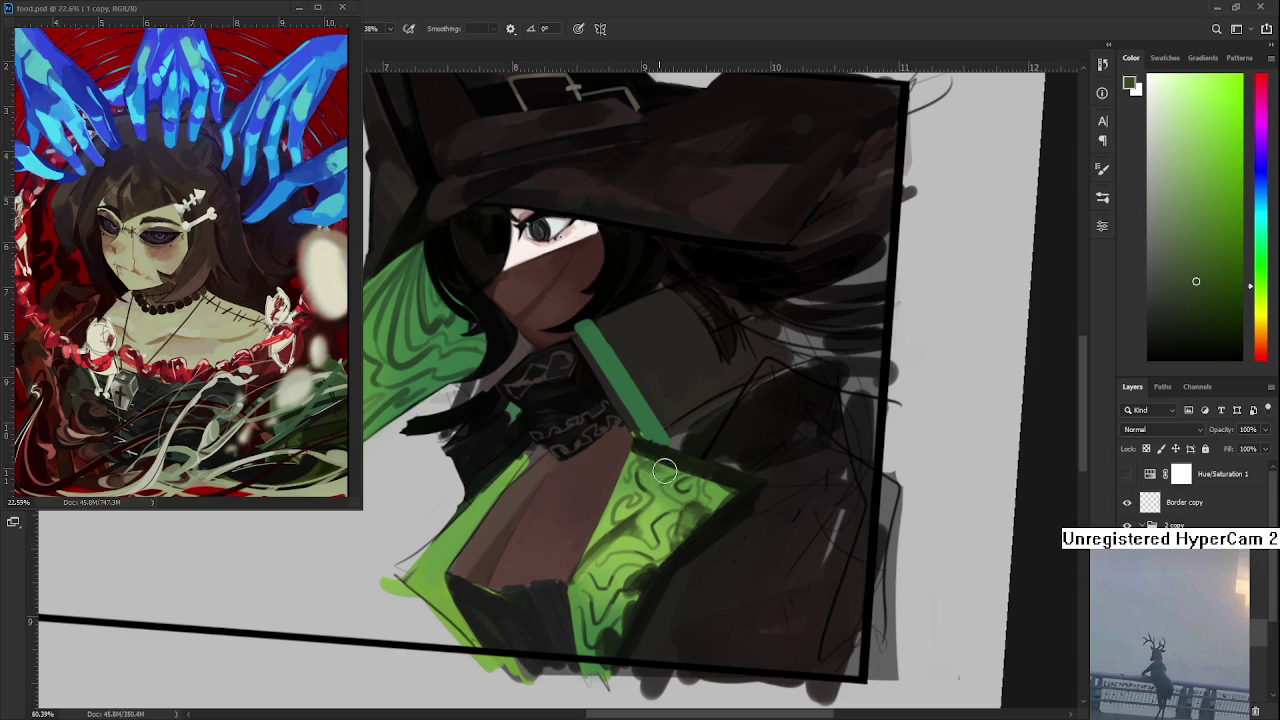
left_click(656, 466, "alt")
left_click(652, 462, "alt")
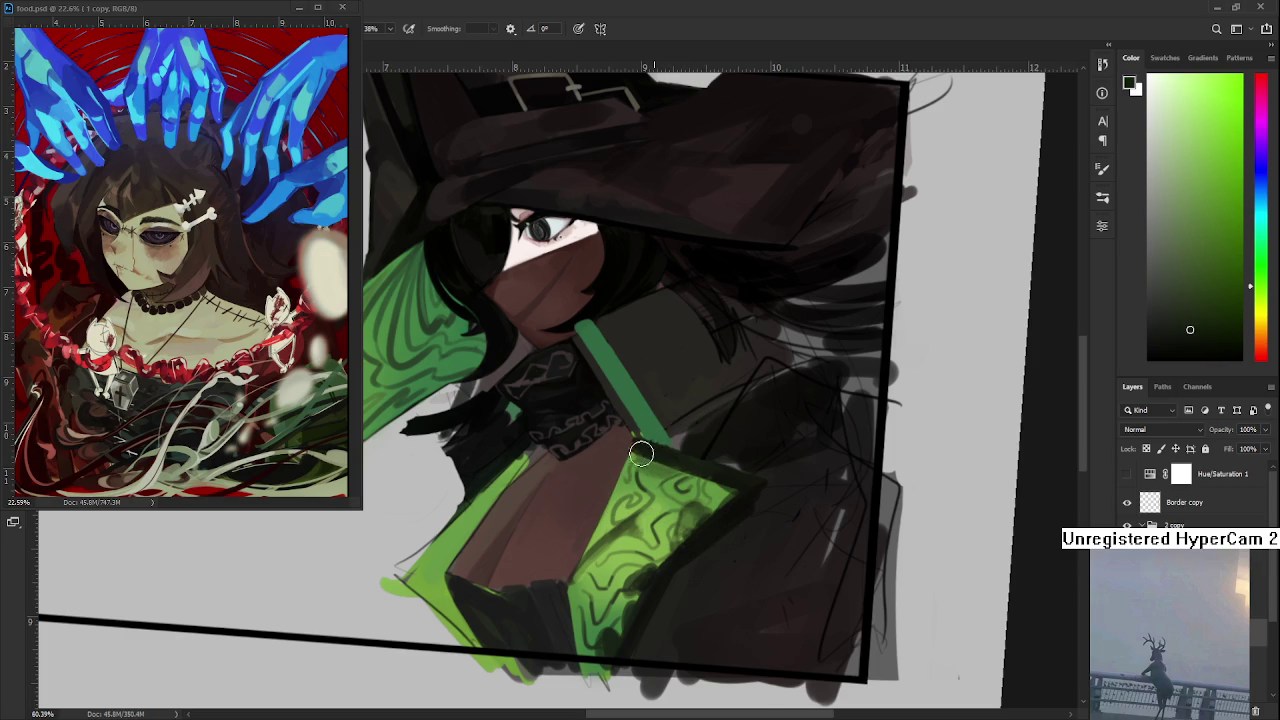
left_click(687, 463, "alt")
mouse_move(639, 507)
left_mouse_down()
mouse_move(659, 487)
mouse_move(700, 500)
mouse_move(683, 539)
left_mouse_up()
left_click(680, 530, "alt")
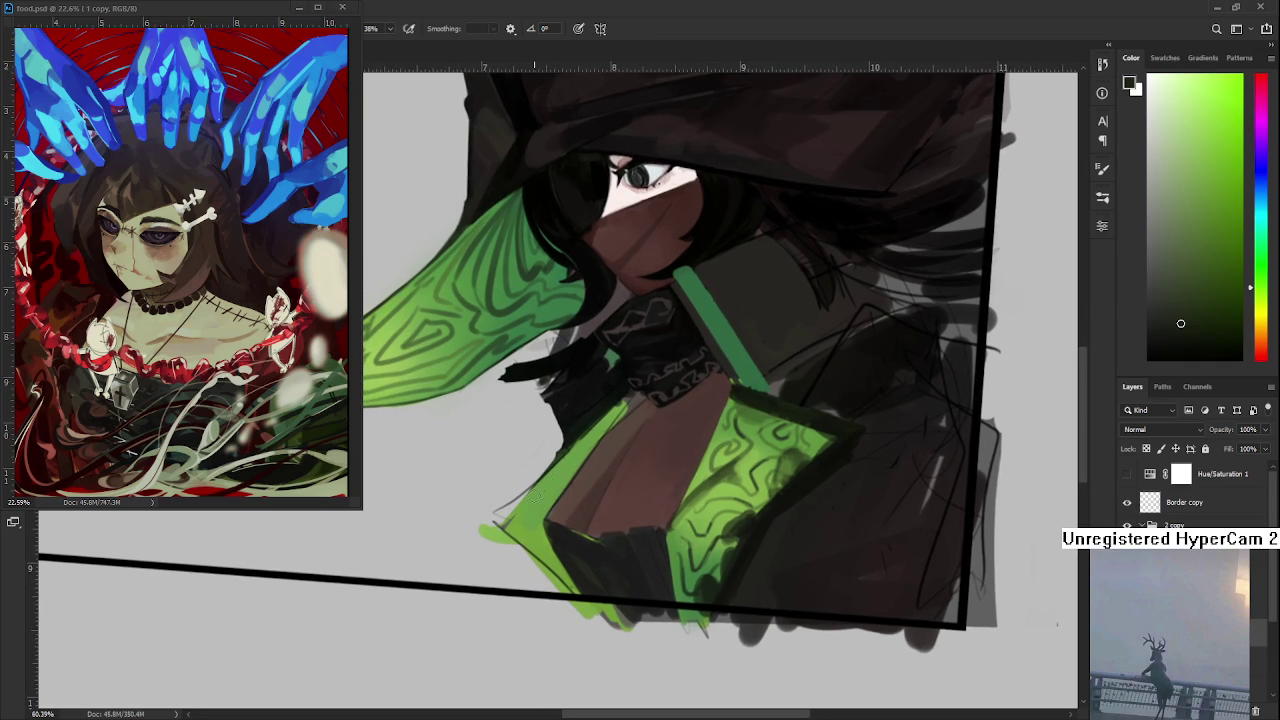
left_click_drag(657, 516, 593, 507)
- Sample green and light yellow-green from the cape and sleeve tip while tilting the view
scroll(610, 460, "down", 3)
scroll(610, 460, "down", 1)
scroll(615, 462, "up", 3)
scroll(621, 462, "up", 1)
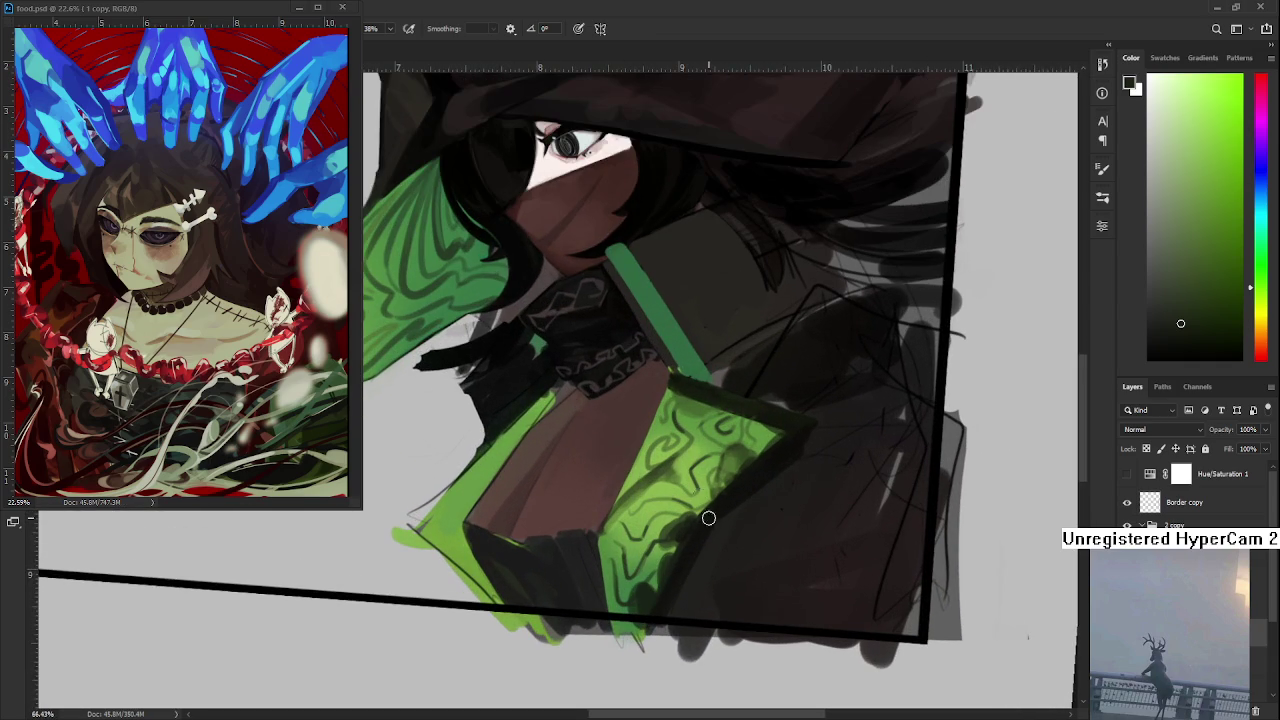
left_click(623, 590, "alt")
key("e")
left_click_drag(623, 590, 422, 545)
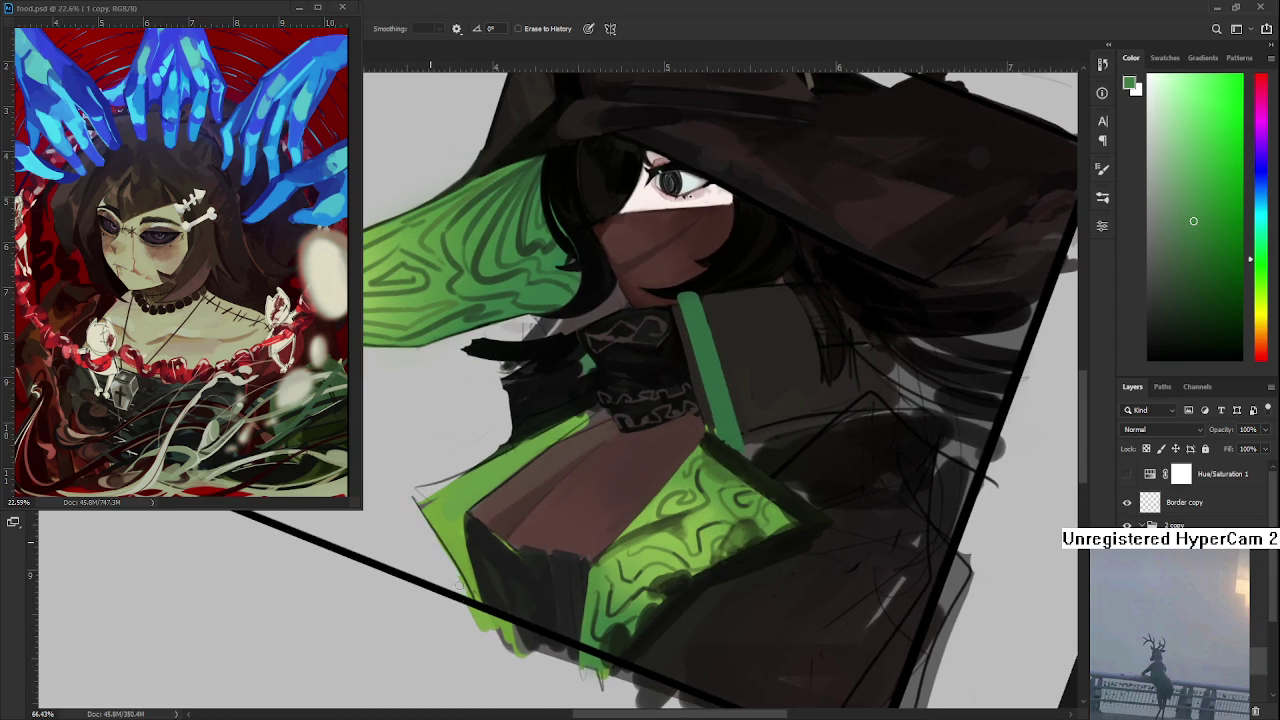
key("b")
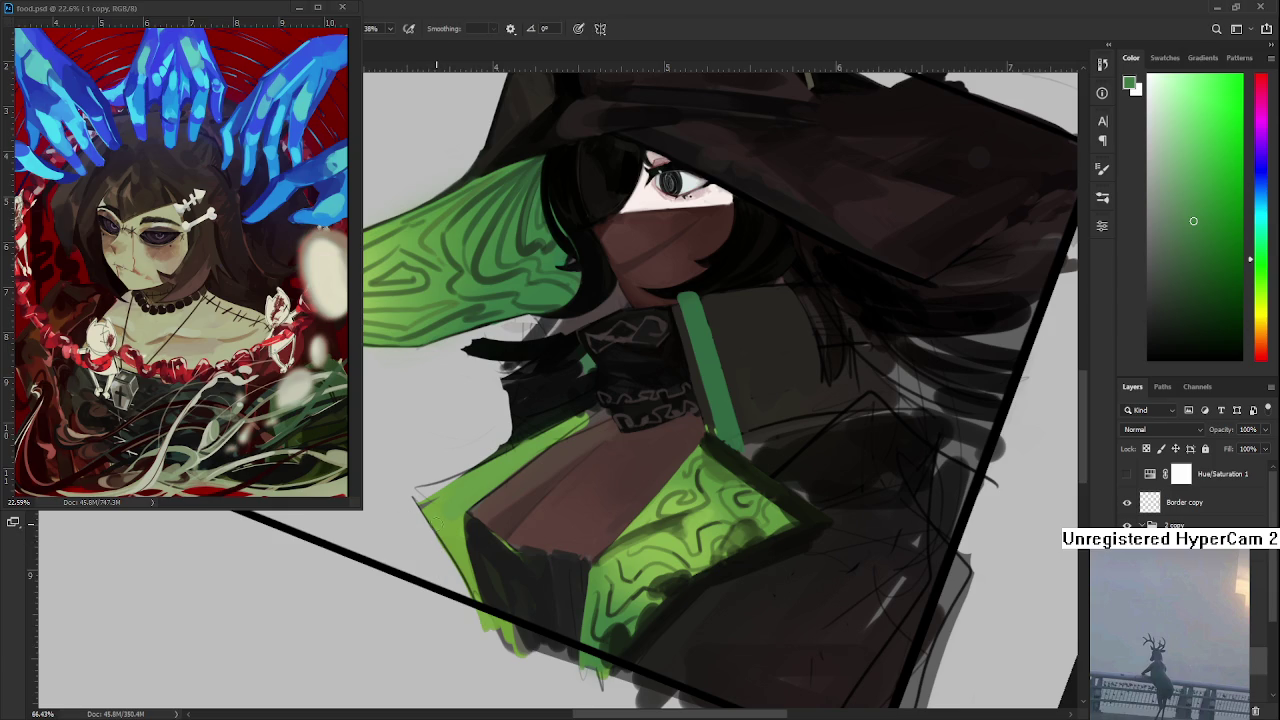
left_click(440, 512, "alt")
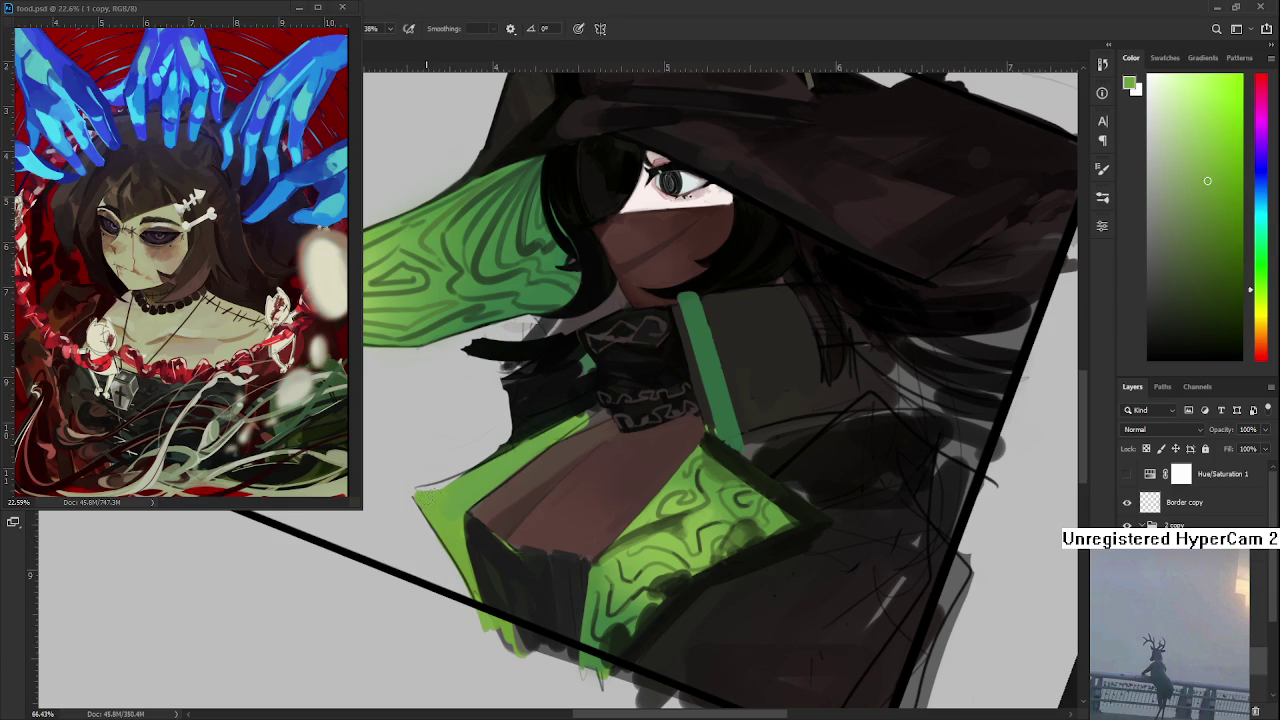
- Rotate and pan the canvas so the witch's face and hat are back in view
key("r")
mouse_move(450, 478)
left_mouse_down()
mouse_move(484, 515)
mouse_move(641, 528)
left_mouse_up()
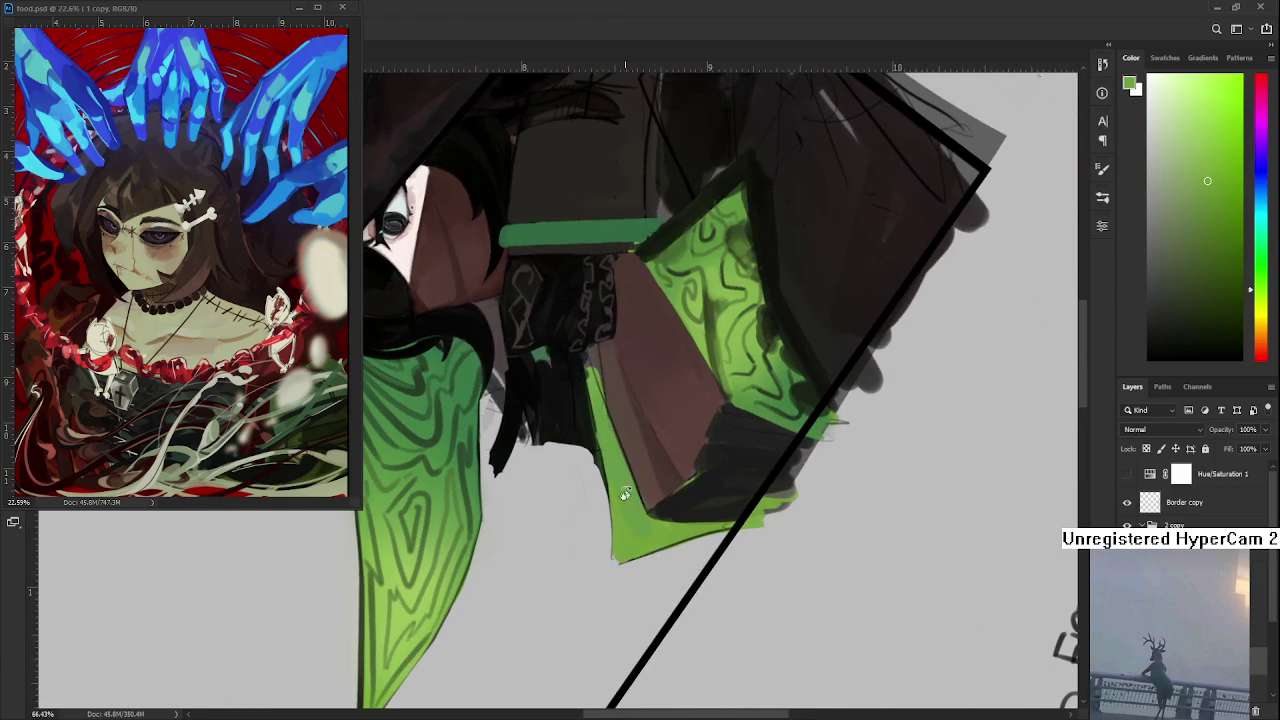
key("r")
mouse_move(605, 577)
left_mouse_down()
mouse_move(659, 557)
mouse_move(630, 545)
left_mouse_up()
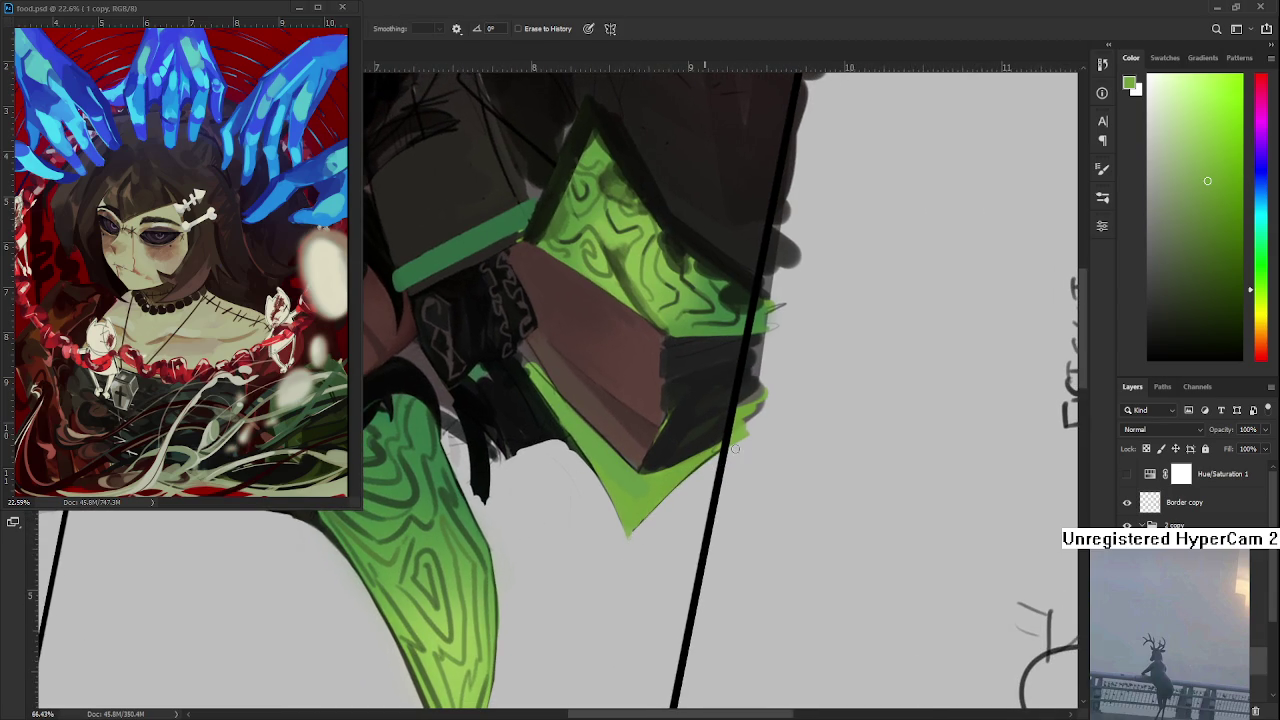
key("space")
left_click_drag(736, 448, 641, 430)
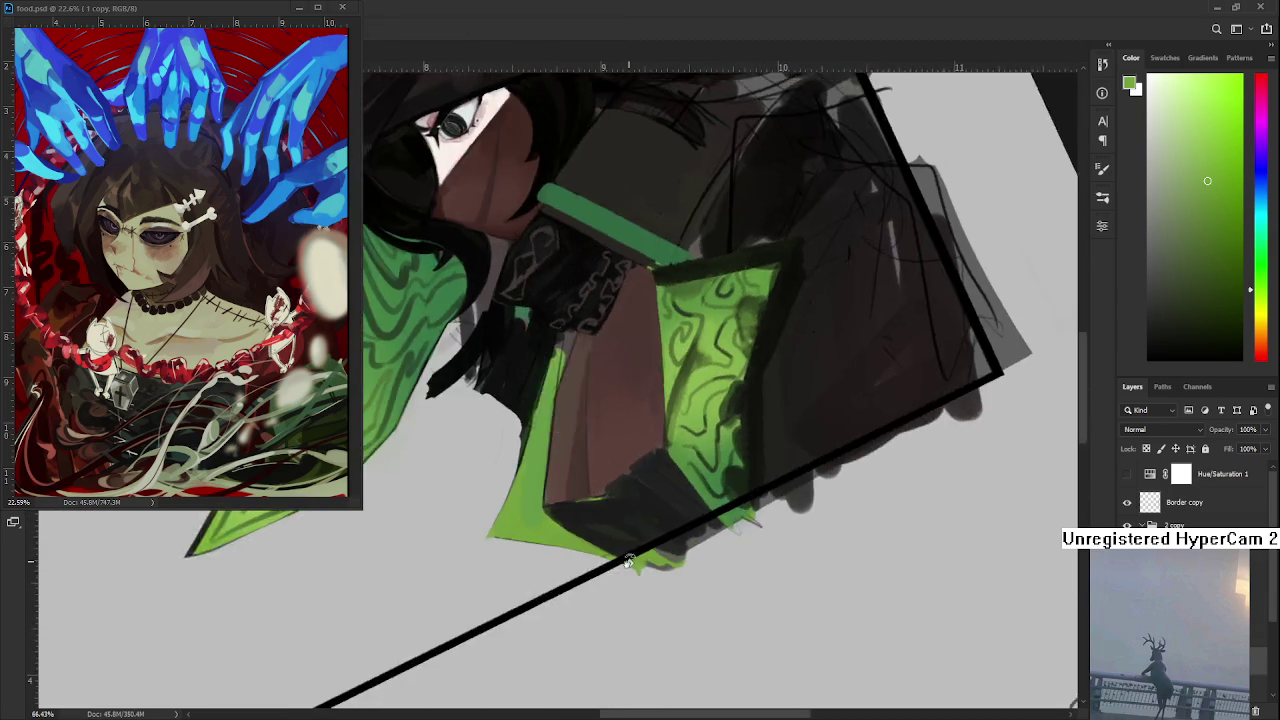
- Paint a black edge line along the lower green cape piece's top, redrawing until it fits
left_click(605, 396, "alt")
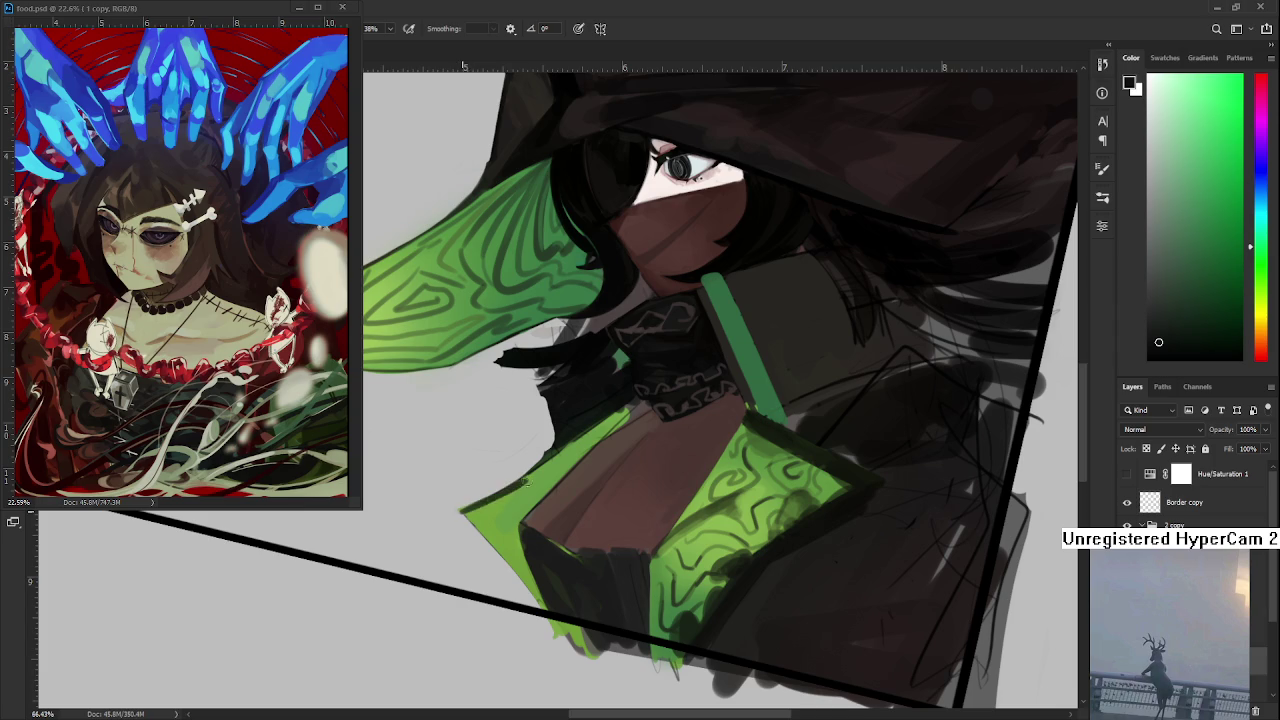
left_click_drag(462, 512, 583, 436)
key("ctrl+z")
left_click_drag(464, 511, 606, 422)
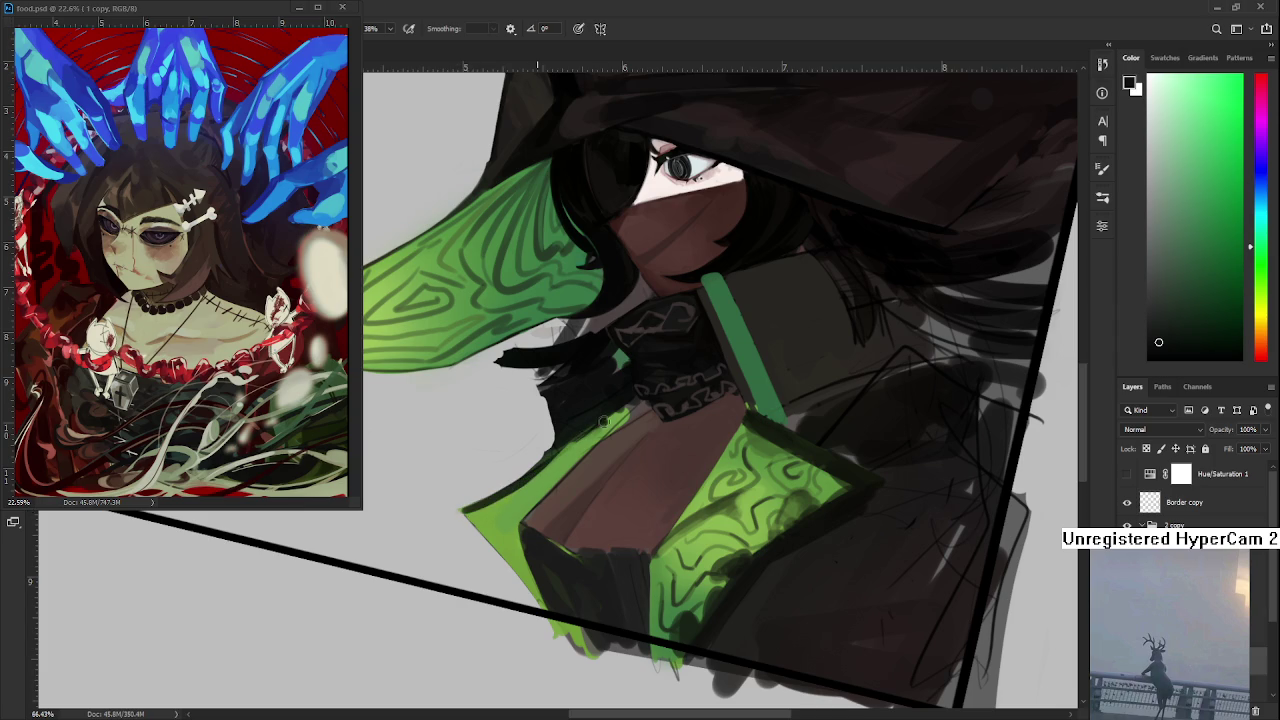
key("ctrl+z")
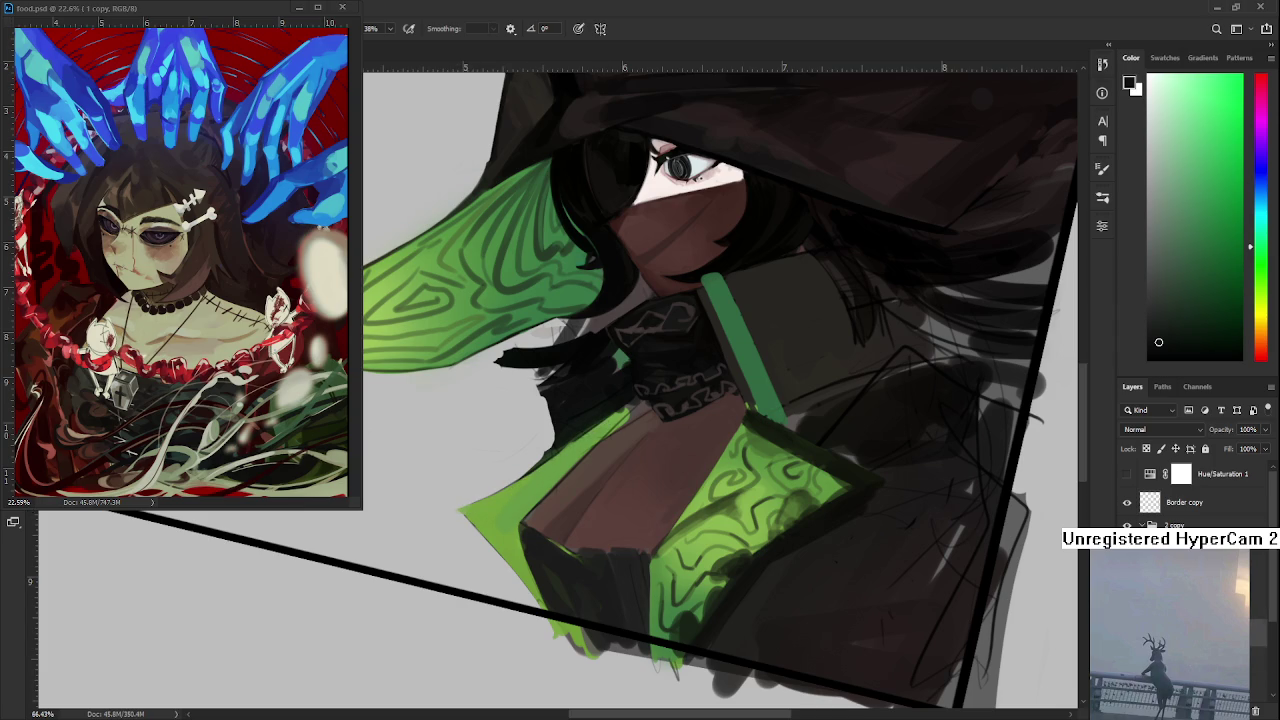
left_click_drag(462, 512, 537, 465)
key("ctrl+z")
left_click_drag(462, 512, 596, 424)
key("ctrl+z")
left_click_drag(462, 512, 630, 400)
key("ctrl+z")
key("ctrl+z")
left_click_drag(460, 512, 618, 400)
- Sample cape green and letter 'BRB' on the empty grey background below the cape
left_click(537, 484, "alt")
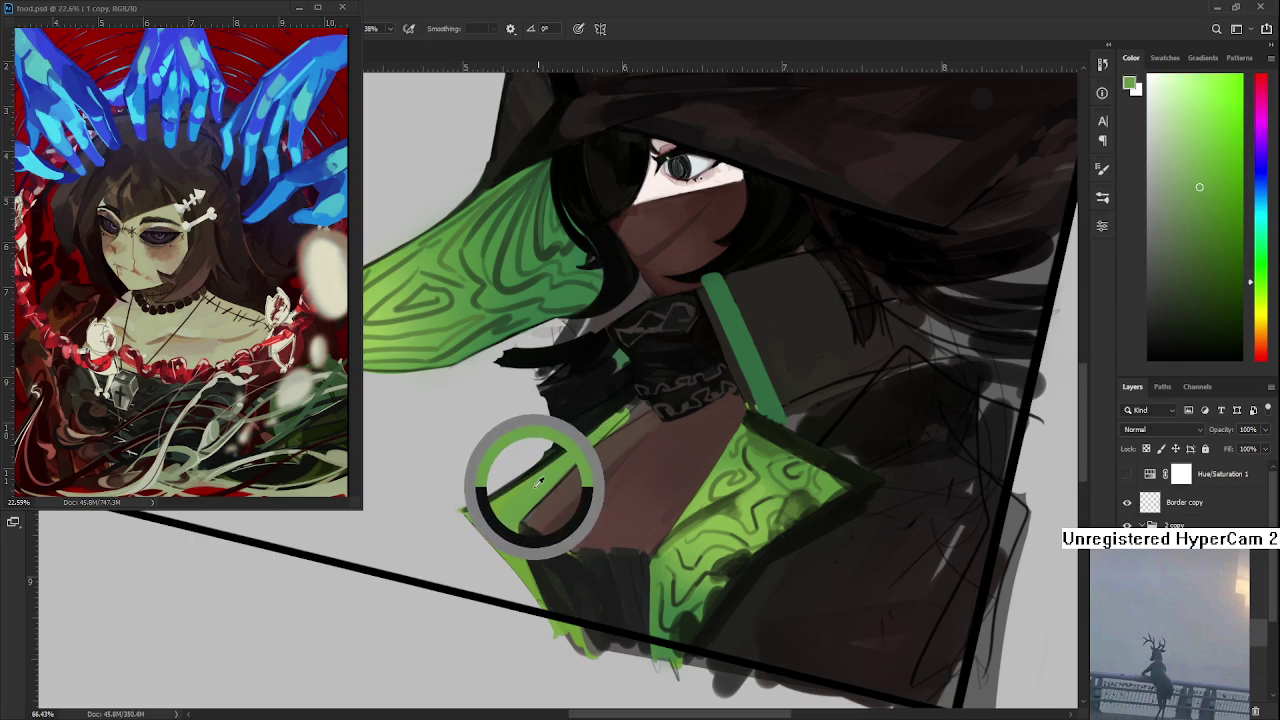
key("r")
left_click_drag(537, 484, 537, 464)
left_click_drag(560, 530, 660, 512)
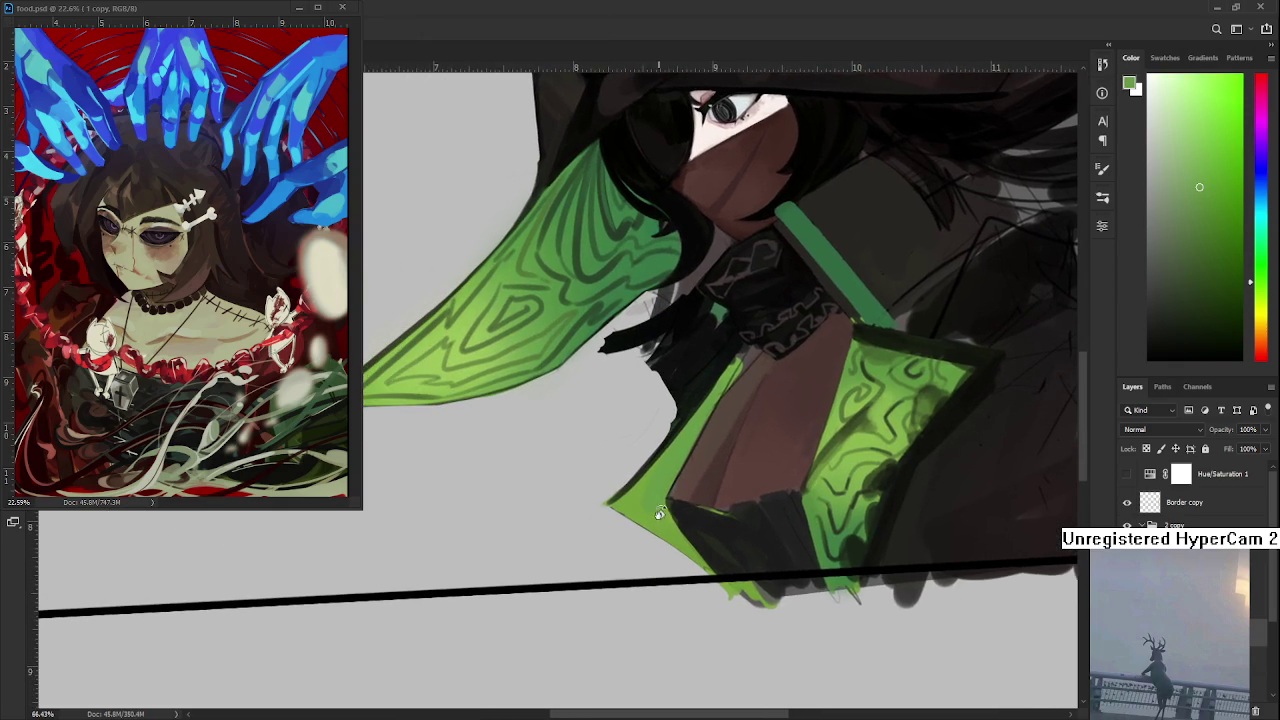
key("b")
left_click_drag(427, 459, 447, 511)
mouse_move(470, 436)
left_mouse_down()
mouse_move(466, 492)
mouse_move(515, 482)
mouse_move(550, 455)
mouse_move(500, 476)
left_mouse_up()
- Hand-letter 'THROW GARBAGE' in green beneath the BRB note
mouse_move(428, 552)
left_mouse_down()
mouse_move(420, 573)
mouse_move(436, 541)
mouse_move(450, 566)
mouse_move(474, 530)
mouse_move(538, 488)
mouse_move(546, 502)
mouse_move(556, 468)
mouse_move(570, 486)
mouse_move(598, 440)
mouse_move(624, 444)
left_mouse_up()
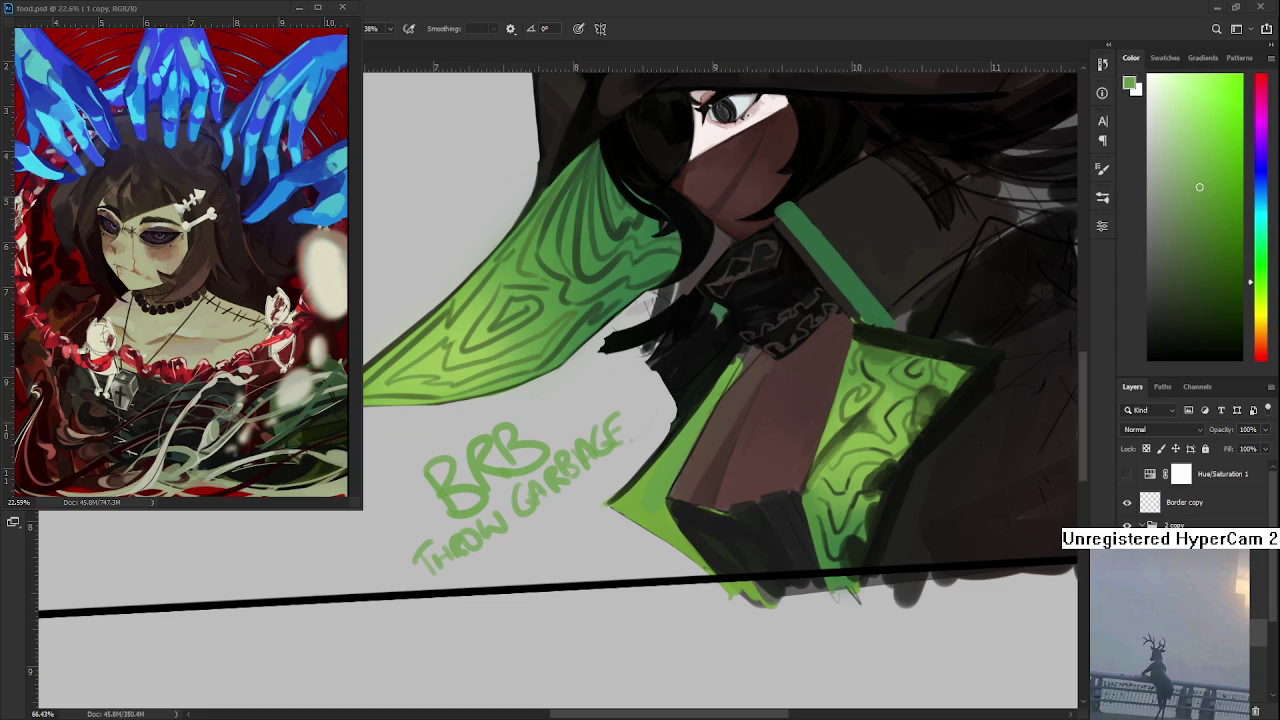
- Lasso-select the handwritten BRB THROW GARBAGE note beside the character and delete it
key("l")
mouse_move(430, 430)
left_mouse_down()
mouse_move(598, 508)
mouse_move(657, 450)
mouse_move(610, 386)
left_mouse_up()
key("Delete")
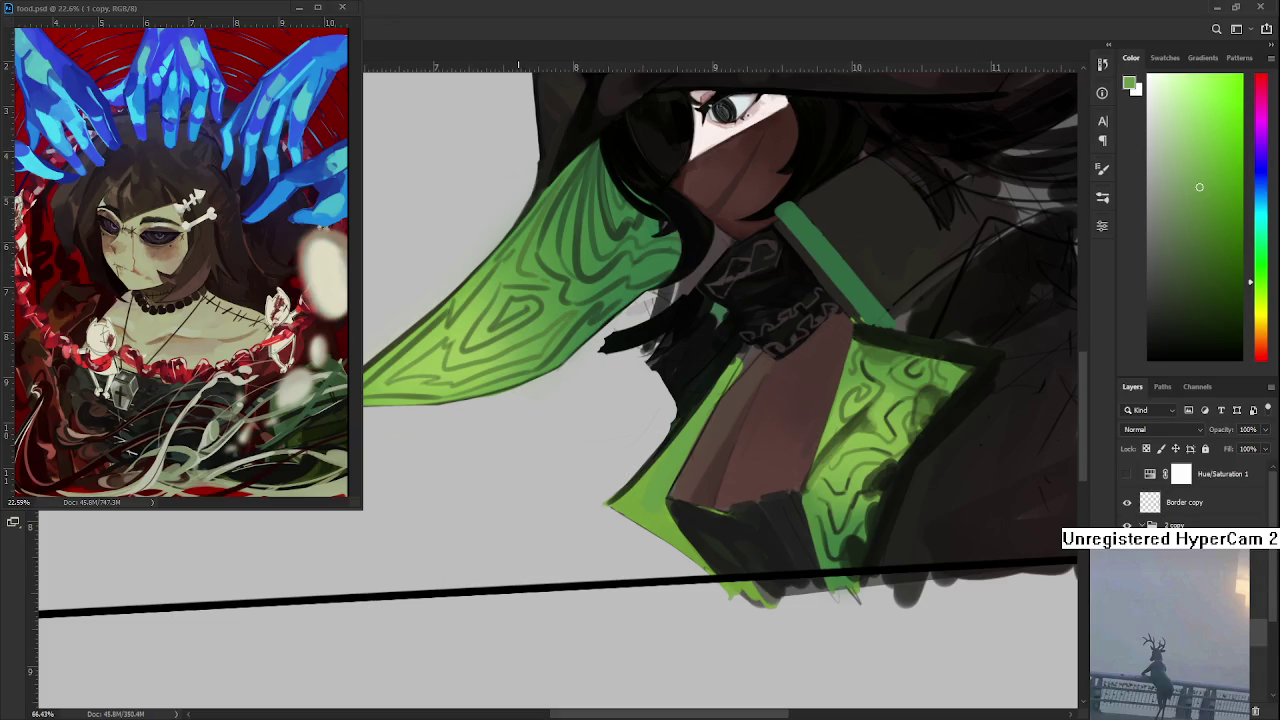
scroll(518, 502, "down", 4)
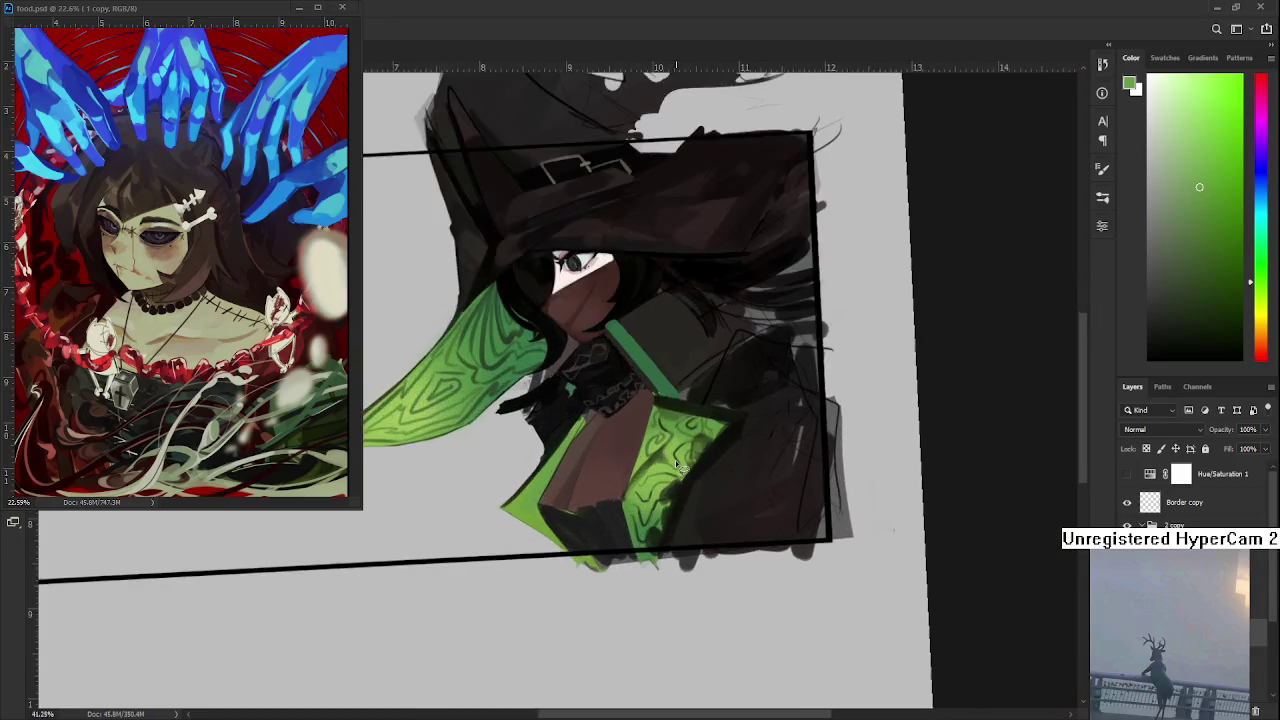
scroll(684, 478, "up", 5)
scroll(668, 500, "down", 1)
scroll(668, 505, "down", 1)
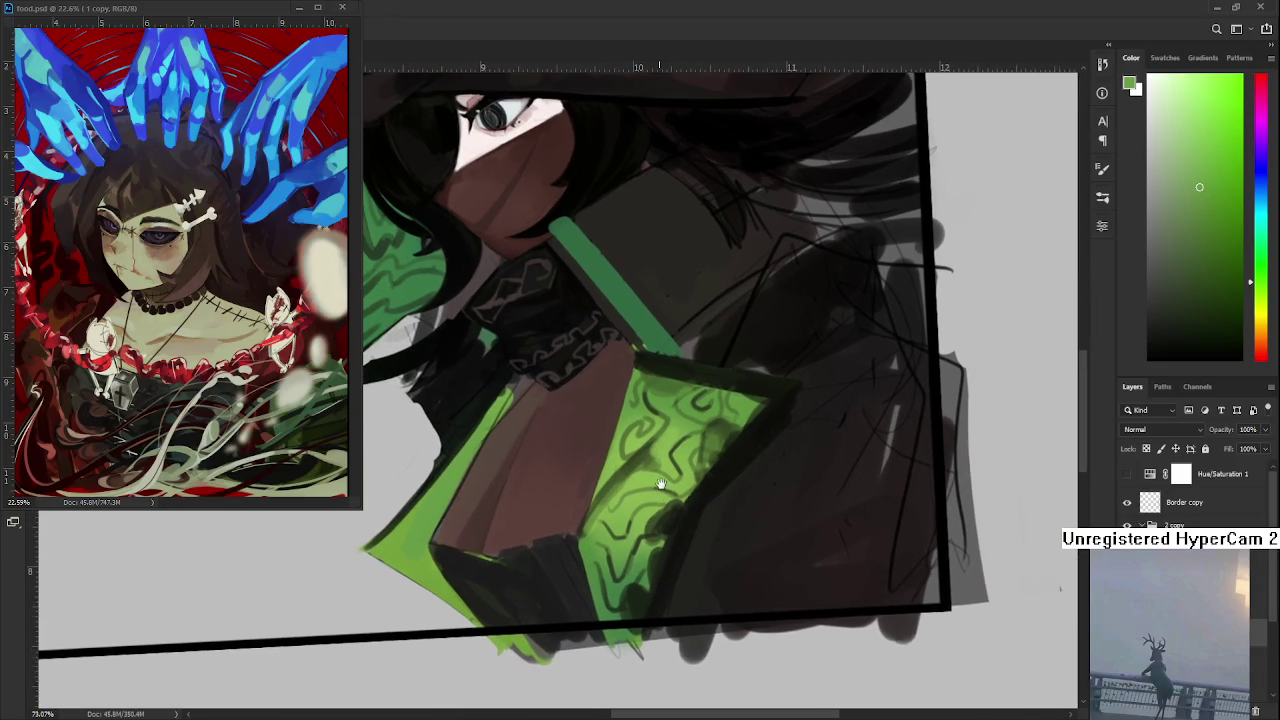
scroll(710, 510, "down", 1)
key("r")
left_click_drag(716, 514, 724, 530)
- Sample the chest brown with the Brush and blend soft strokes across the chest shading
key("b")
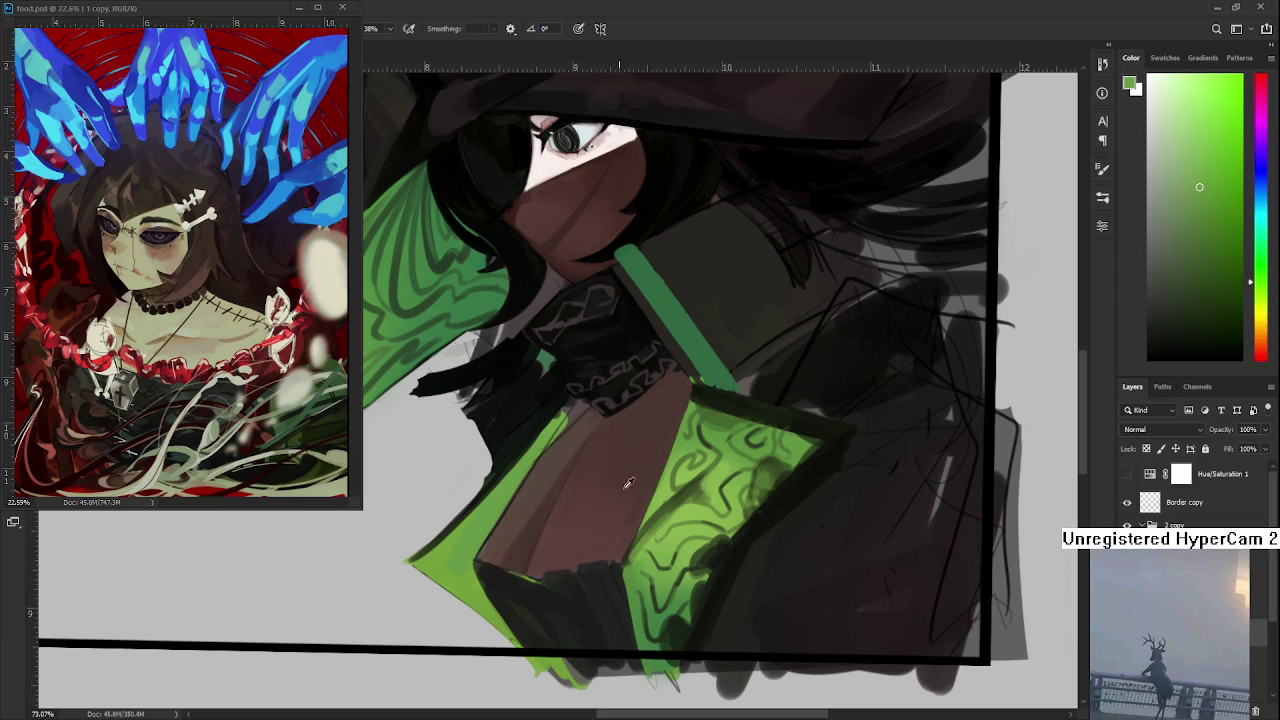
left_click(567, 530, "alt")
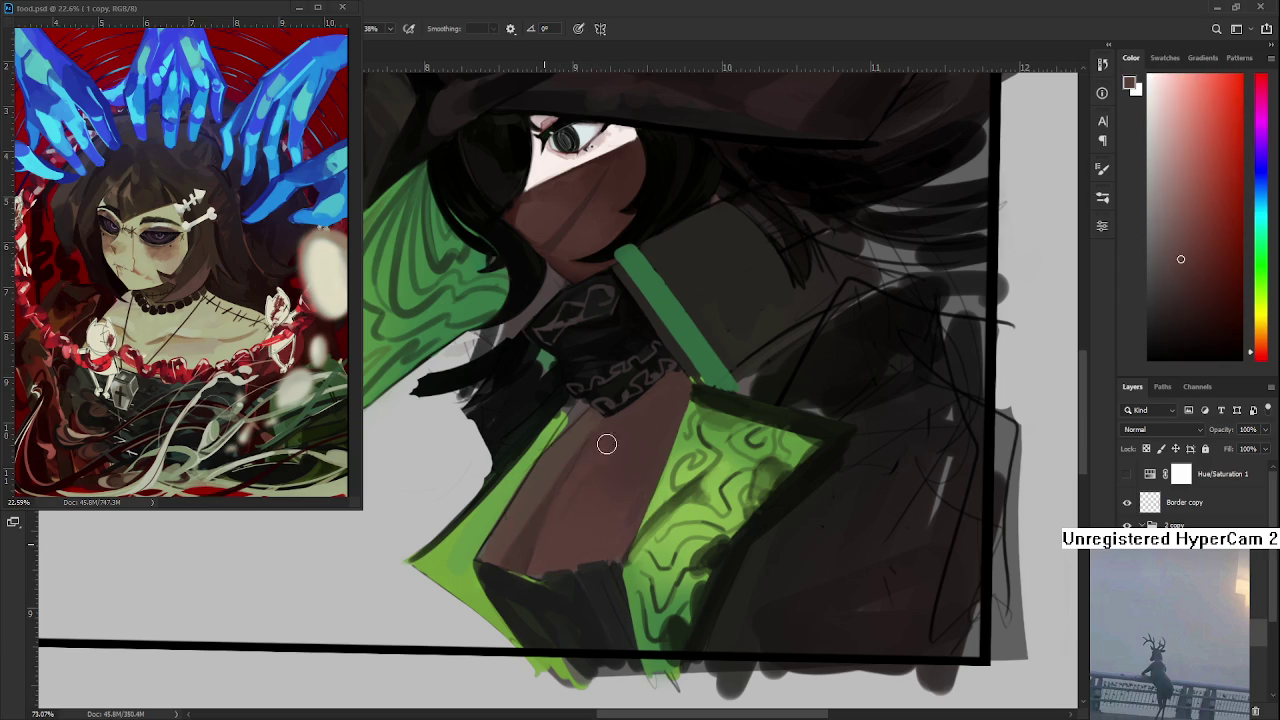
left_click_drag(557, 506, 569, 490)
left_click_drag(603, 440, 529, 571)
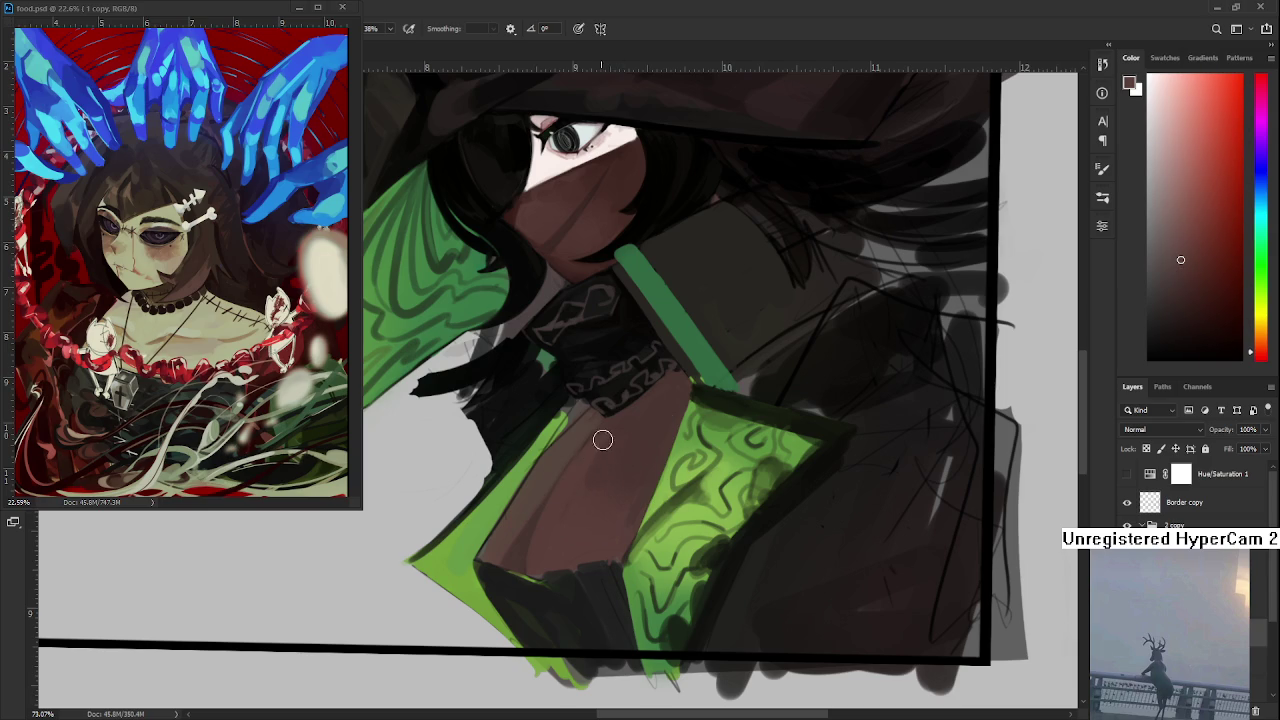
- Resample lighter and darker brown shades from the chest
left_click(523, 535, "alt")
left_click(538, 494, "alt")
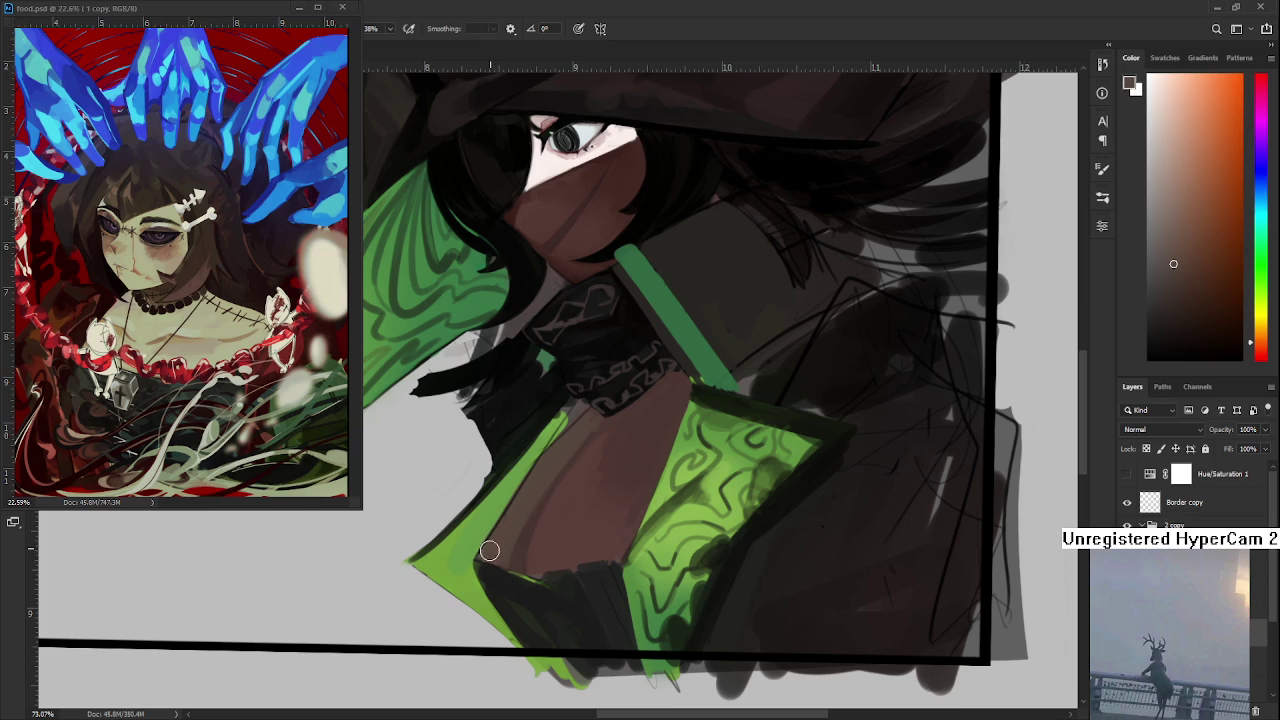
left_click(514, 556, "alt")
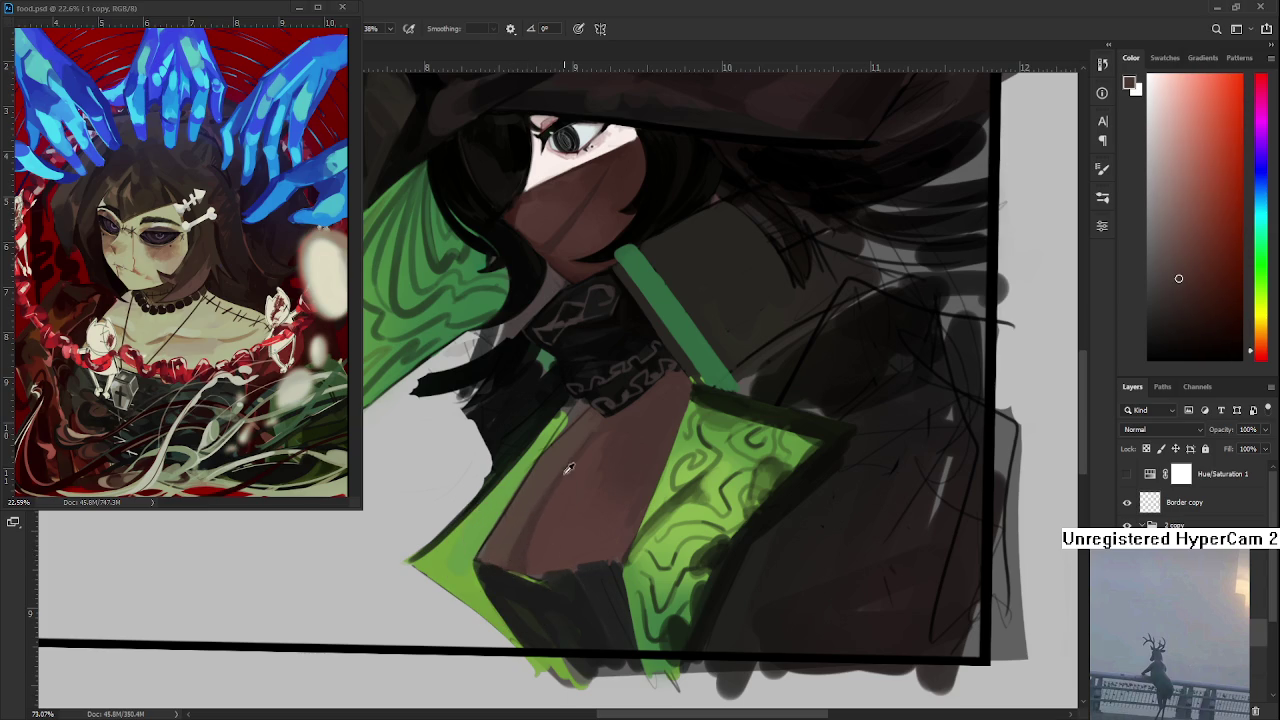
left_click(529, 501, "alt")
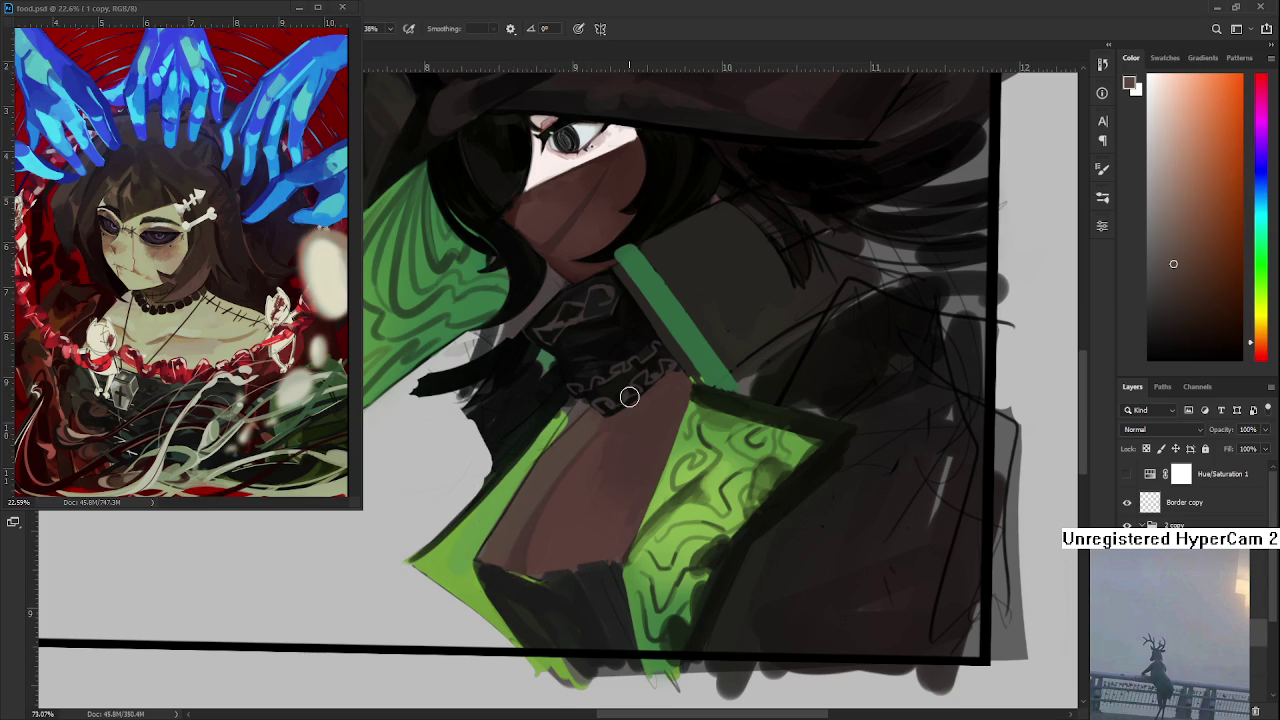
scroll(630, 398, "down", 2)
scroll(660, 420, "down", 3)
scroll(700, 445, "down", 2)
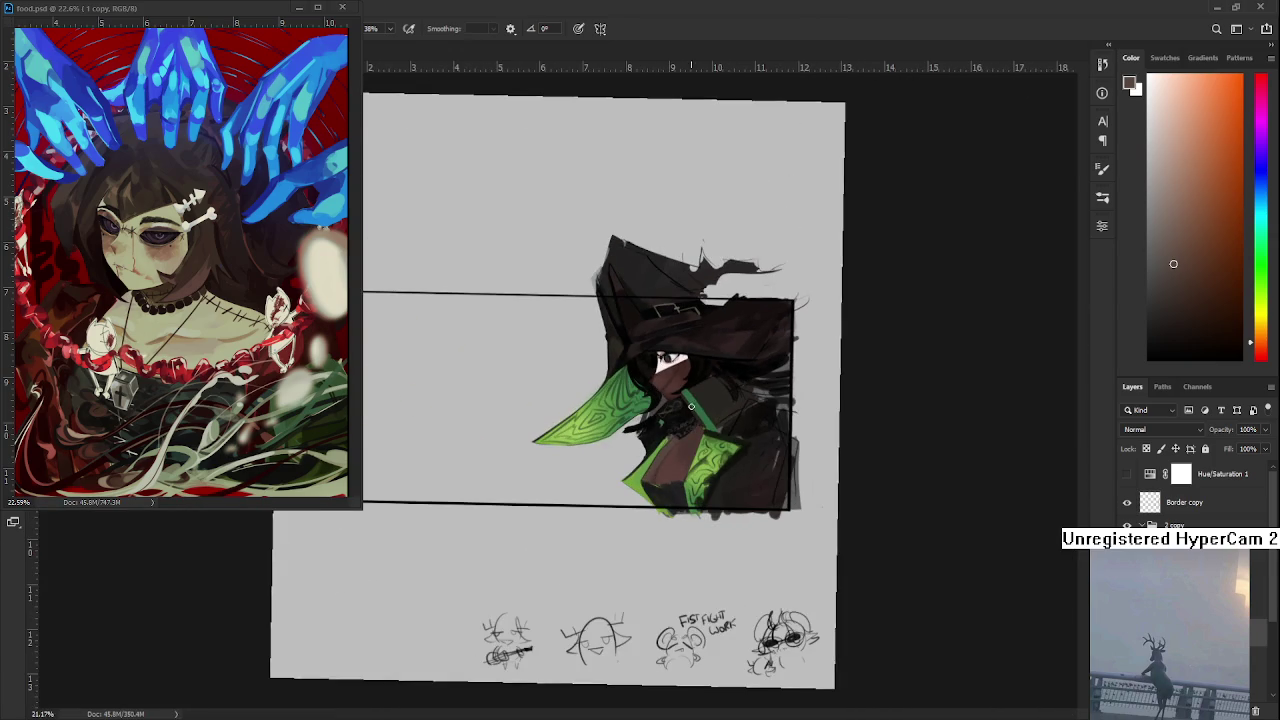
scroll(720, 456, "up", 4)
scroll(720, 456, "up", 2)
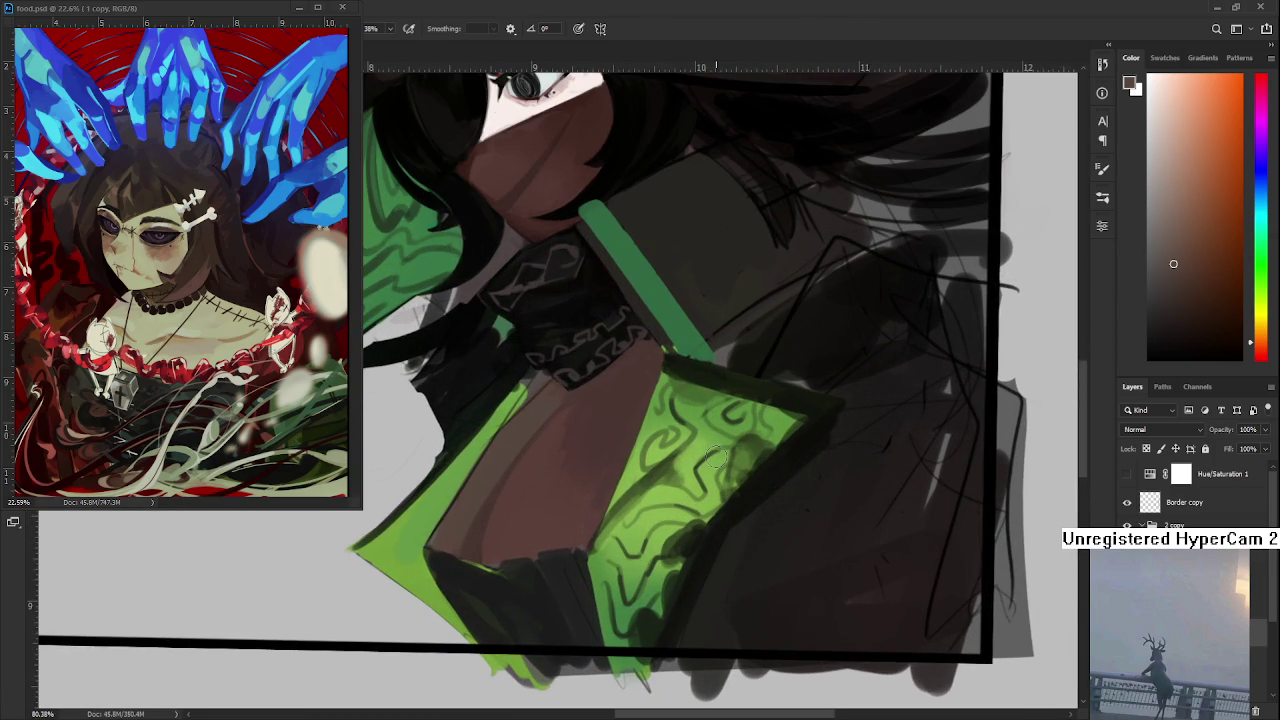
- Sample yellow-green from the sleeve edge, near-black from the cloak edge and dark chest brown
mouse_move(505, 530)
left_mouse_down()
mouse_move(531, 556)
mouse_move(463, 574)
mouse_move(484, 592)
mouse_move(465, 572)
left_mouse_up()
left_click(473, 562, "alt")
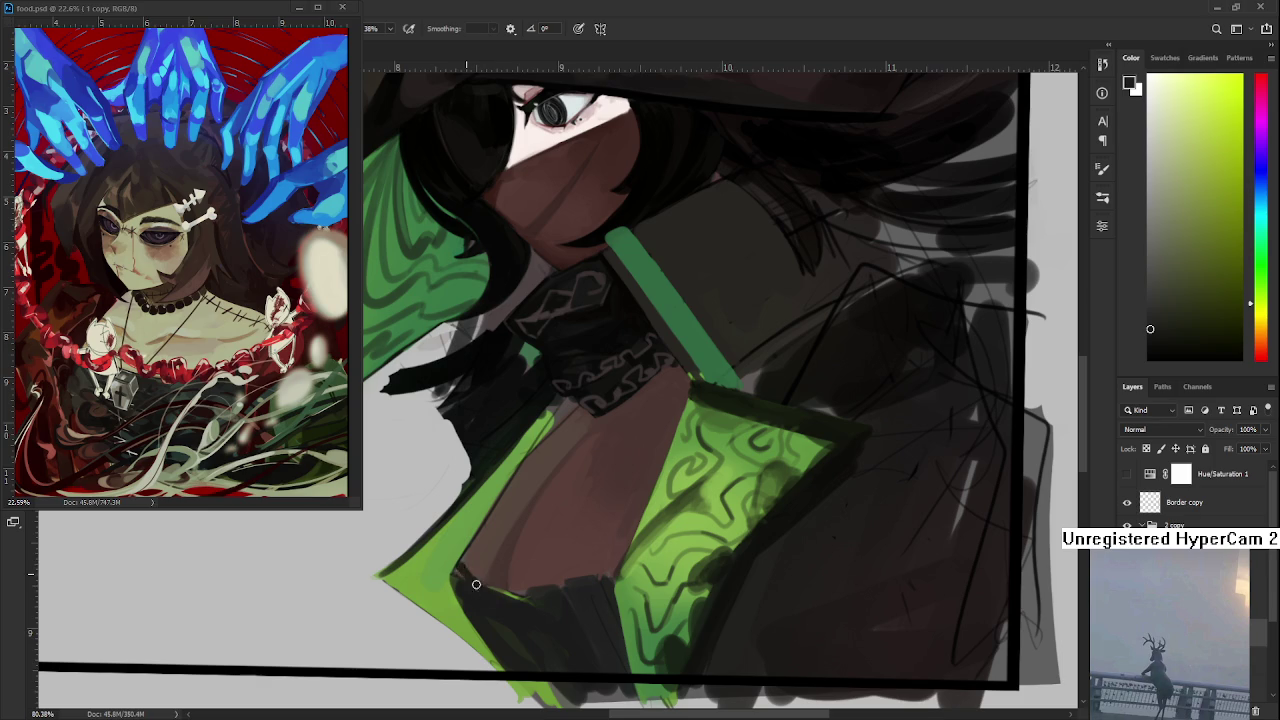
left_click(455, 573, "alt")
left_click(447, 580, "alt")
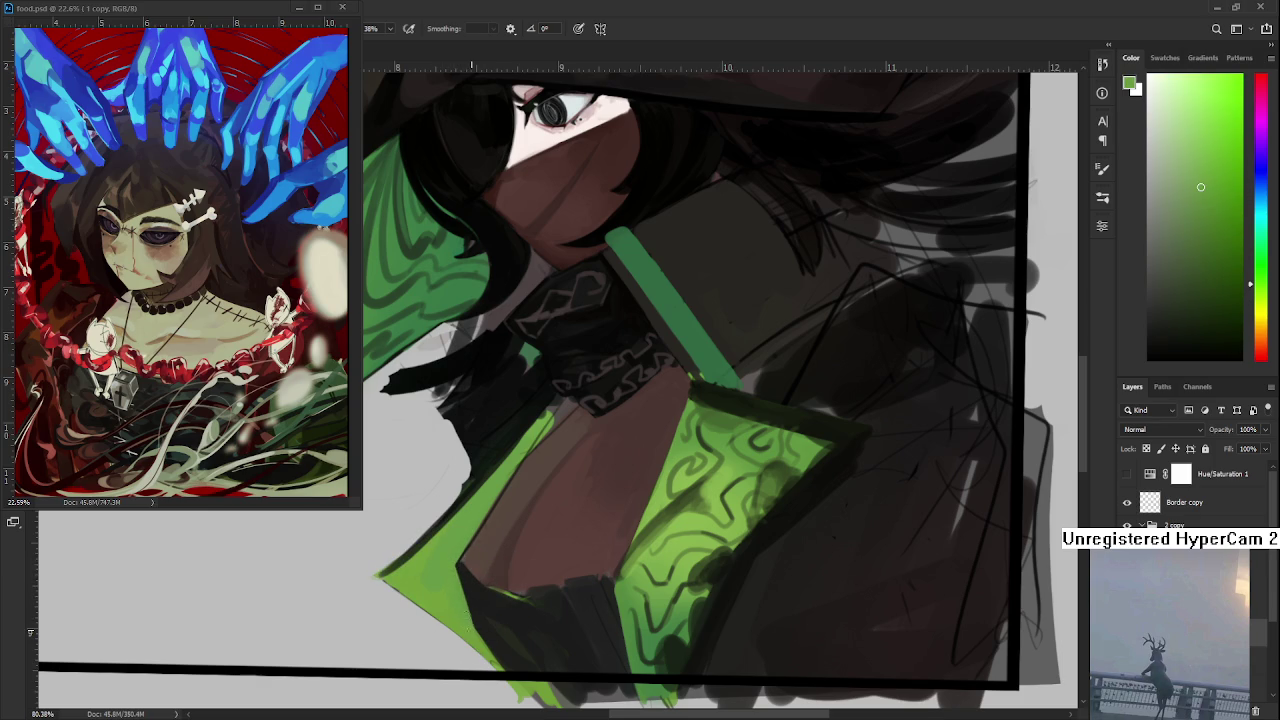
left_click(465, 603, "alt")
left_click(468, 606, "alt")
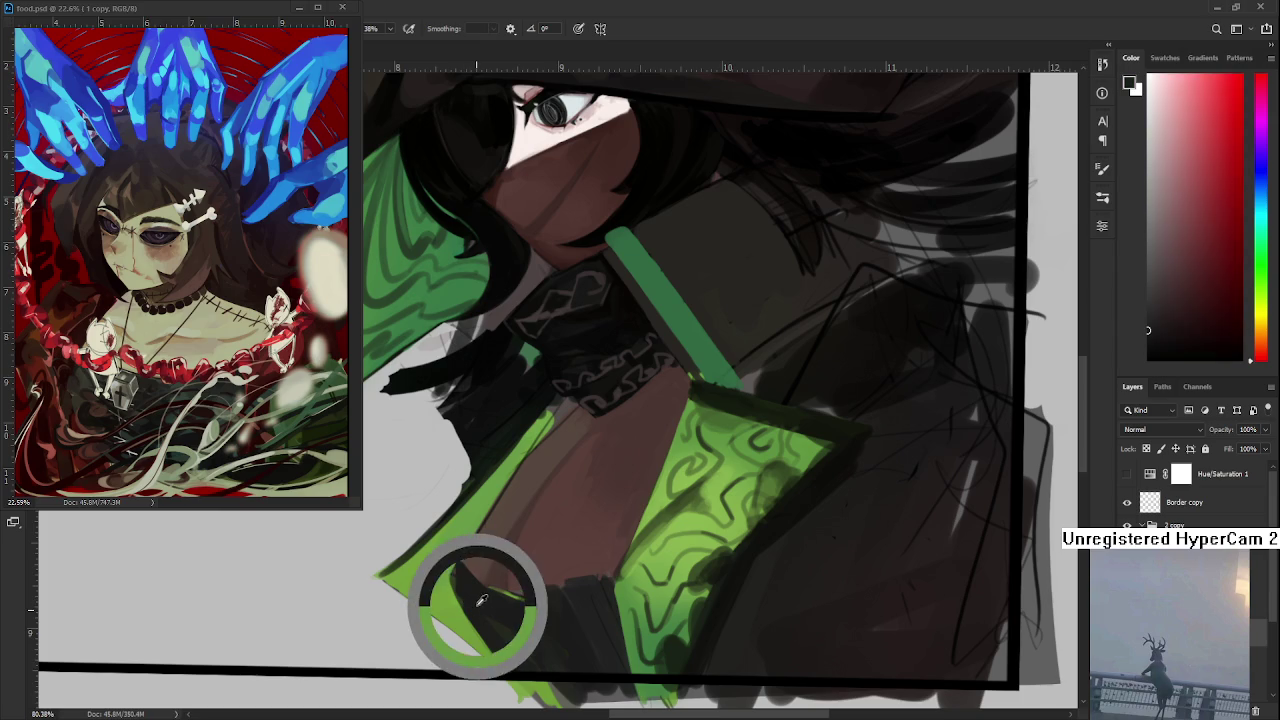
left_click(494, 577, "alt")
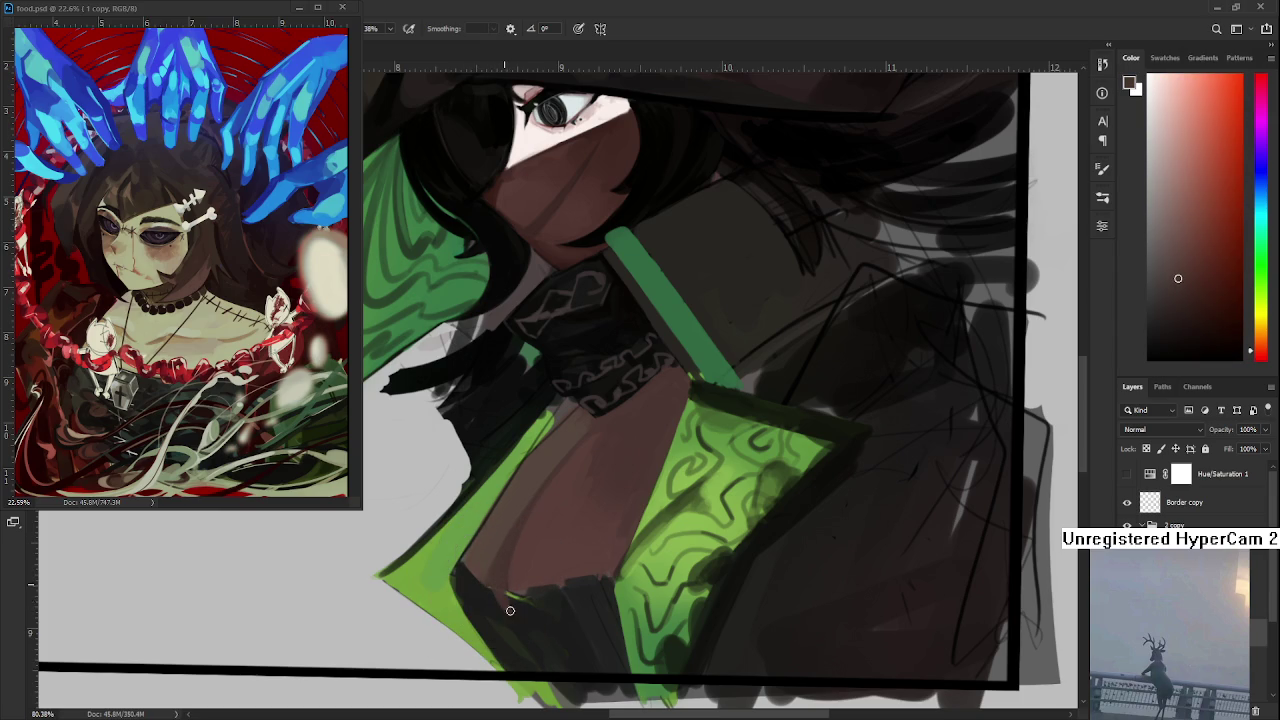
- Resample near-black, dark red and dark green tones around the lower cloak edge
left_click(522, 634, "alt")
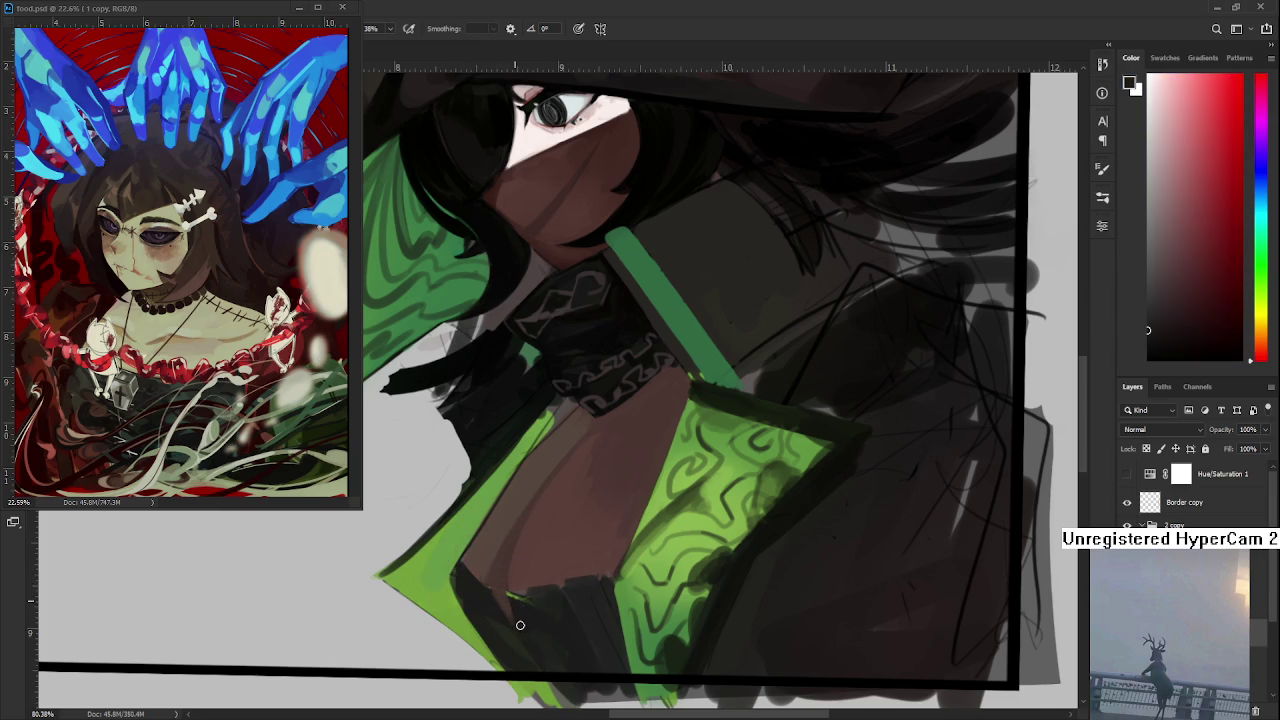
left_click(511, 600, "alt")
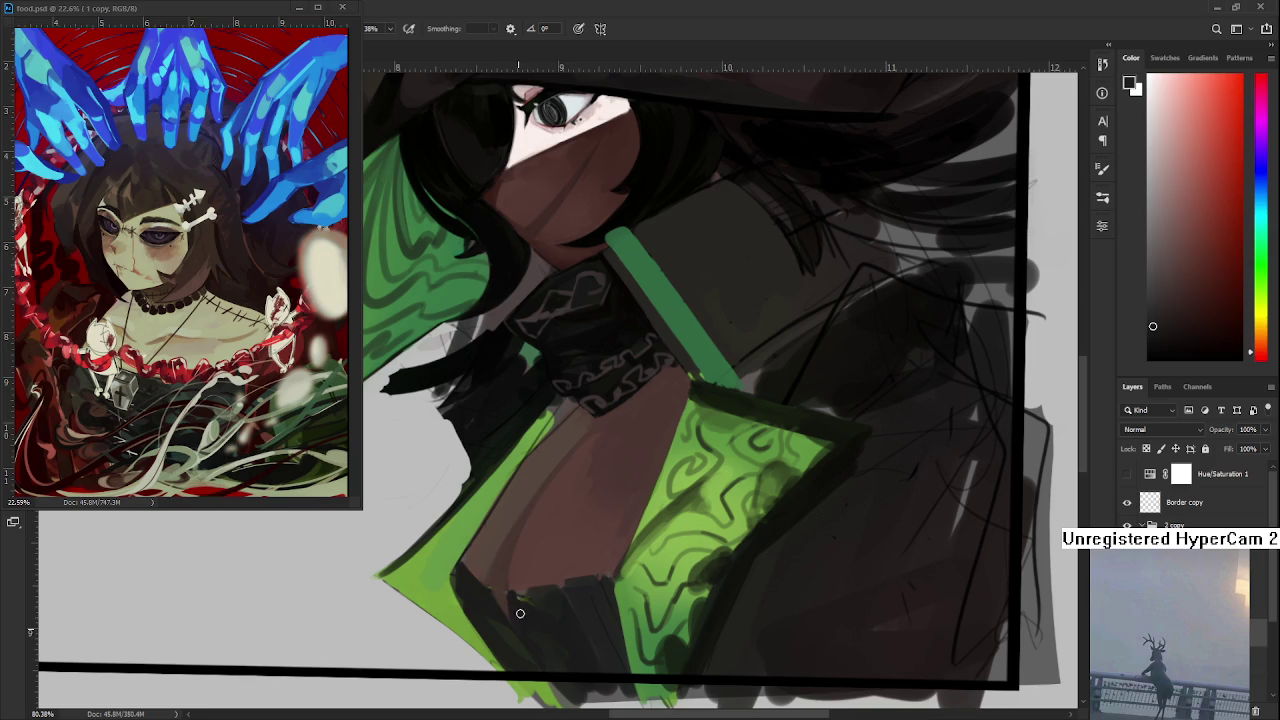
left_click(518, 600, "alt")
left_click(522, 612, "alt")
left_click_drag(522, 612, 511, 620)
left_click(519, 637, "alt")
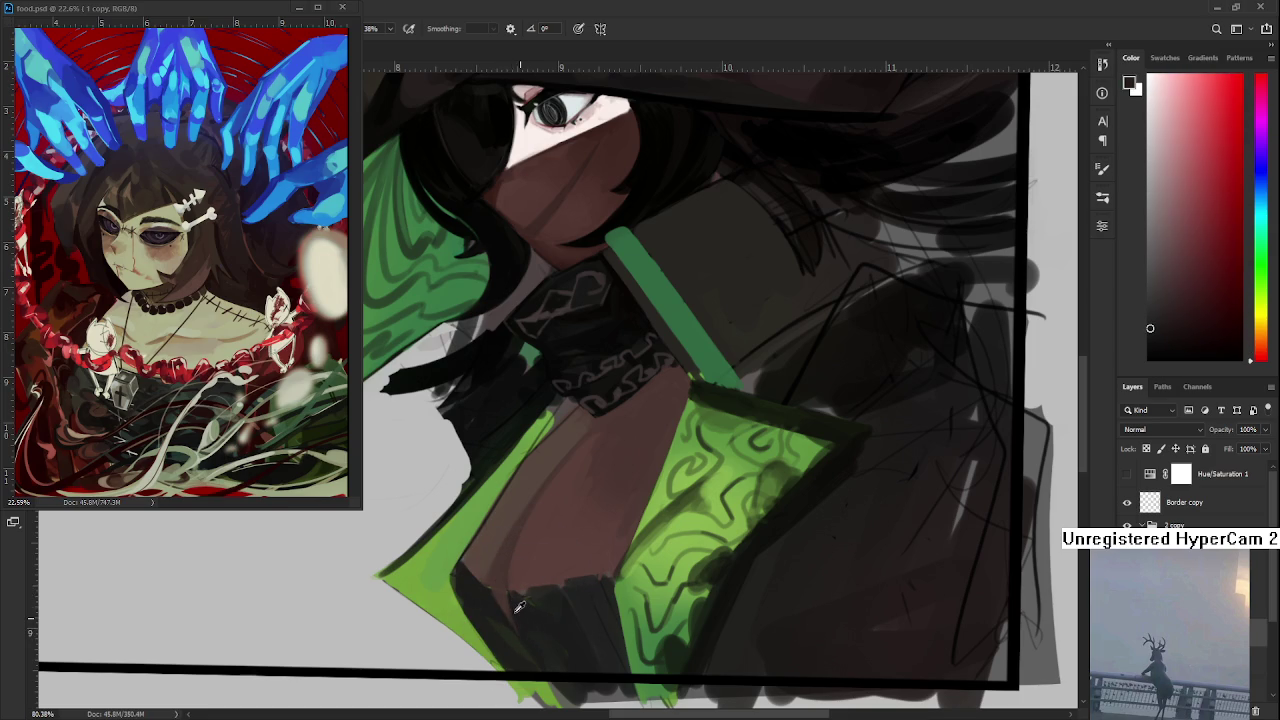
left_click(516, 603, "alt")
left_click(506, 607, "alt")
left_click(512, 614, "alt")
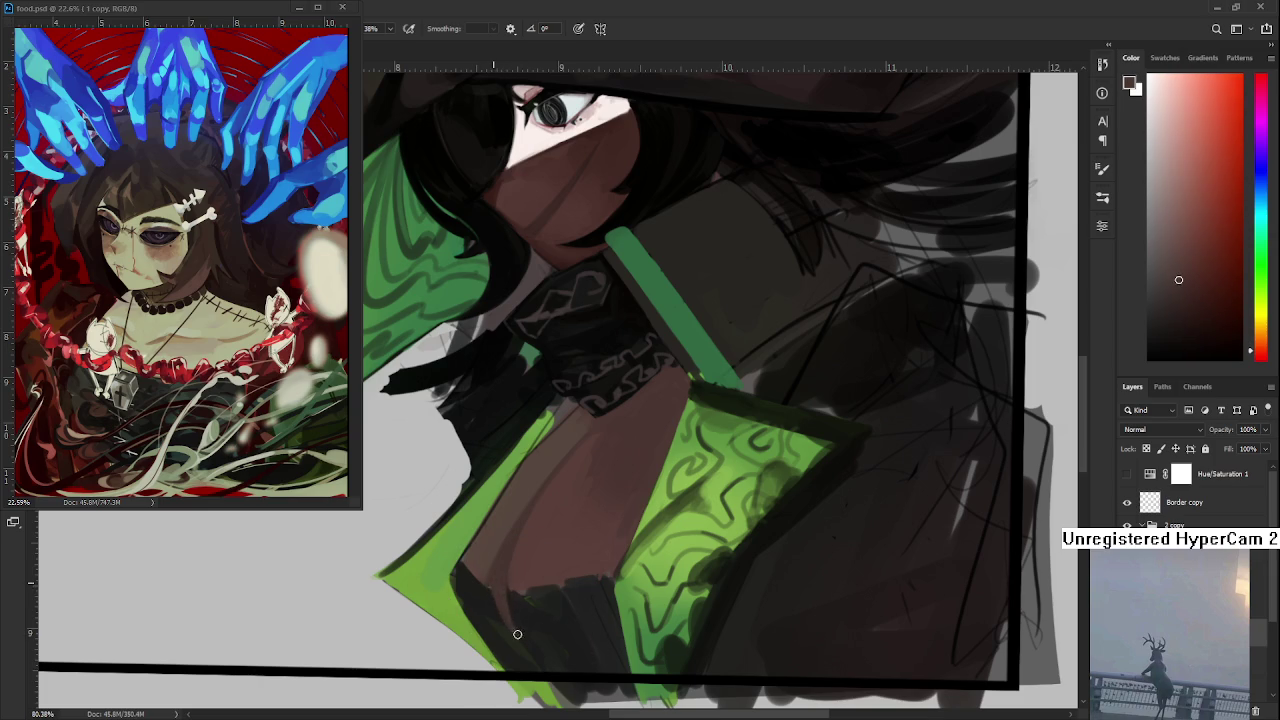
left_click(500, 617, "alt")
left_click(518, 605, "alt")
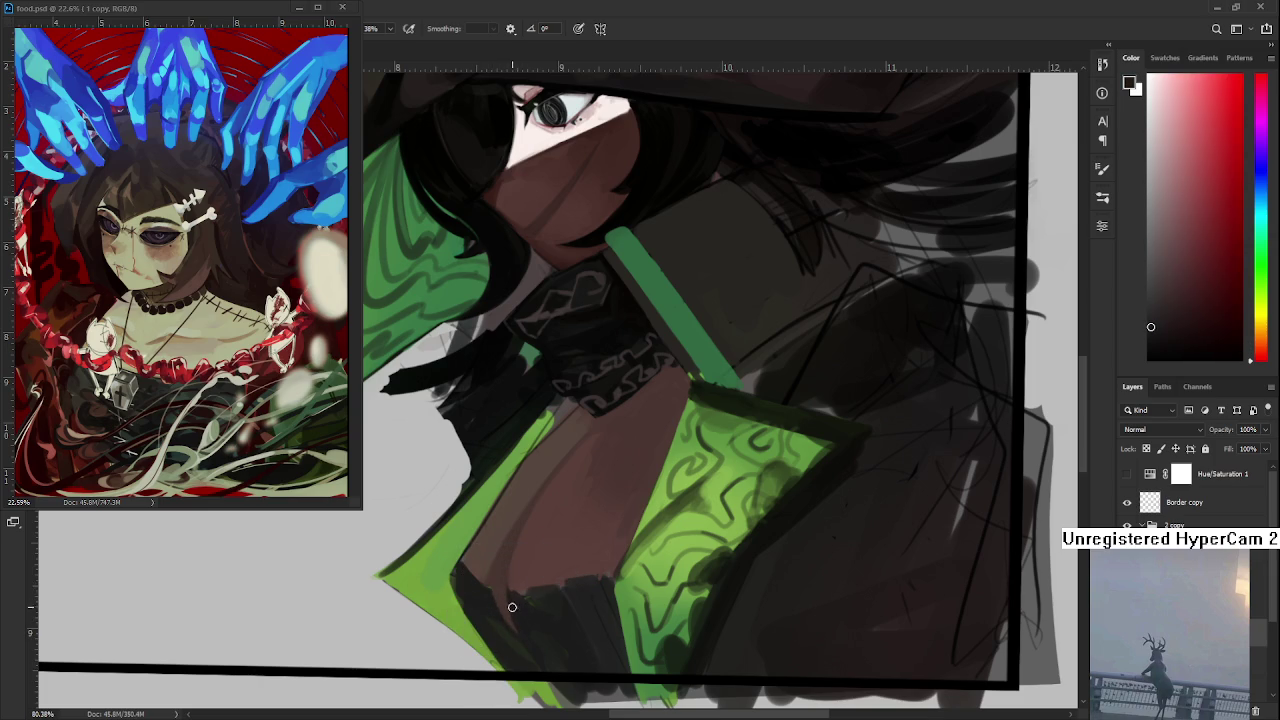
left_click(510, 605, "alt")
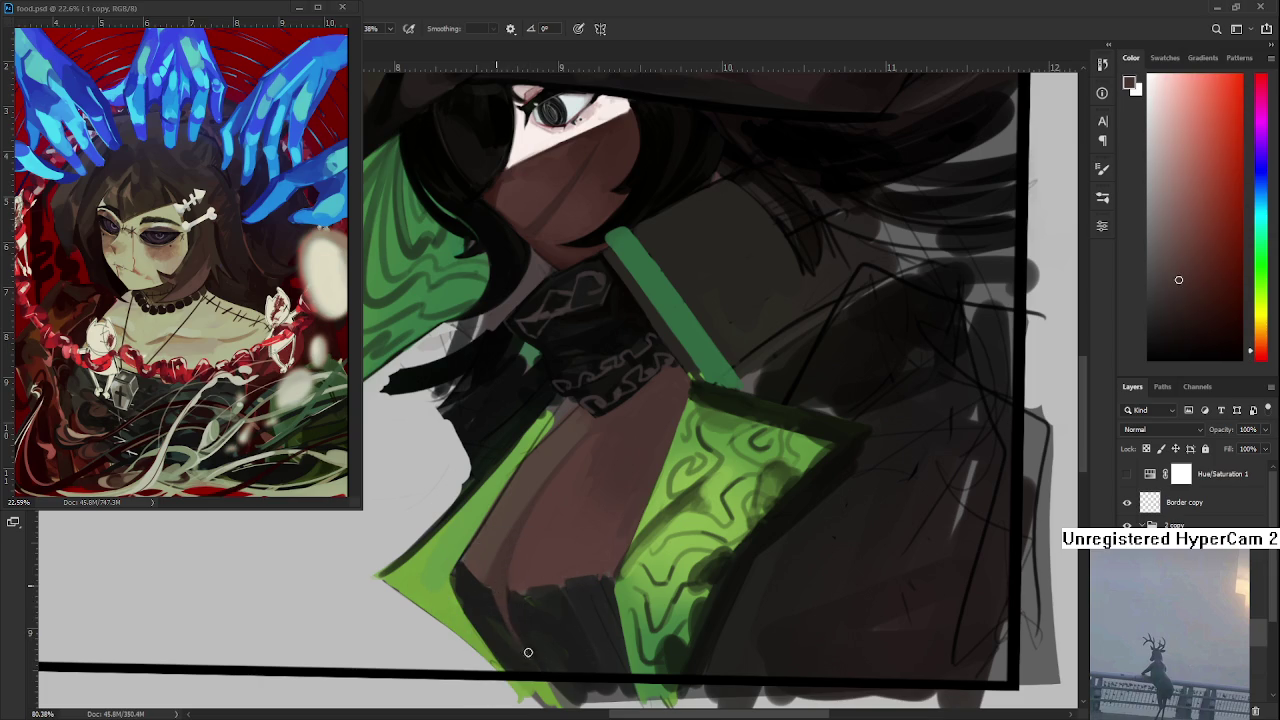
left_click(511, 618, "alt")
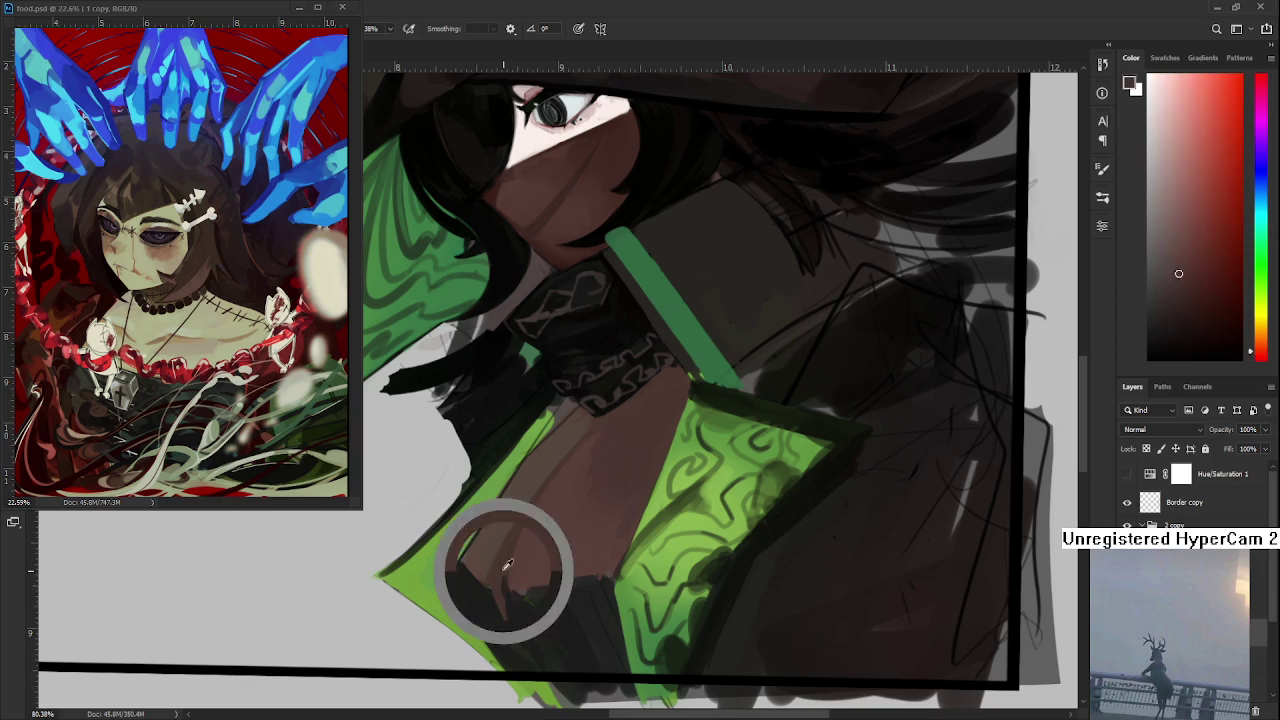
- Sample darker tones near the cloak edge and paint dark over the lower-left green cloak edge
left_click(514, 605, "alt")
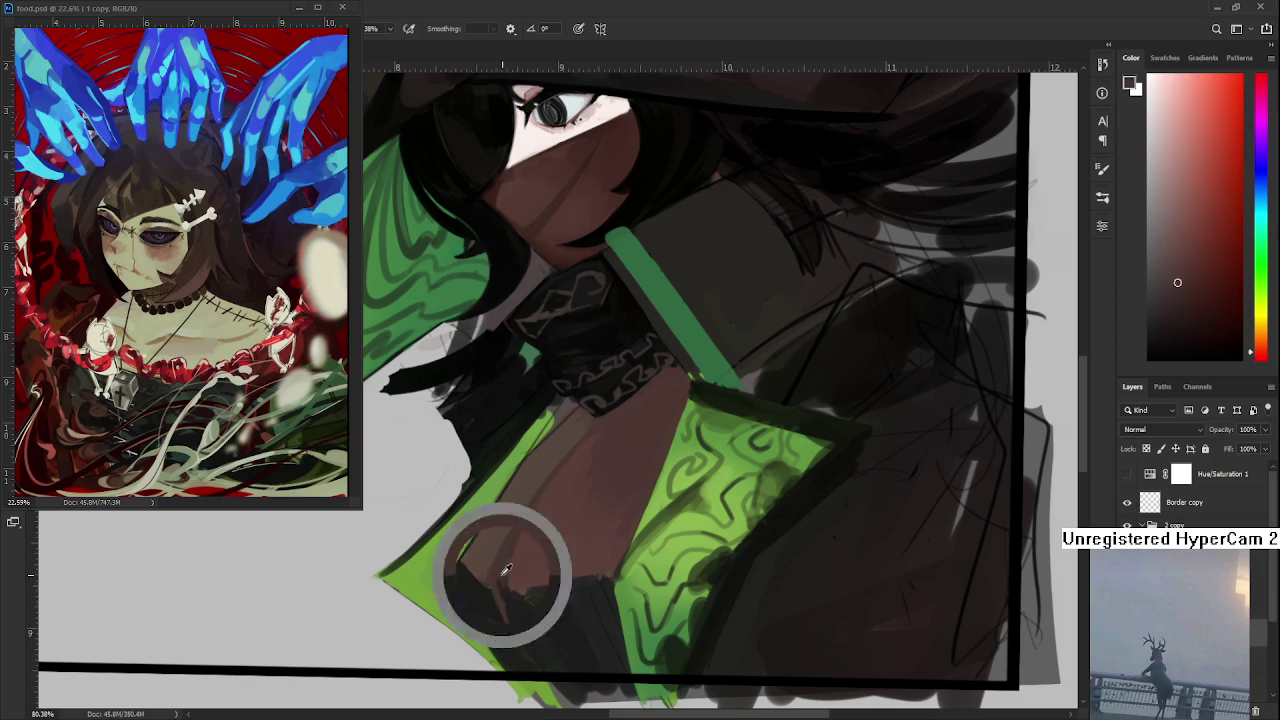
left_click(509, 592, "alt")
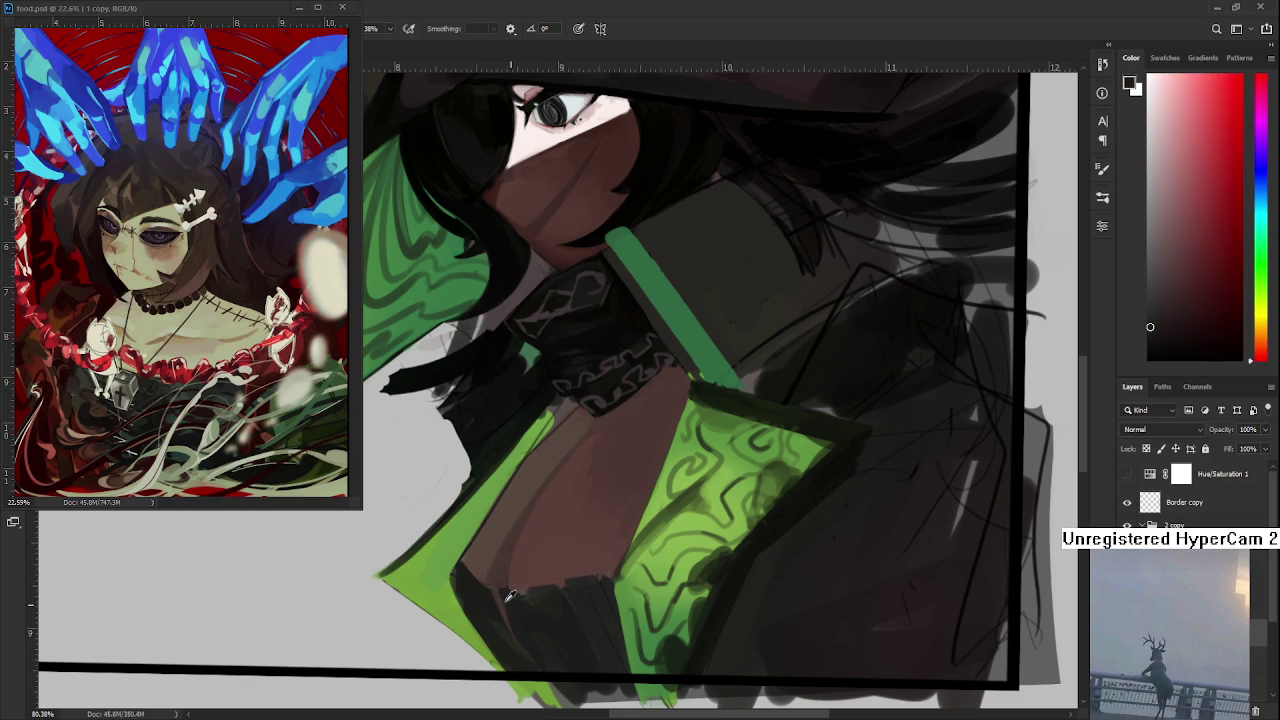
left_click(505, 590, "alt")
left_click(512, 600, "alt")
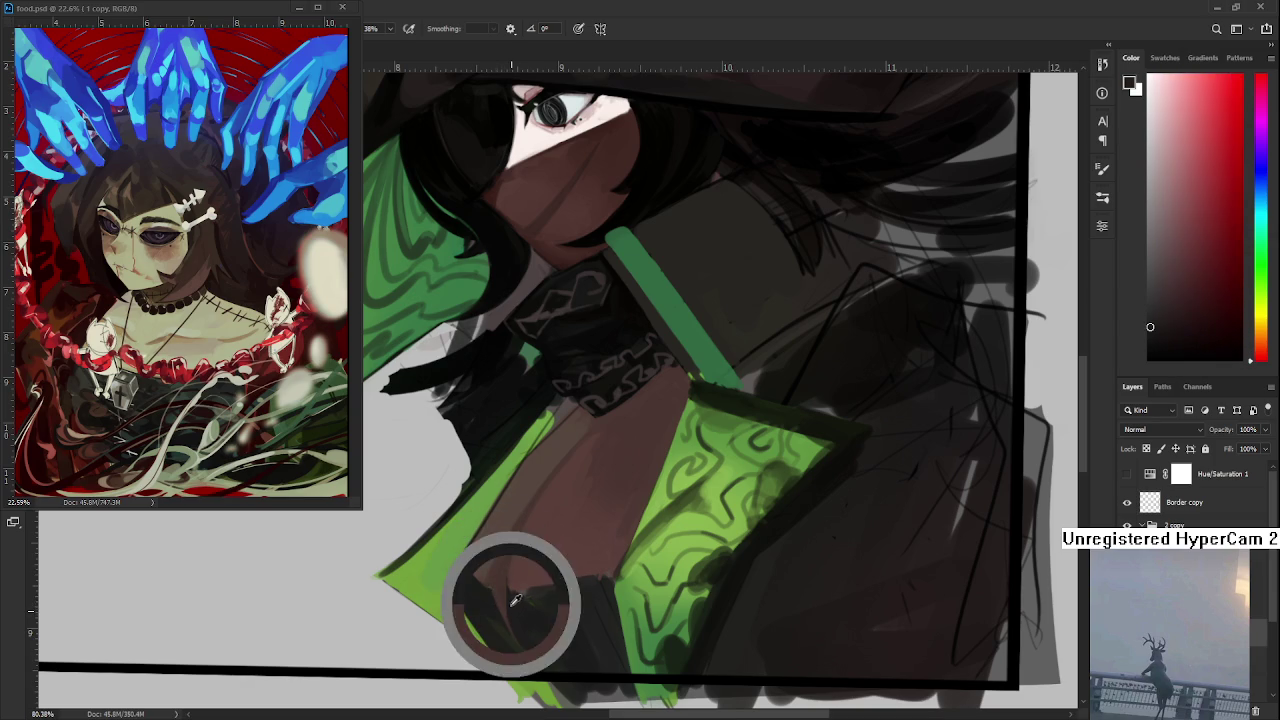
left_click(514, 602, "alt")
left_click(516, 608, "alt")
left_click_drag(516, 608, 510, 604)
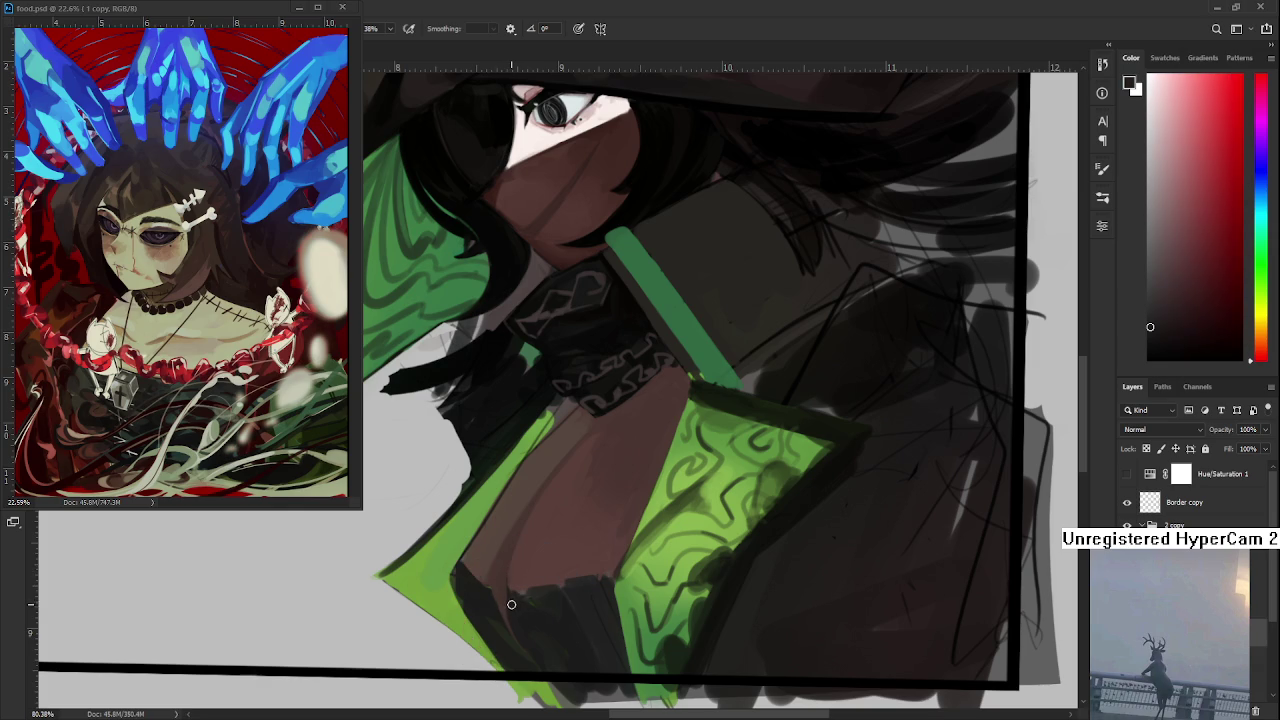
- Sample shadow shades and cloak green, settling on the reddish-brown skin tone
left_click(512, 600, "alt")
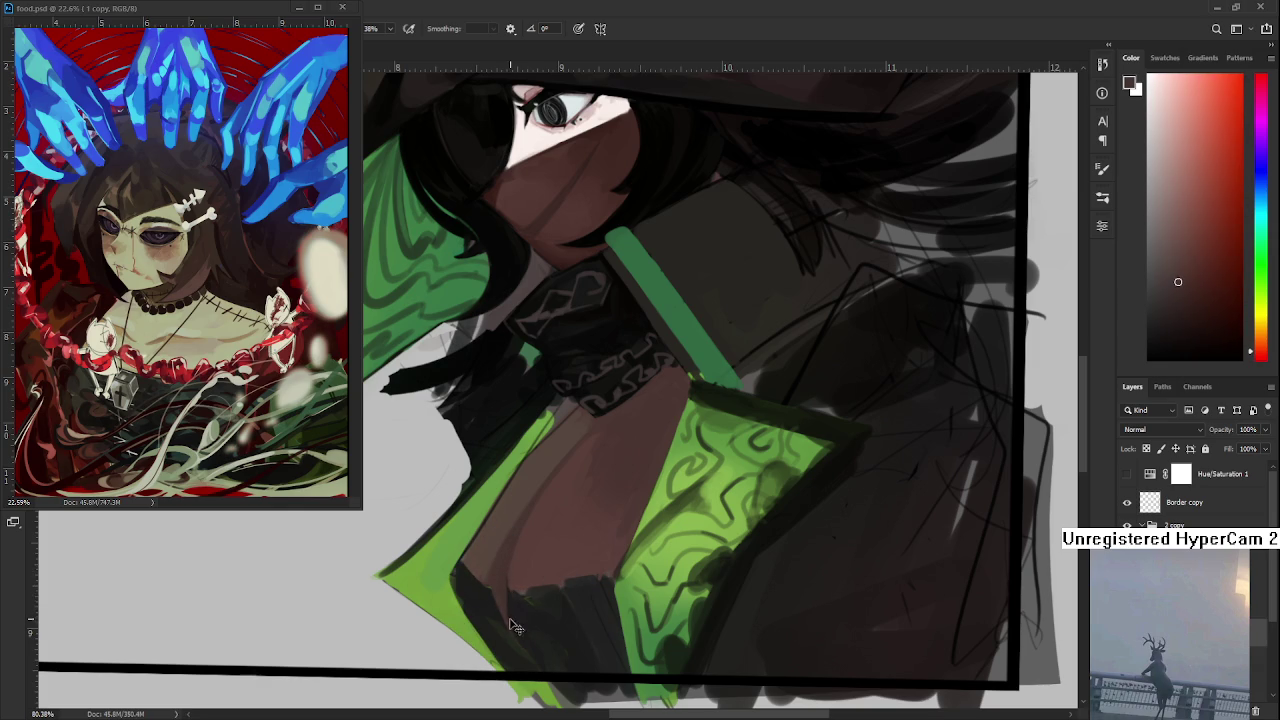
left_click(513, 612, "alt")
left_click(518, 610, "alt")
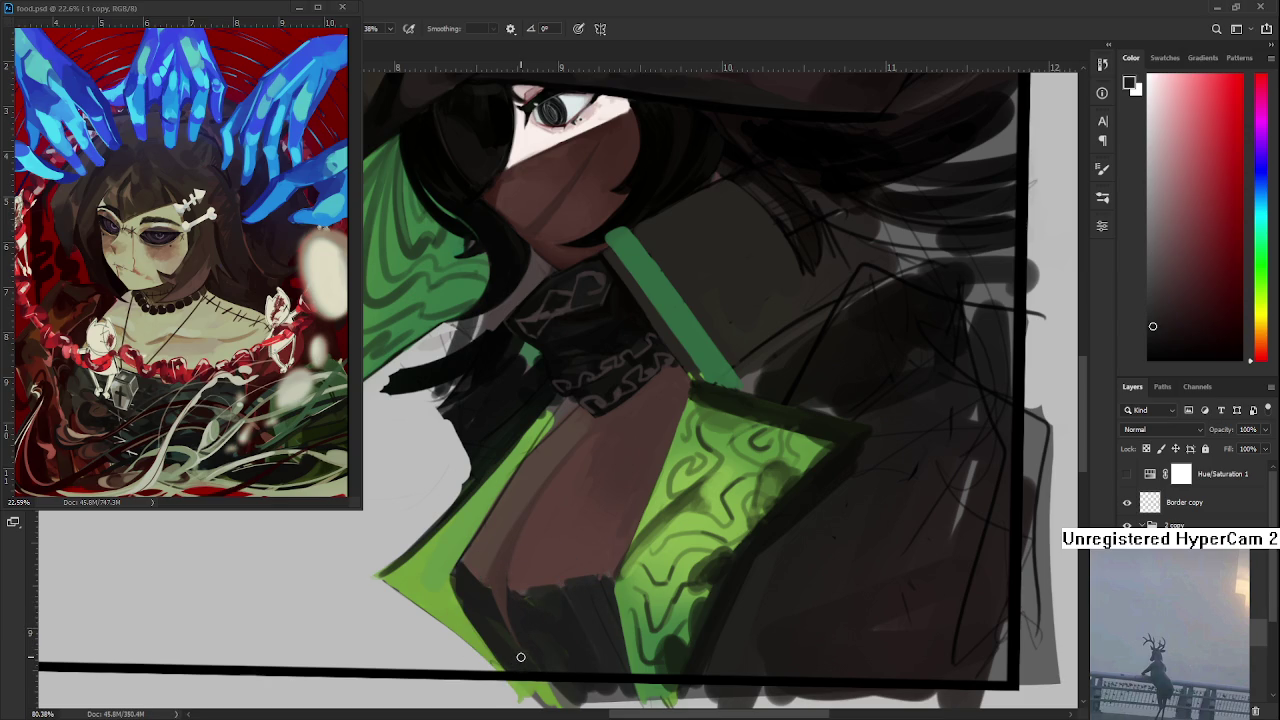
left_click(517, 594, "alt")
left_click(525, 586, "alt")
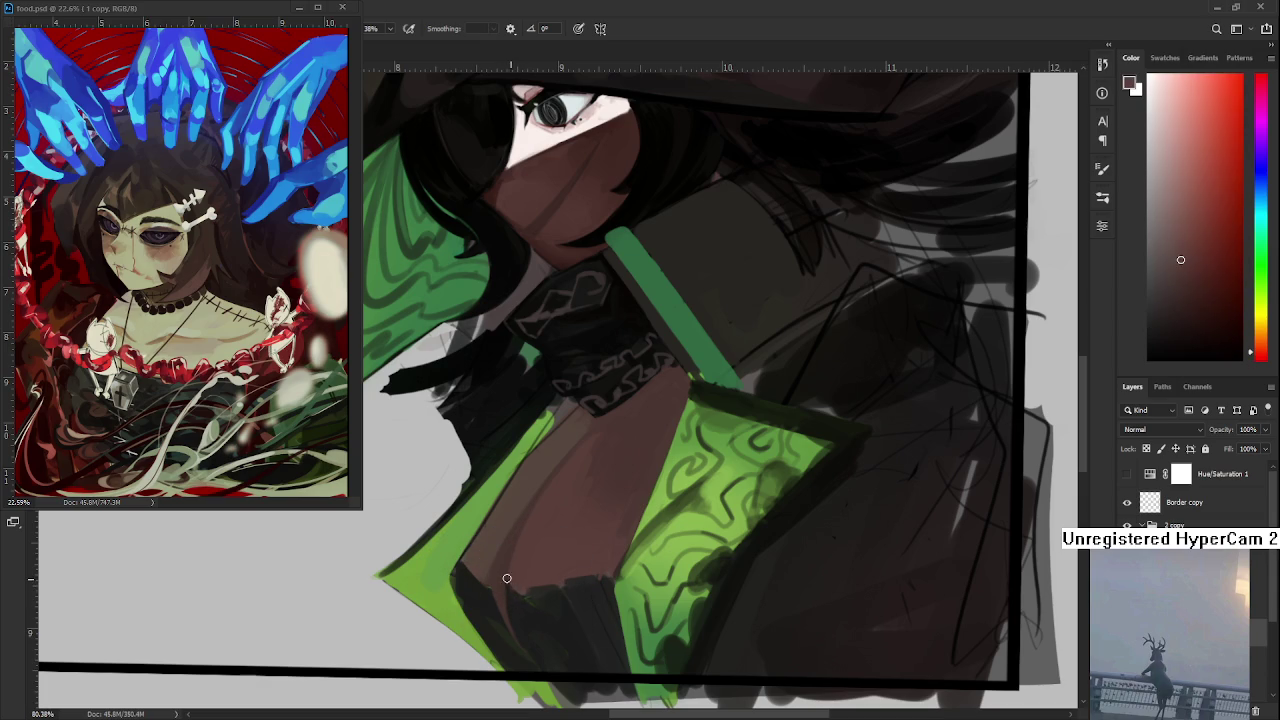
left_click(531, 598, "alt")
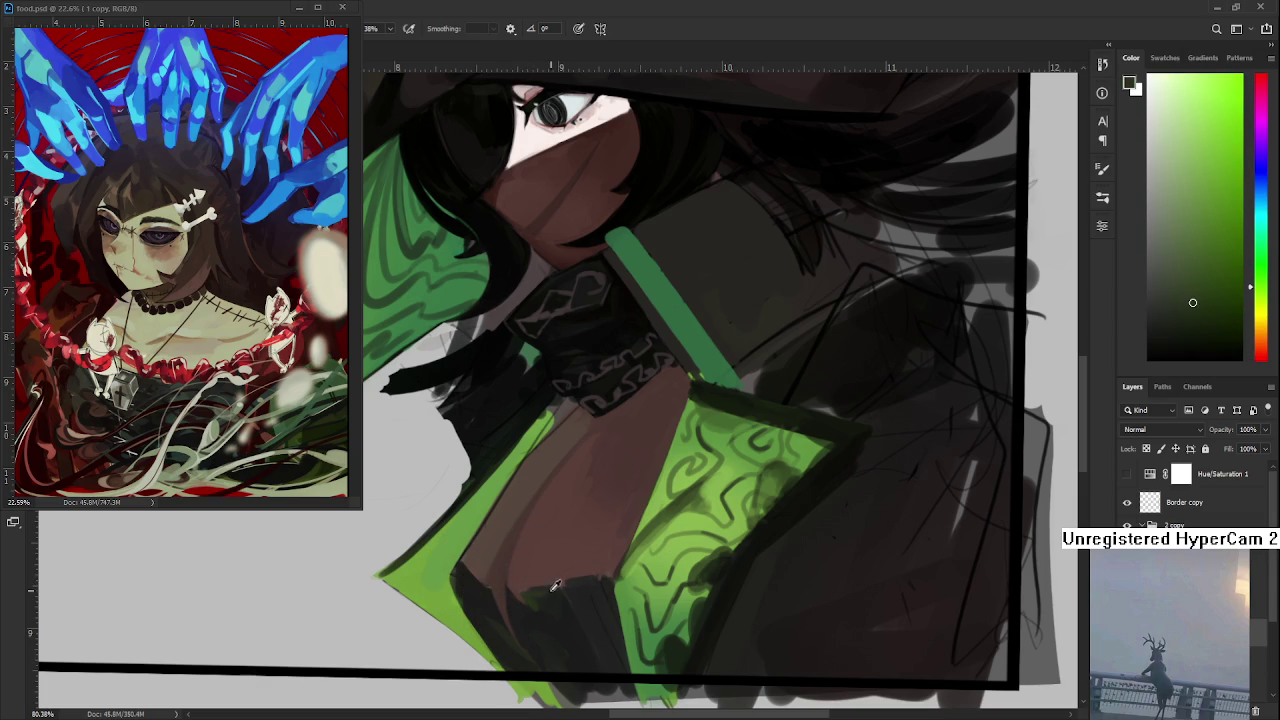
left_click(540, 588, "alt")
left_click(532, 606, "alt")
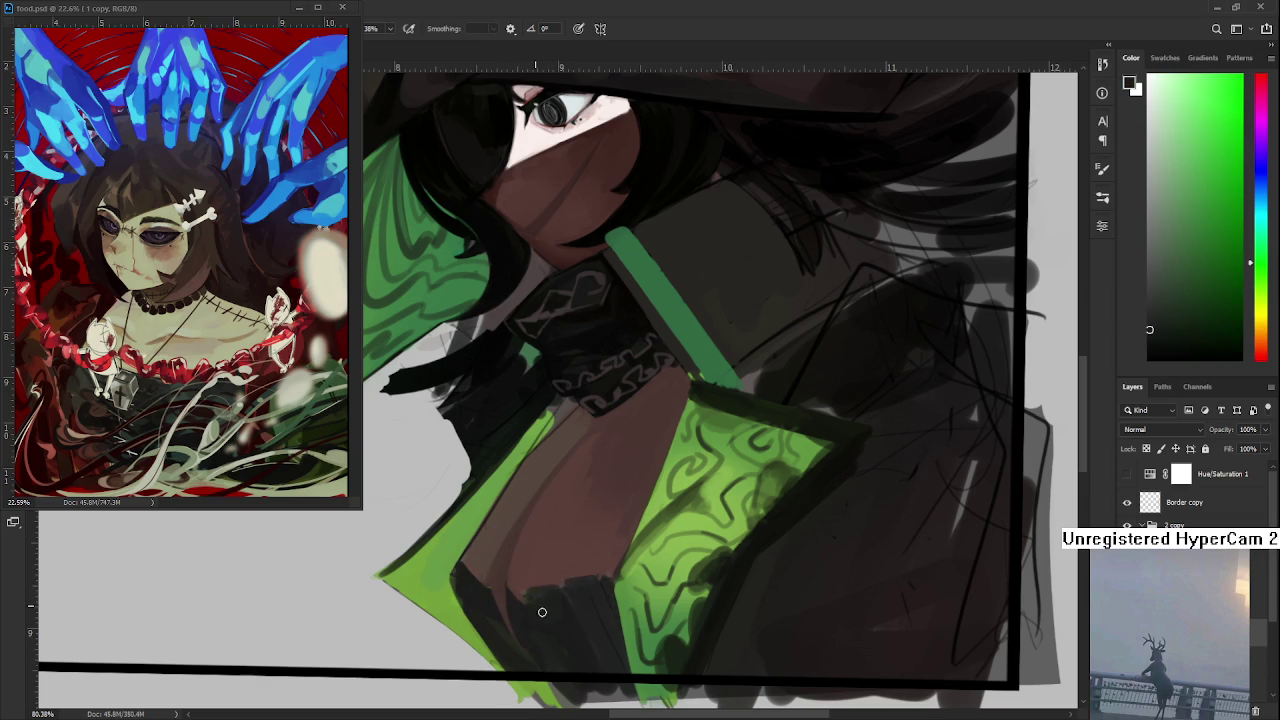
left_click(565, 588, "alt")
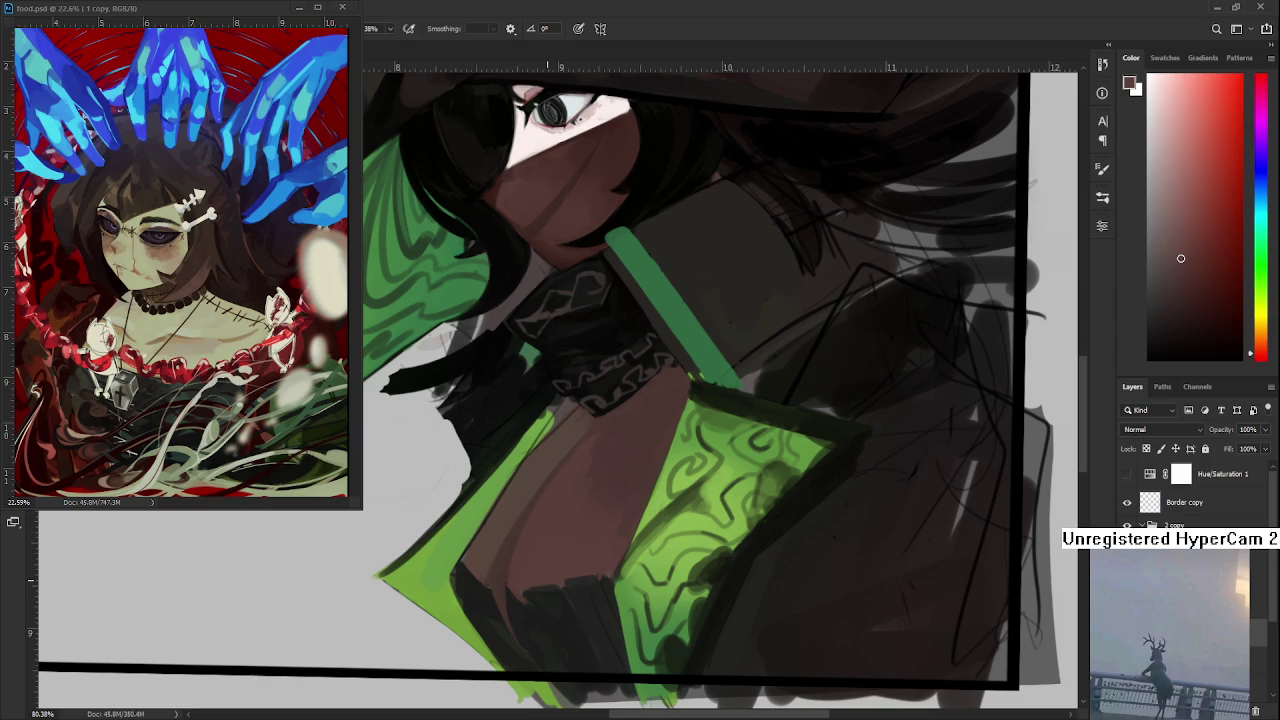
- Paint brown into the dark shadow under the chest and blend in small brown dabs
left_click(560, 541, "alt")
left_click_drag(522, 578, 558, 590)
left_click(545, 575, "alt")
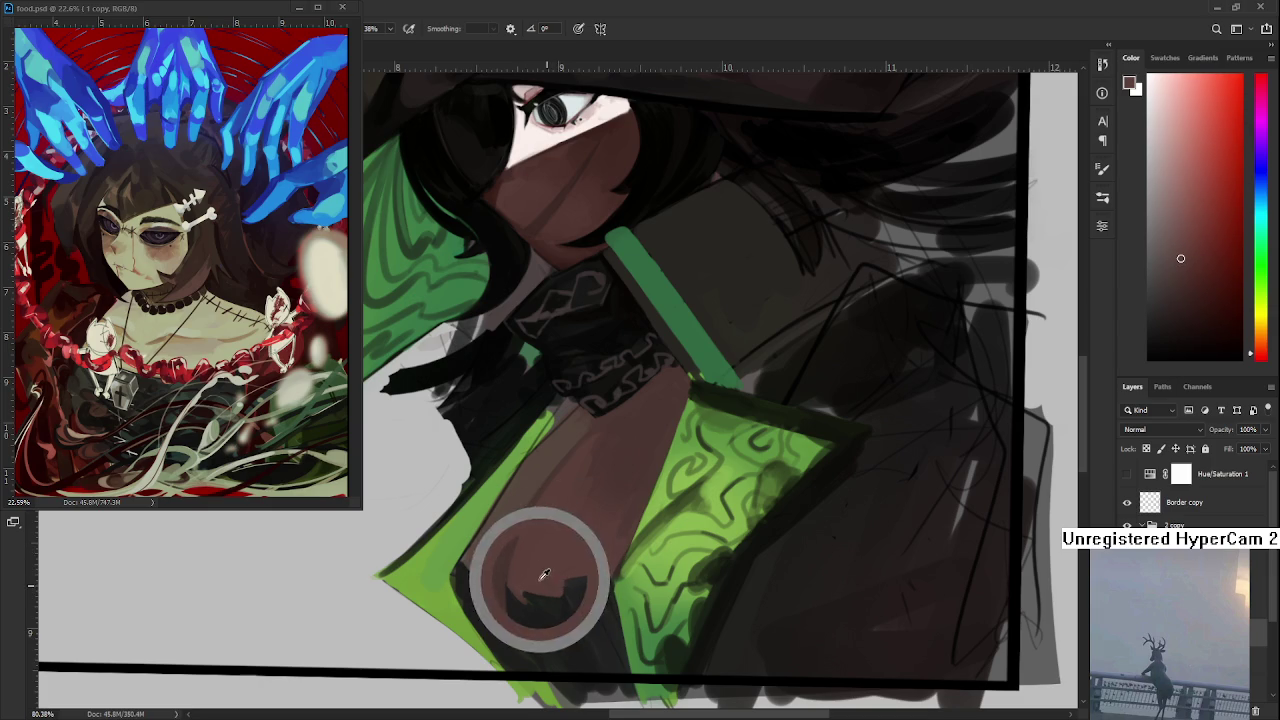
left_click(545, 586, "alt")
left_click(561, 576, "alt")
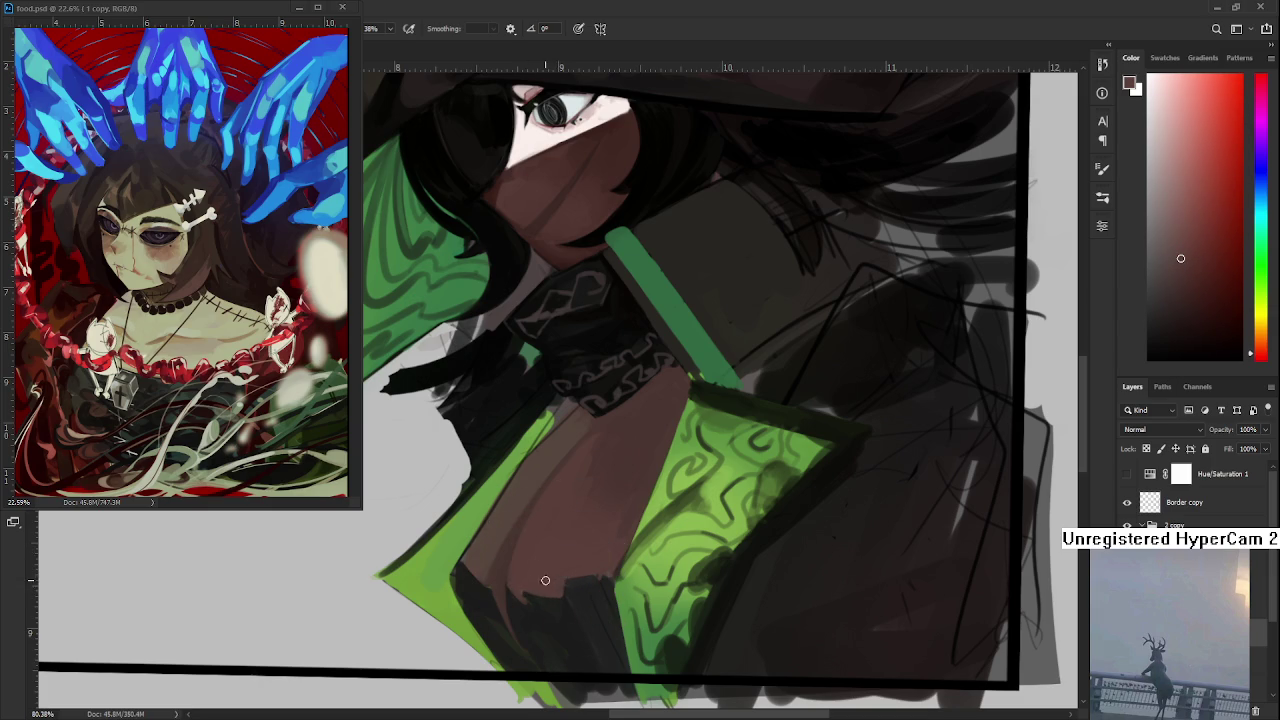
left_click(585, 572, "alt")
left_click_drag(591, 586, 593, 571)
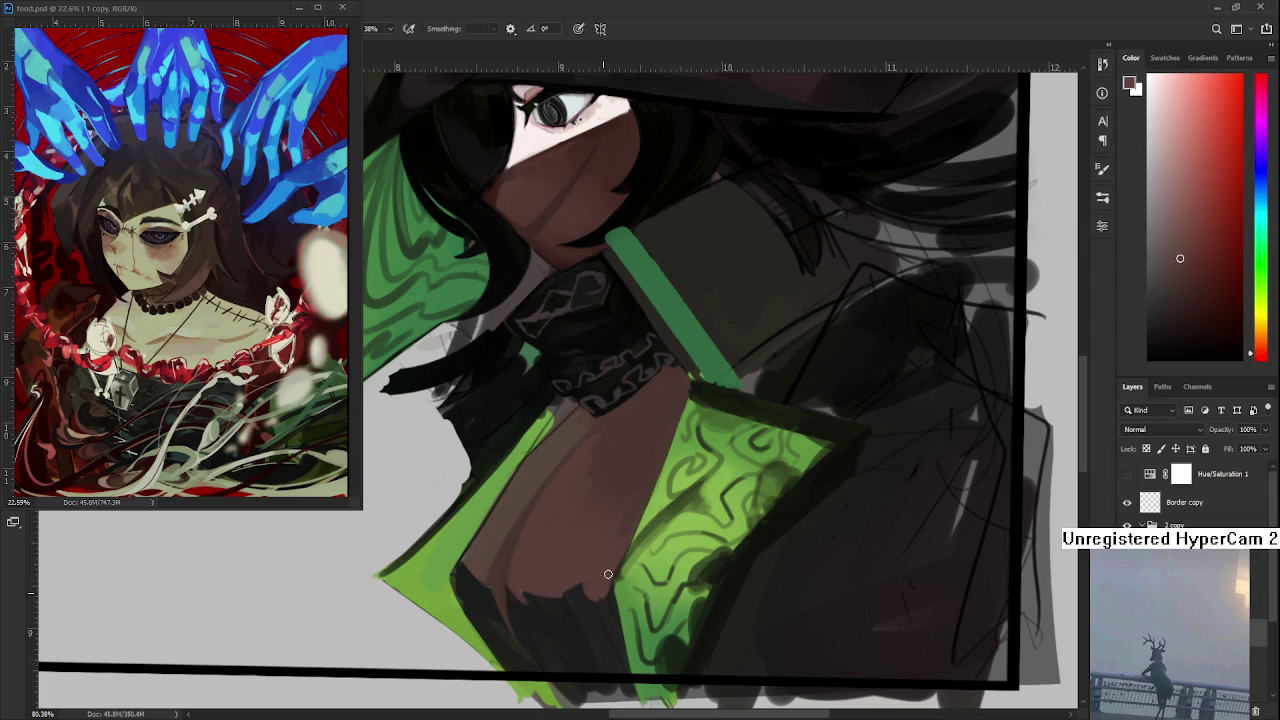
- Pick near-black green, dark brown-orange and dark reddish shades from the lower shadow
left_click(588, 590, "alt")
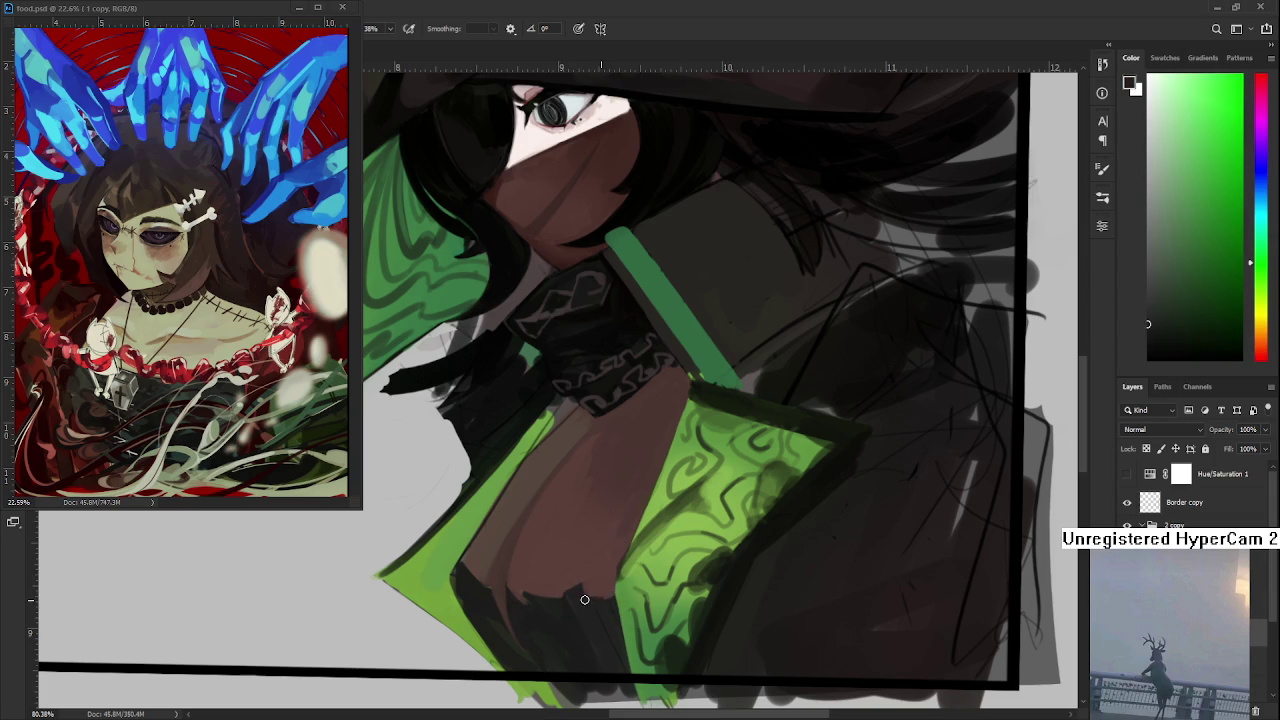
left_click(586, 597, "alt")
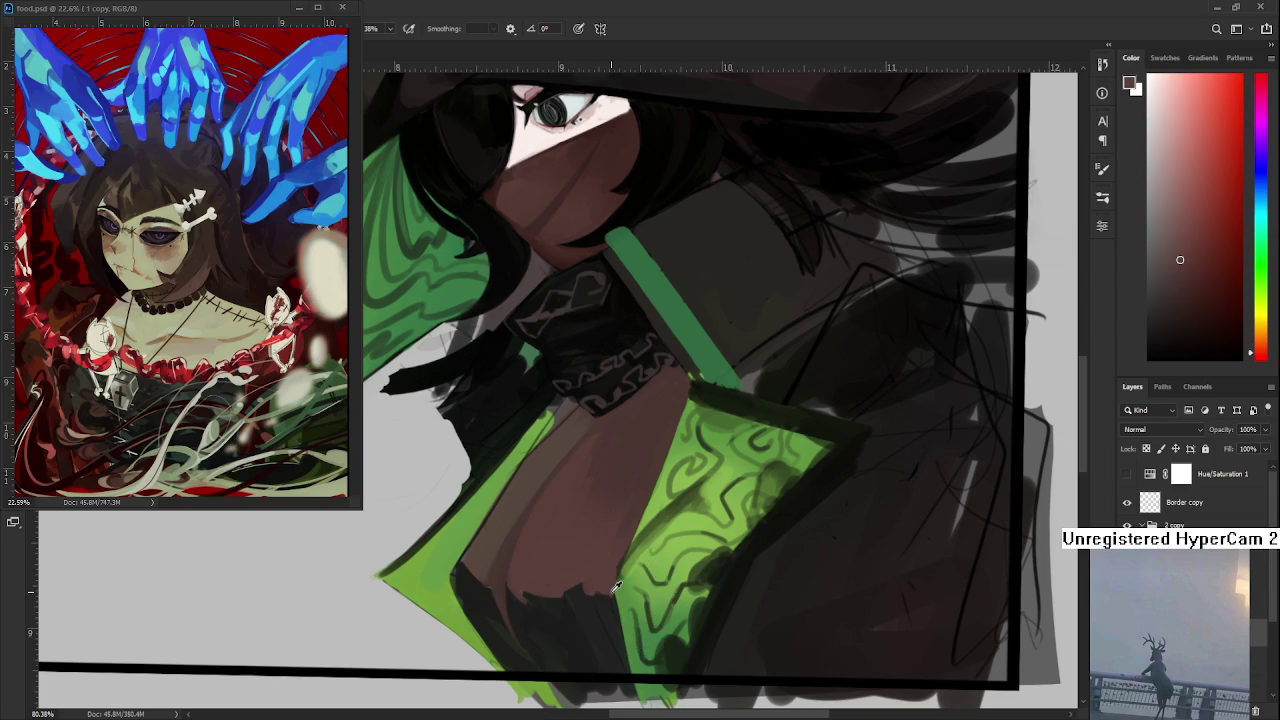
left_click(594, 600, "alt")
left_click(612, 592, "alt")
left_click(606, 588, "alt")
left_click(610, 596, "alt")
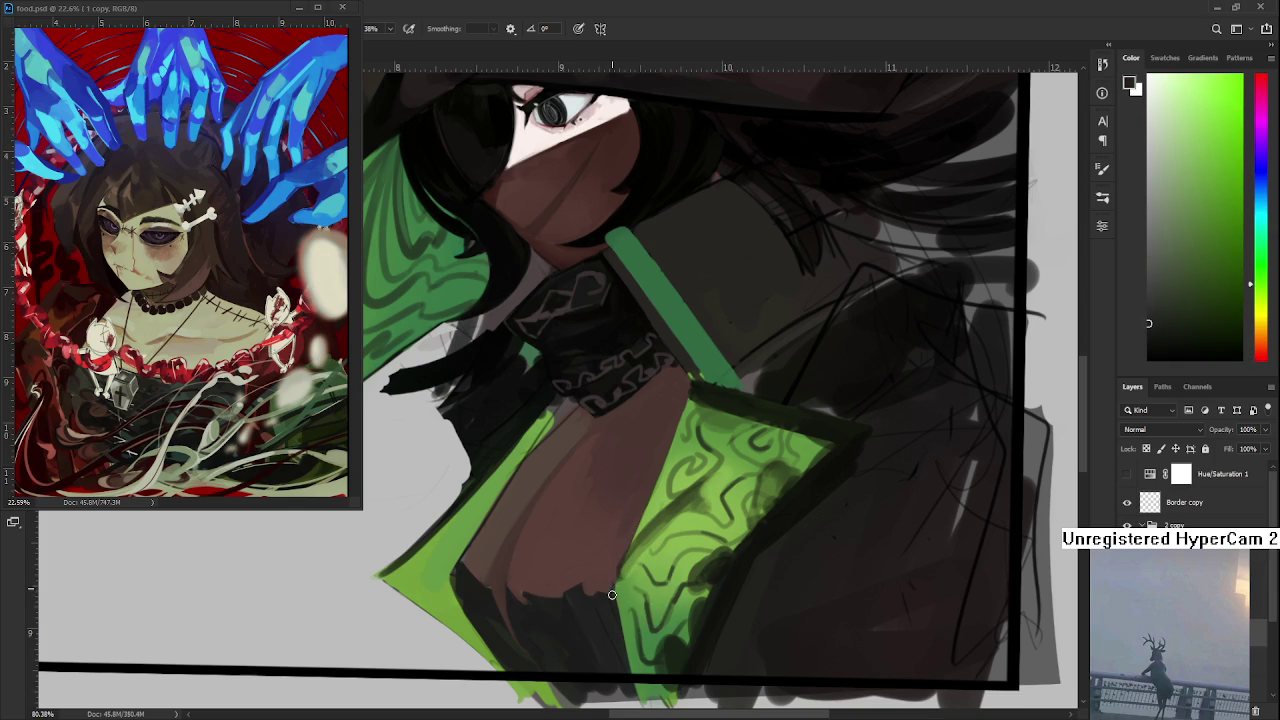
left_click_drag(623, 574, 603, 552)
- Pick dark reddish, green and olive shades from the shadow, then a dark orange-brown
left_click(595, 570, "alt")
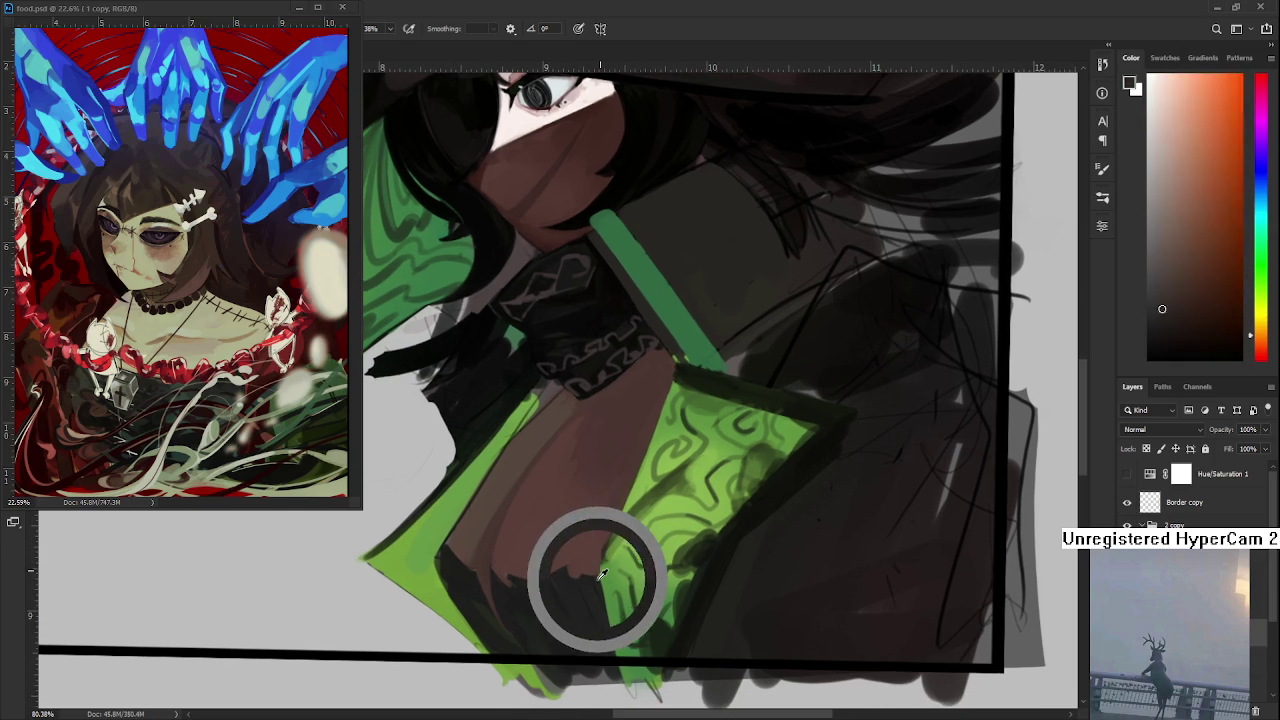
left_click(598, 570, "alt")
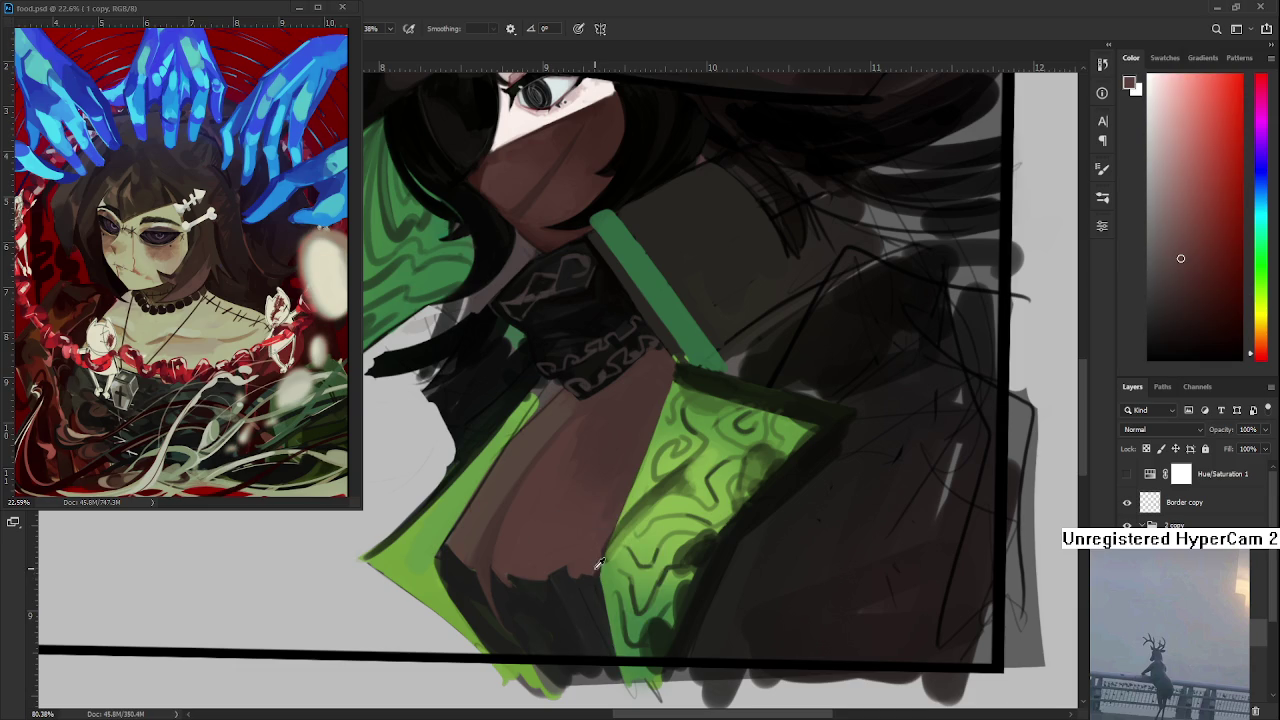
left_click(594, 582, "alt")
left_click(594, 566, "alt")
left_click(593, 583, "alt")
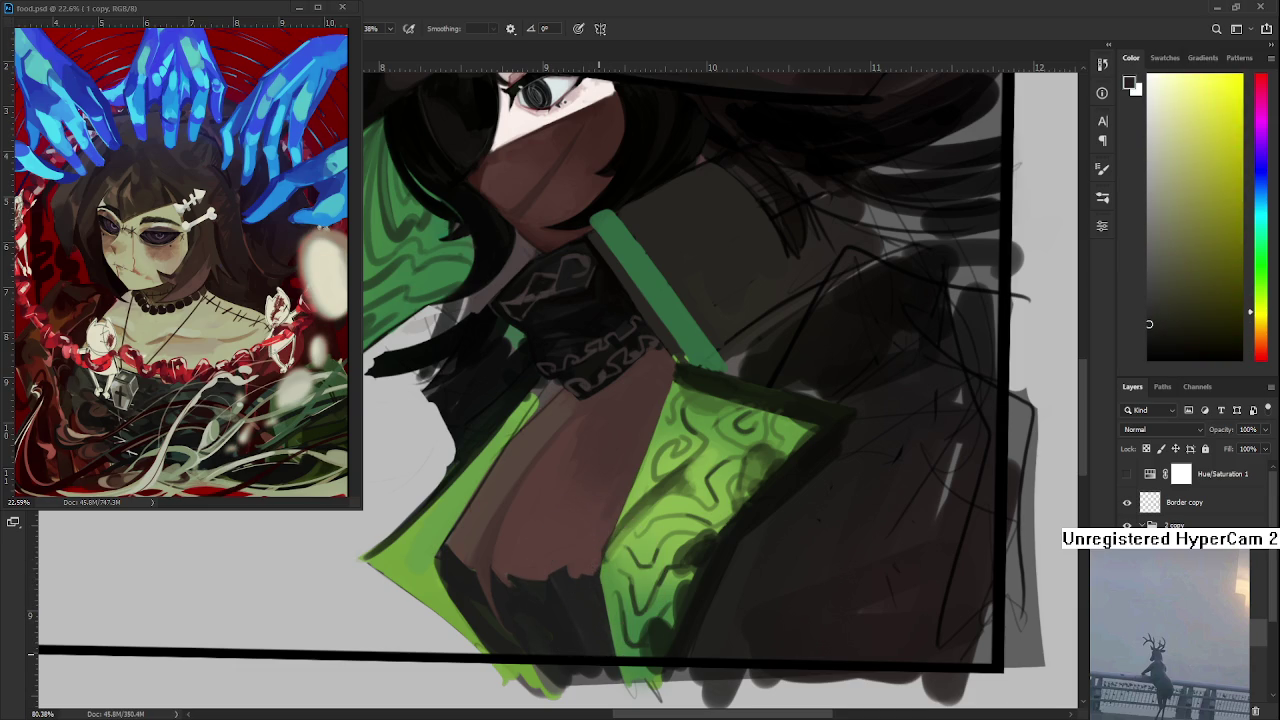
mouse_move(598, 520)
left_mouse_down()
mouse_move(586, 457)
mouse_move(600, 415)
mouse_move(484, 613)
left_mouse_up()
left_click(484, 613, "alt")
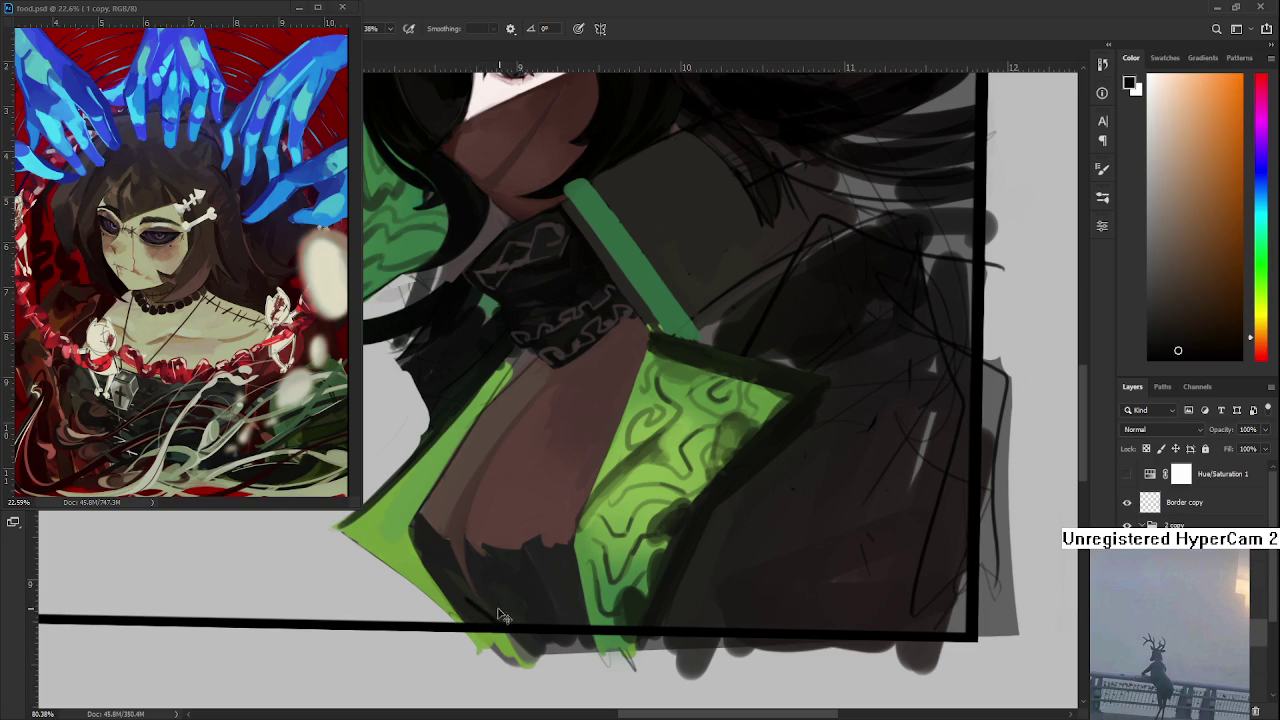
- Sample darker greens and dark orange-brown tones along the lower cloak hem
left_click(490, 600, "alt")
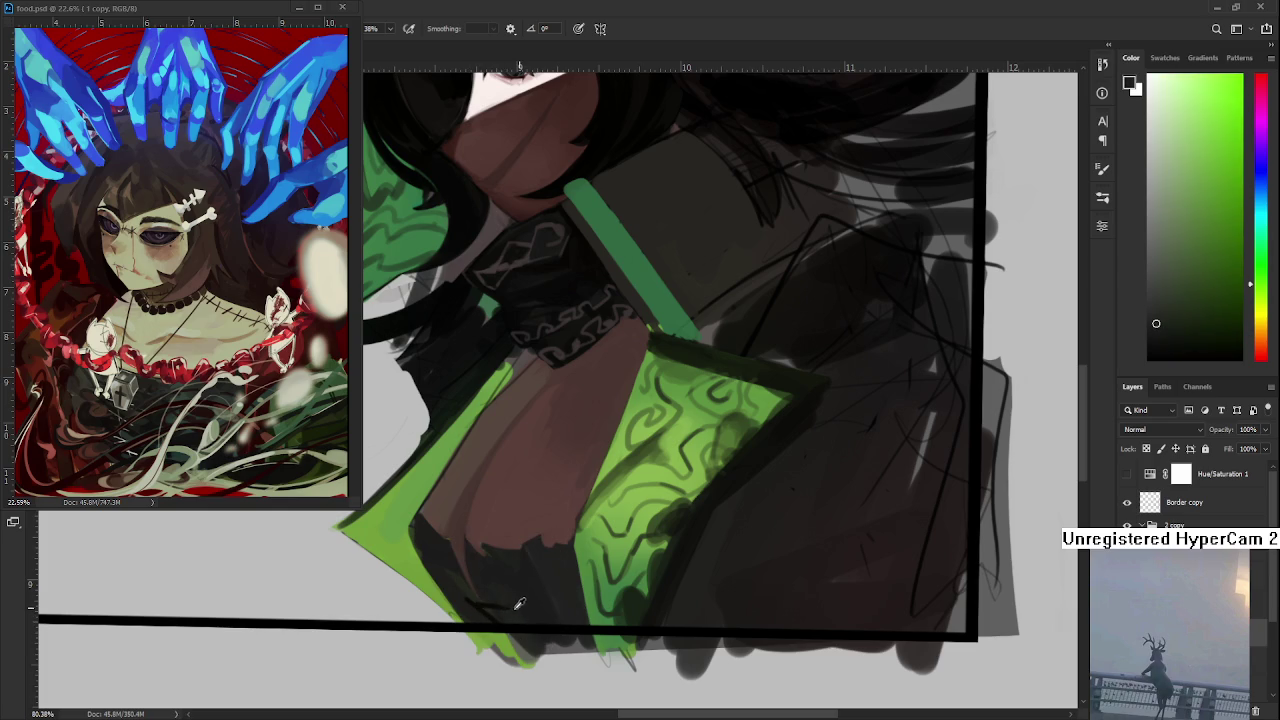
left_click(488, 600, "alt")
left_click(484, 597, "alt")
left_click_drag(480, 597, 488, 600)
left_click(517, 600, "alt")
left_click(490, 602, "alt")
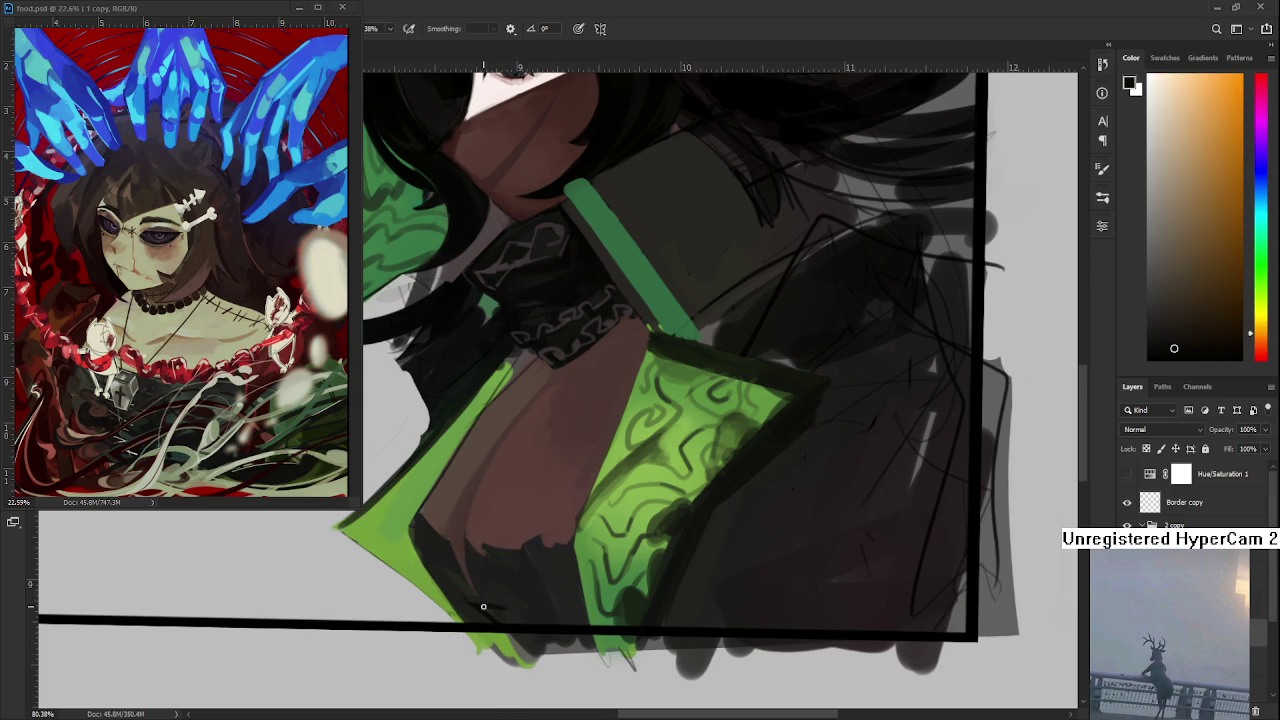
left_click(471, 614, "alt")
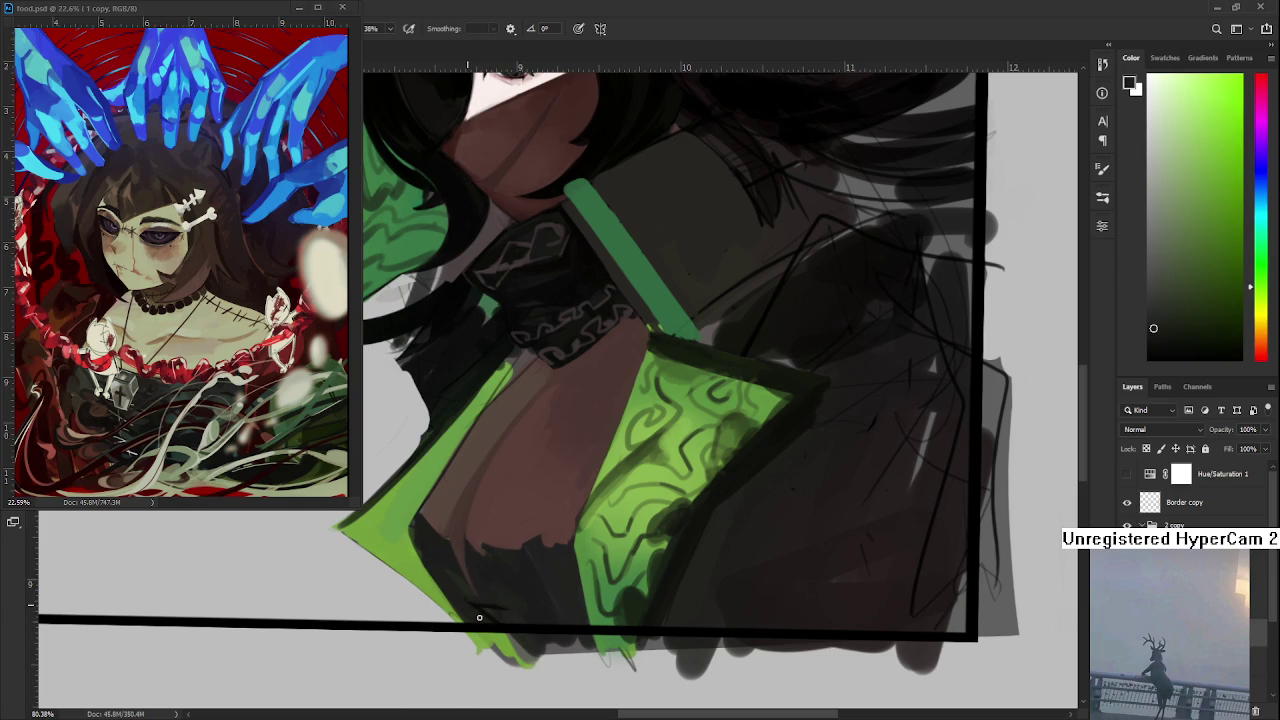
left_click(483, 601, "alt")
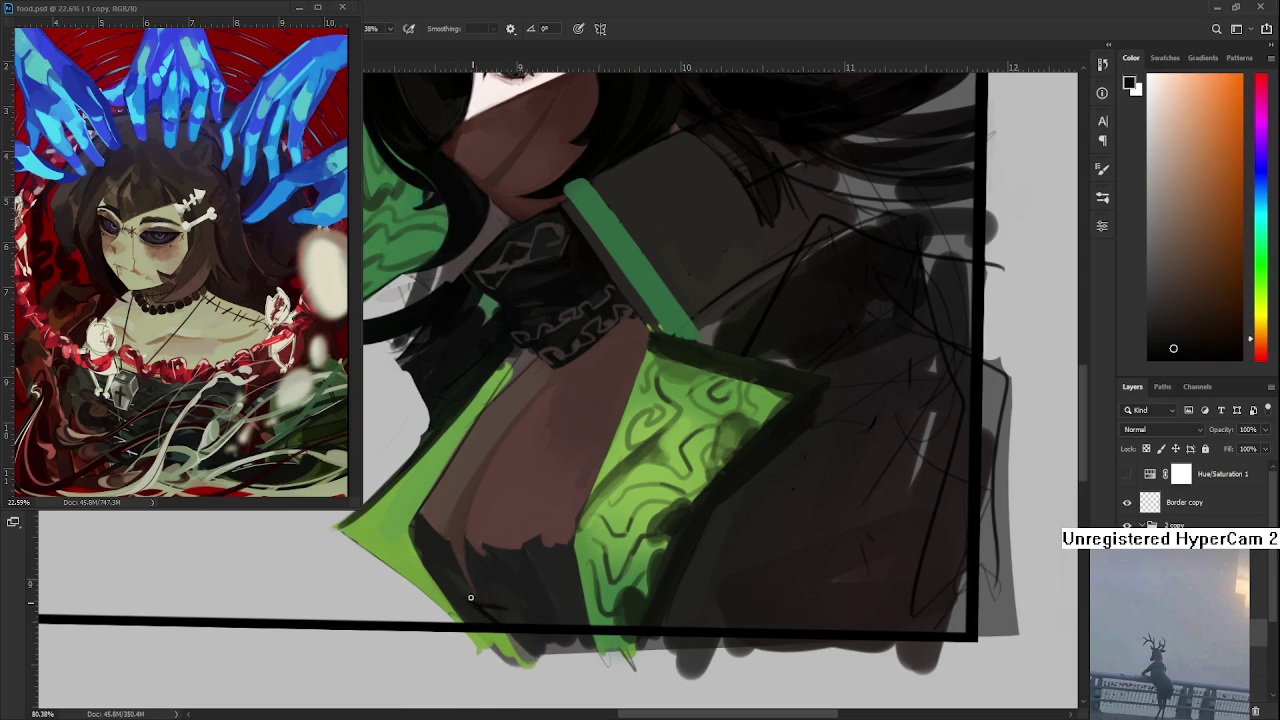
left_click(472, 604, "alt")
left_click(471, 608, "alt")
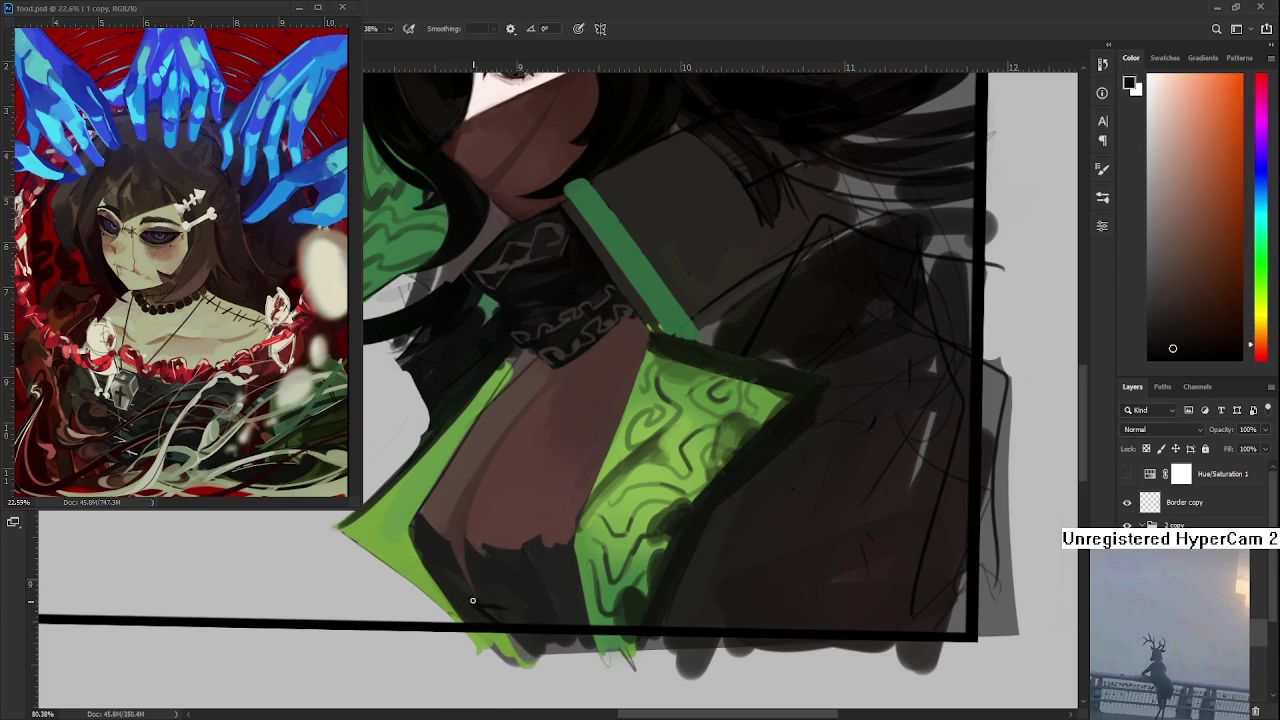
left_click(470, 606, "alt")
- Sample yellow-orange, dark reddish and dark orange shades near the hem, then its dark green
left_click(471, 606, "alt")
left_click(478, 597, "alt")
left_click(481, 592, "alt")
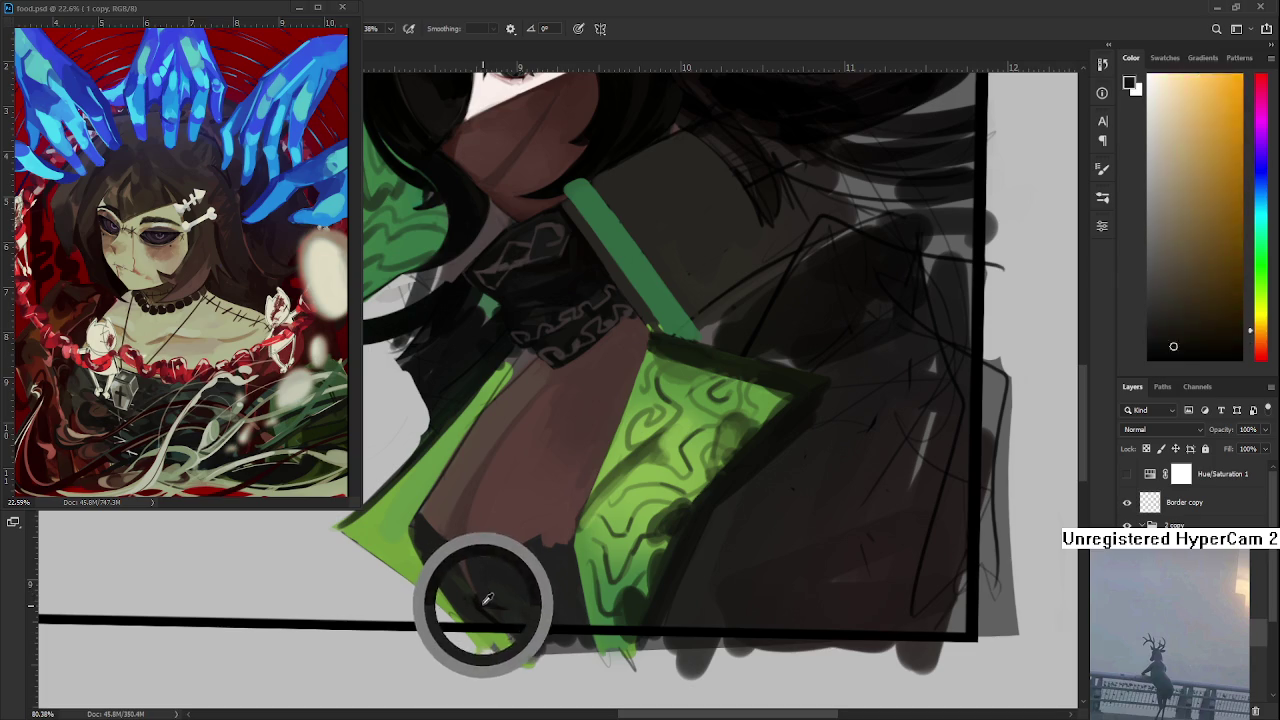
left_click(487, 590, "alt")
left_click(486, 587, "alt")
left_click(481, 590, "alt")
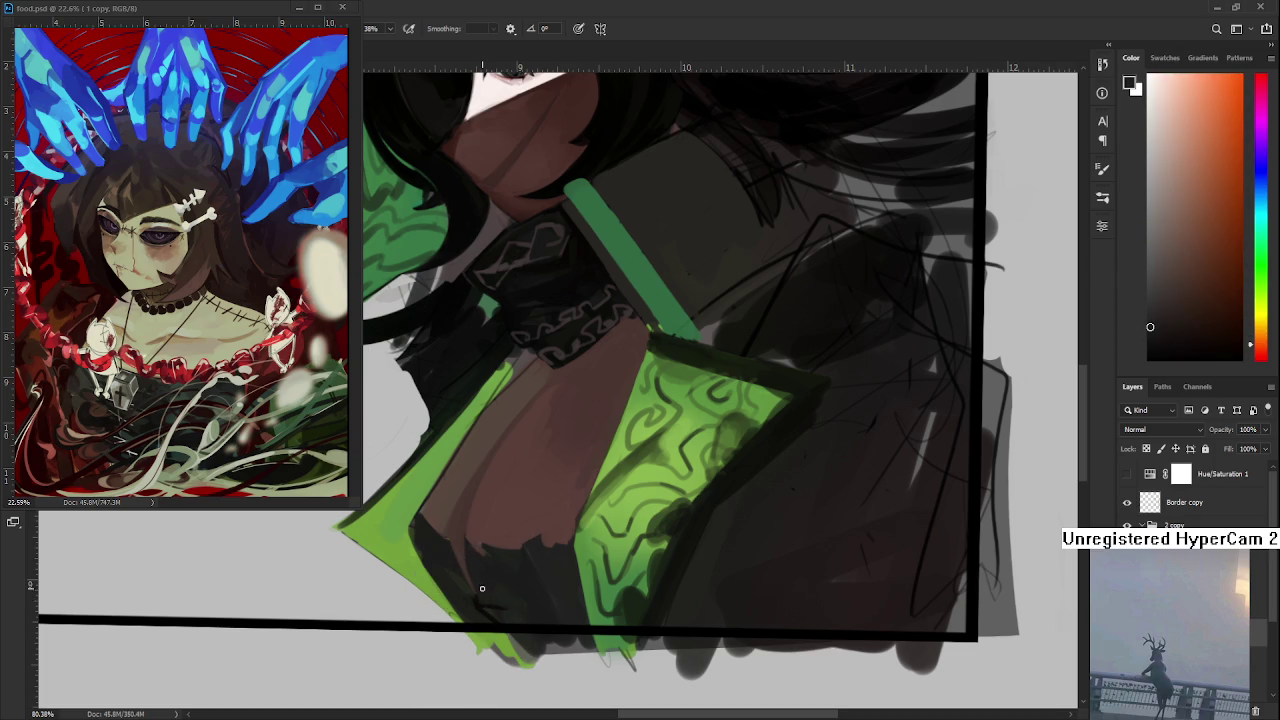
left_click(480, 598, "alt")
left_click(488, 600, "alt")
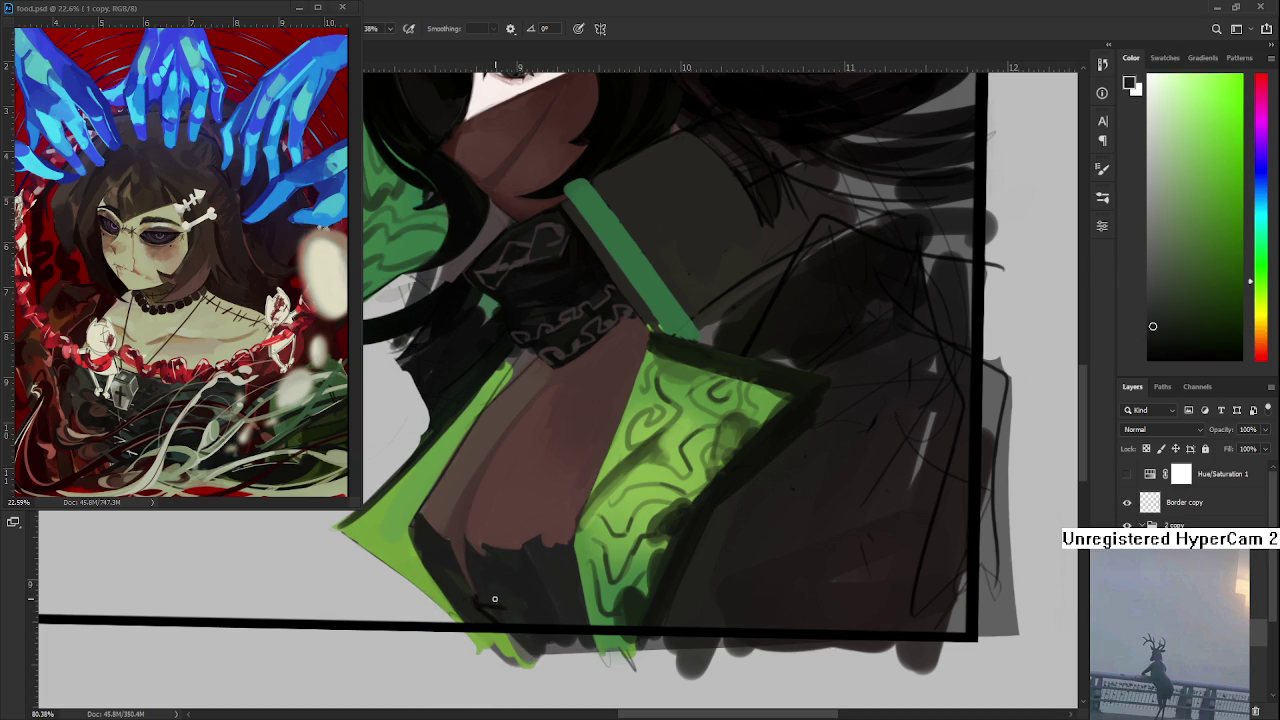
left_click_drag(500, 599, 504, 619)
- Pick yellow-green, dark orange-brown and orange-red shades at the bottom cloak edge
left_click(500, 622, "alt")
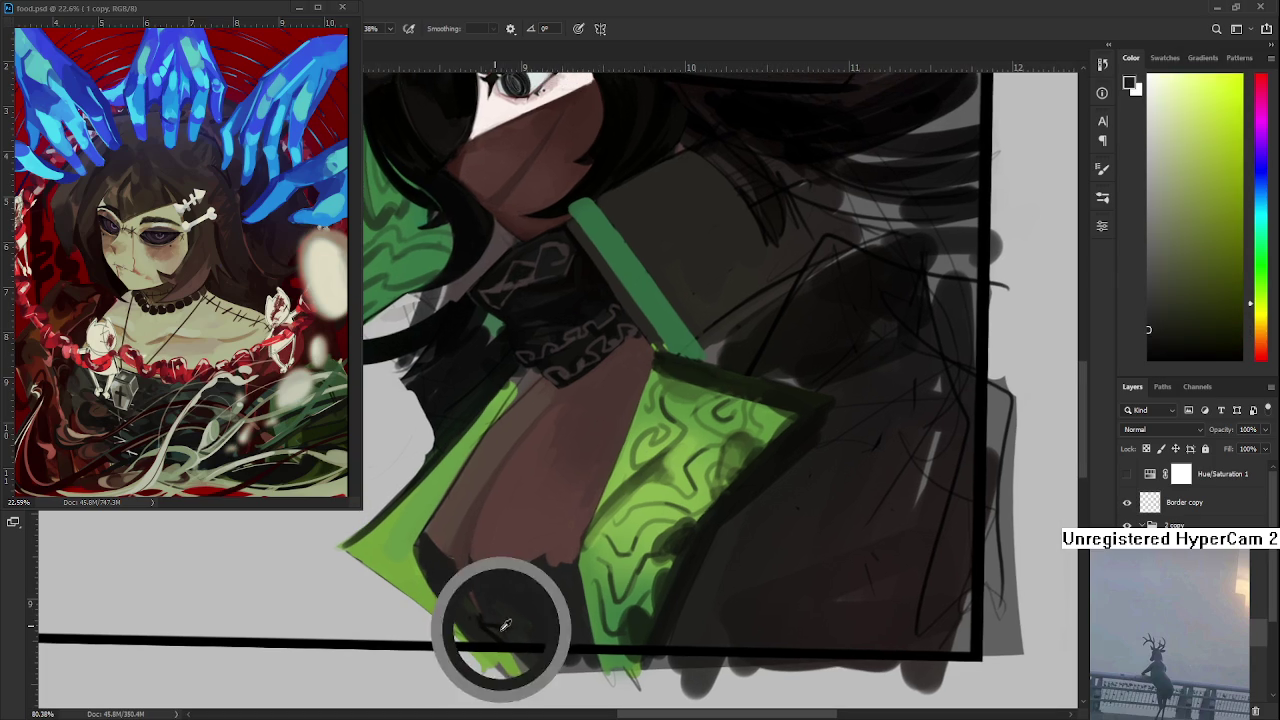
left_click(486, 618, "alt")
left_click(495, 632, "alt")
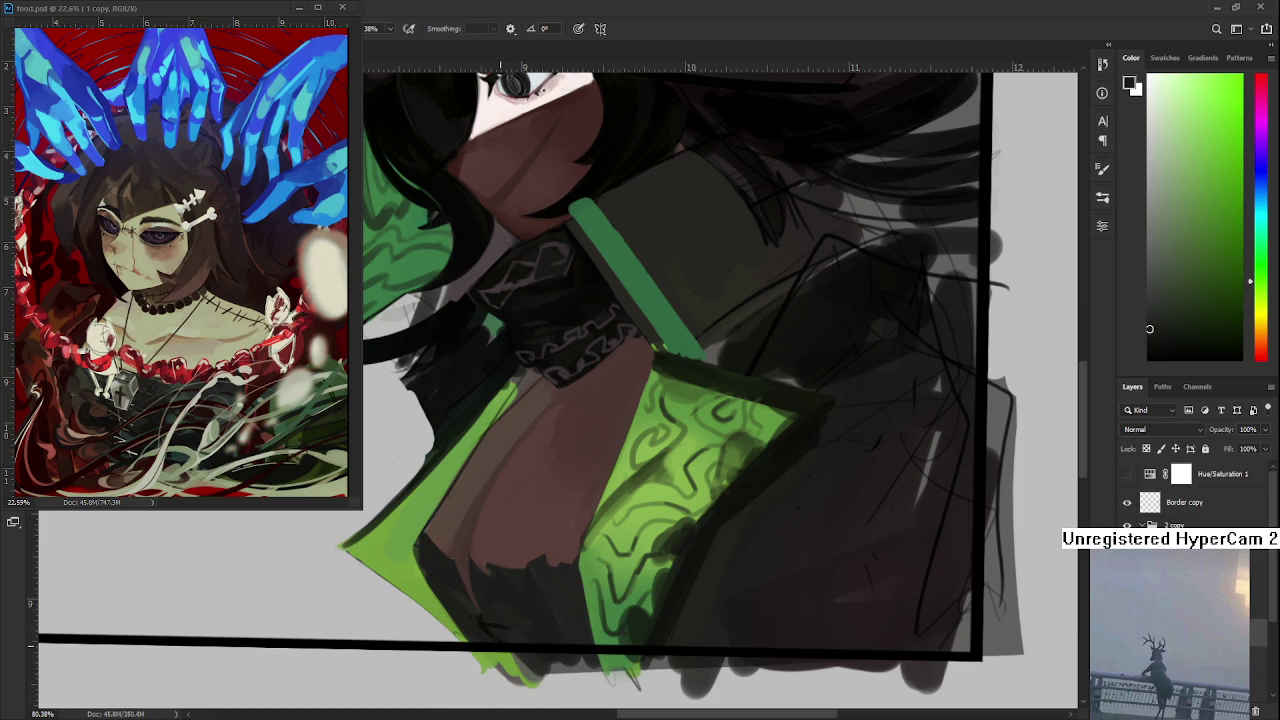
left_click(499, 638, "alt")
left_click(486, 623, "alt")
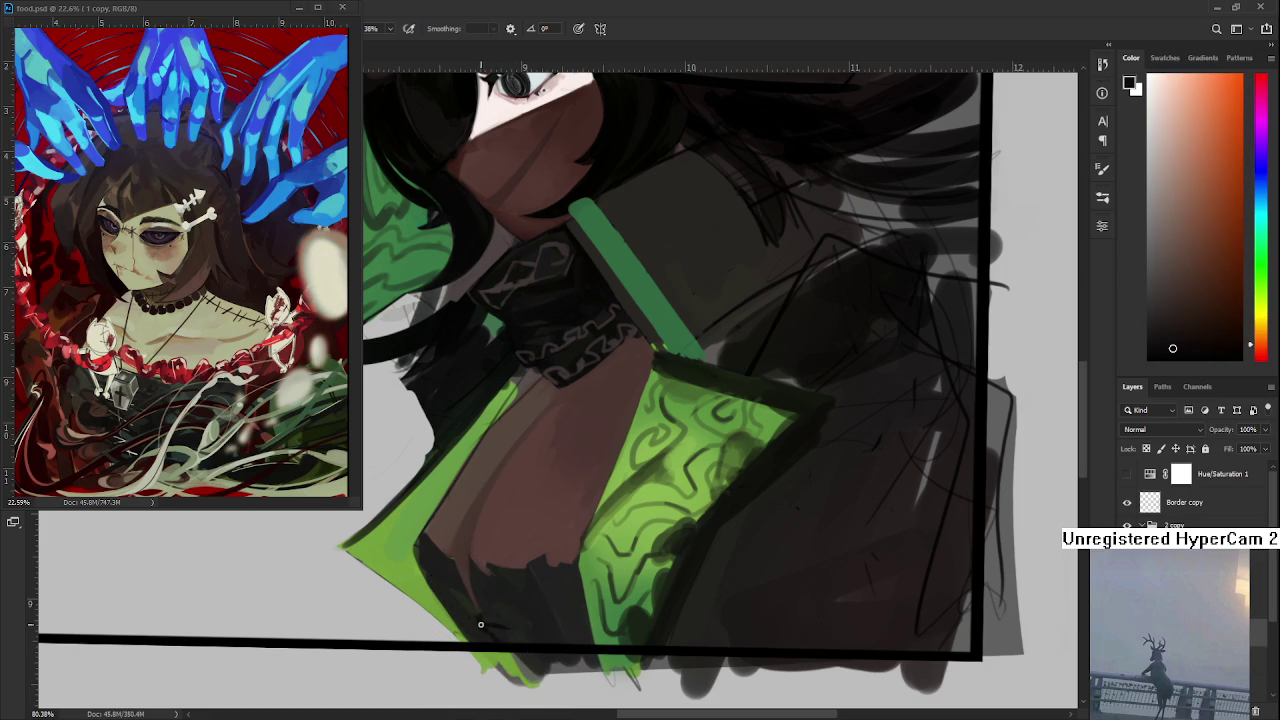
left_click(486, 623, "alt")
left_click(478, 627, "alt")
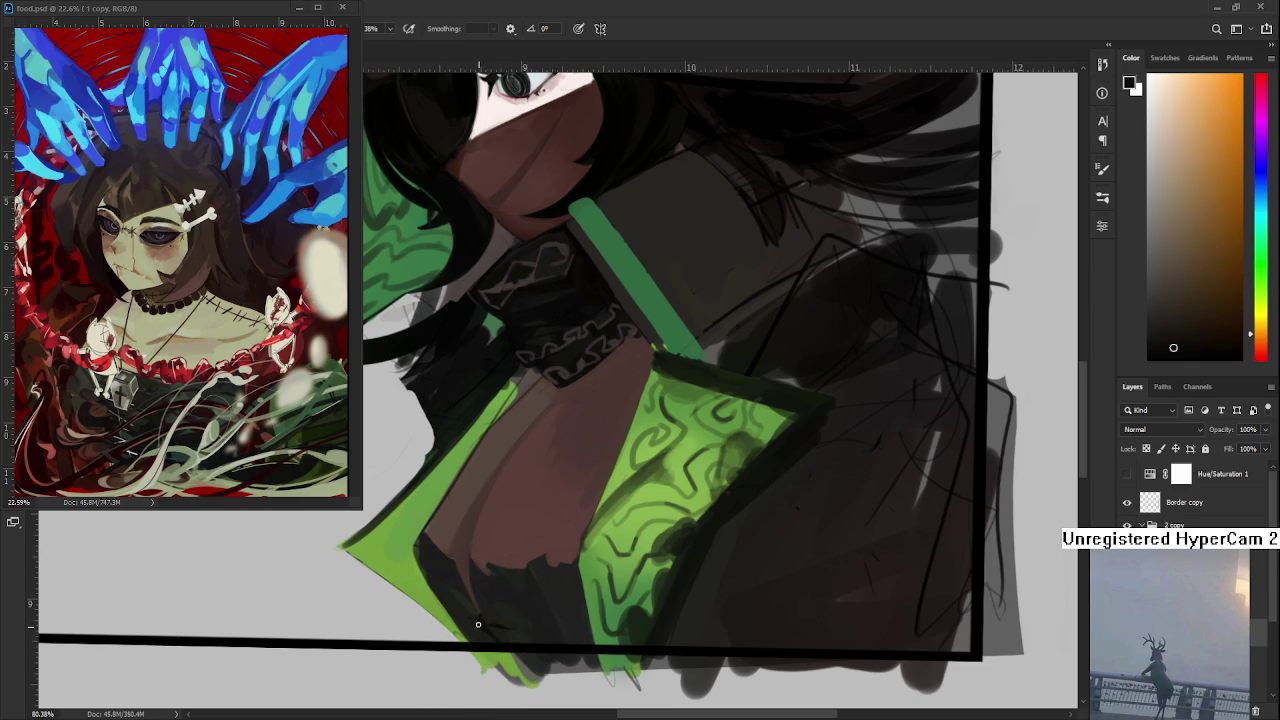
left_click(482, 634, "alt")
left_click(481, 626, "alt")
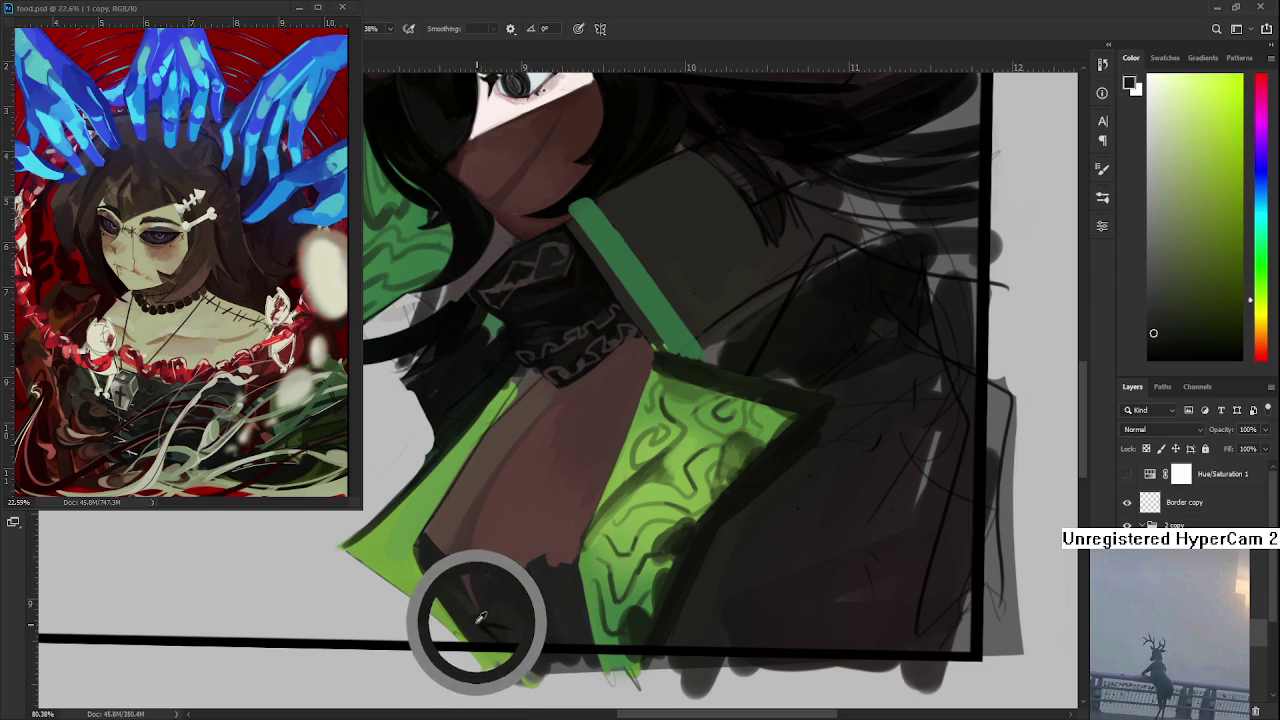
left_click(478, 614, "alt")
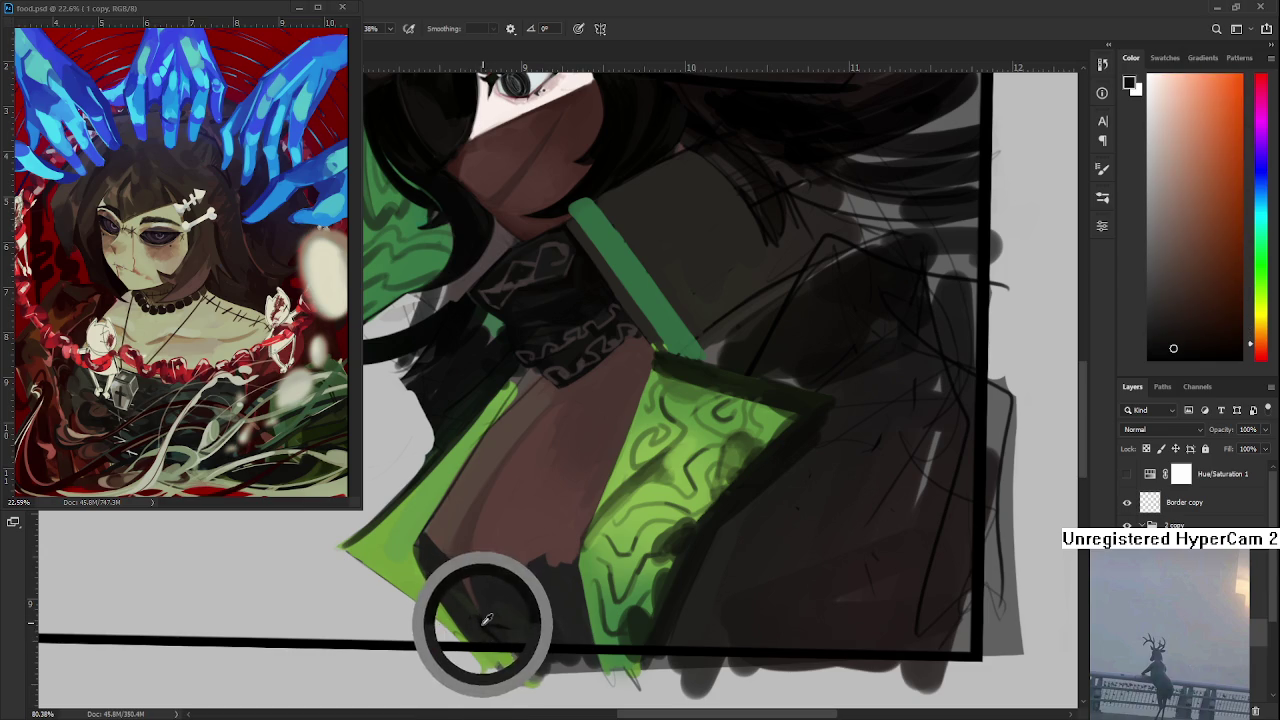
- Resample the hem's dark green and dark orange to darken the bottom of the cloak
left_click(478, 614, "alt")
left_click(480, 628, "alt")
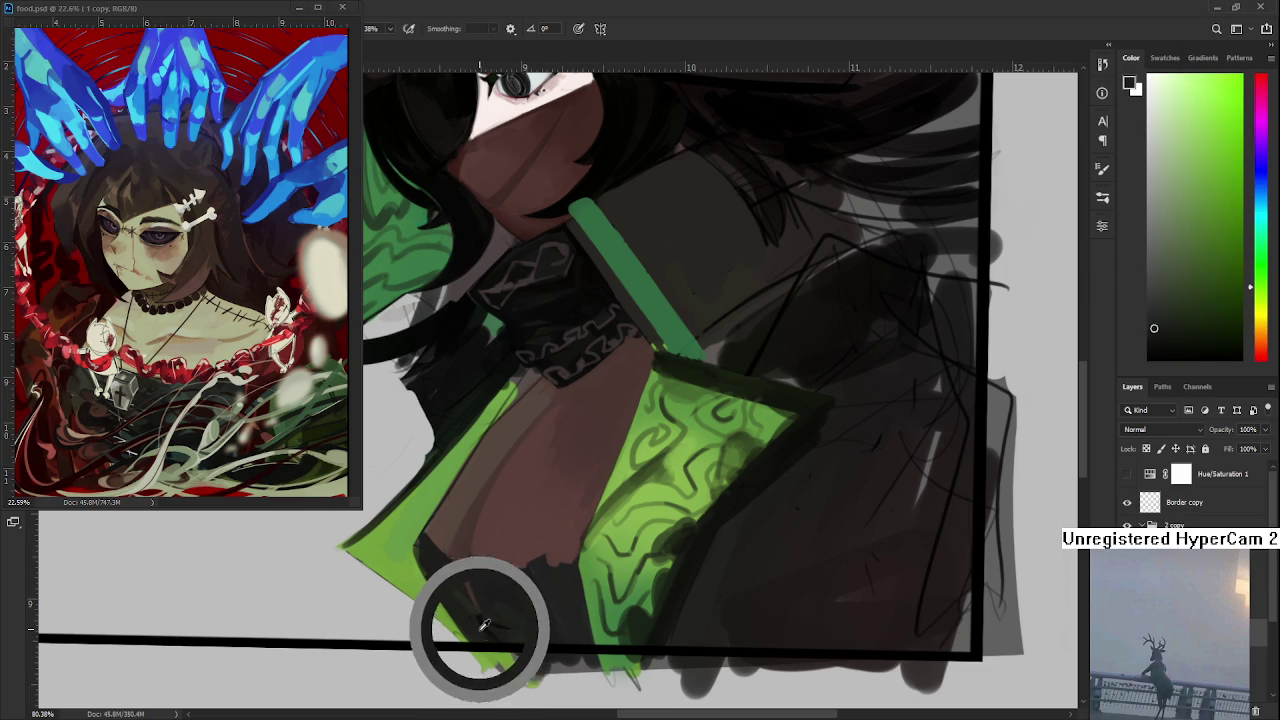
left_click(486, 616, "alt")
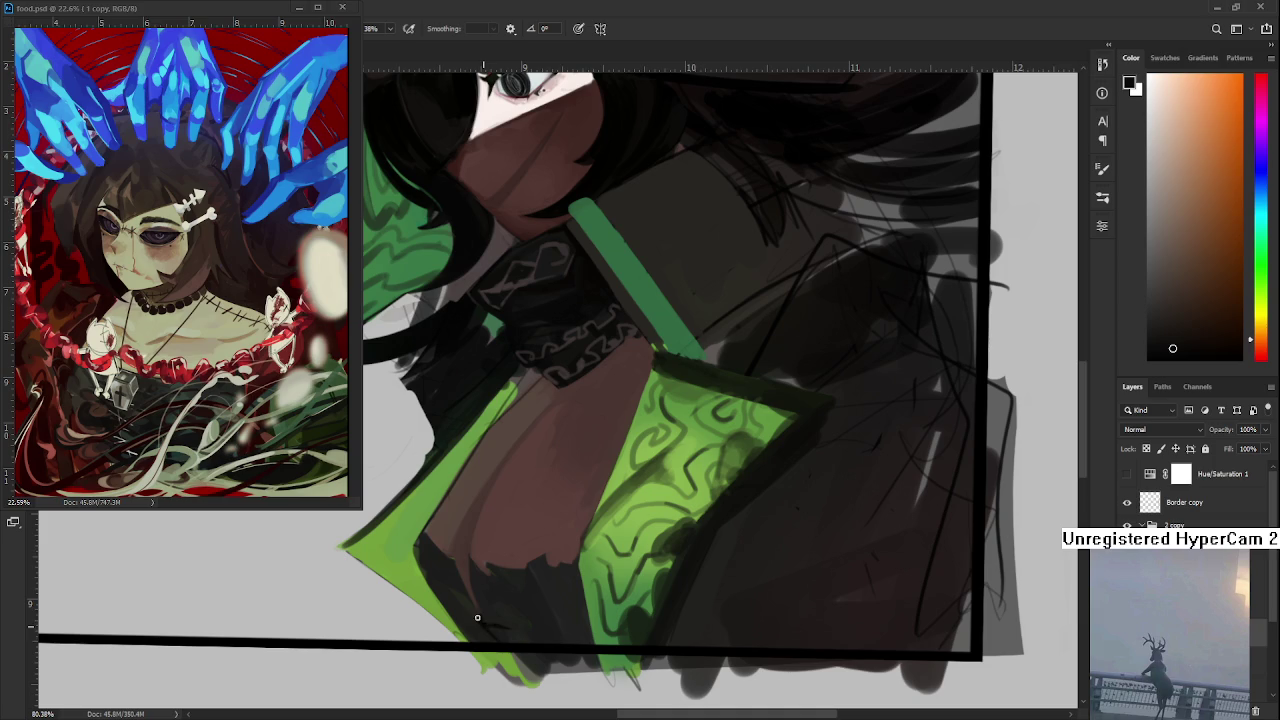
left_click(471, 609, "alt")
left_click(477, 616, "alt")
left_click(476, 618, "alt")
left_click(482, 617, "alt")
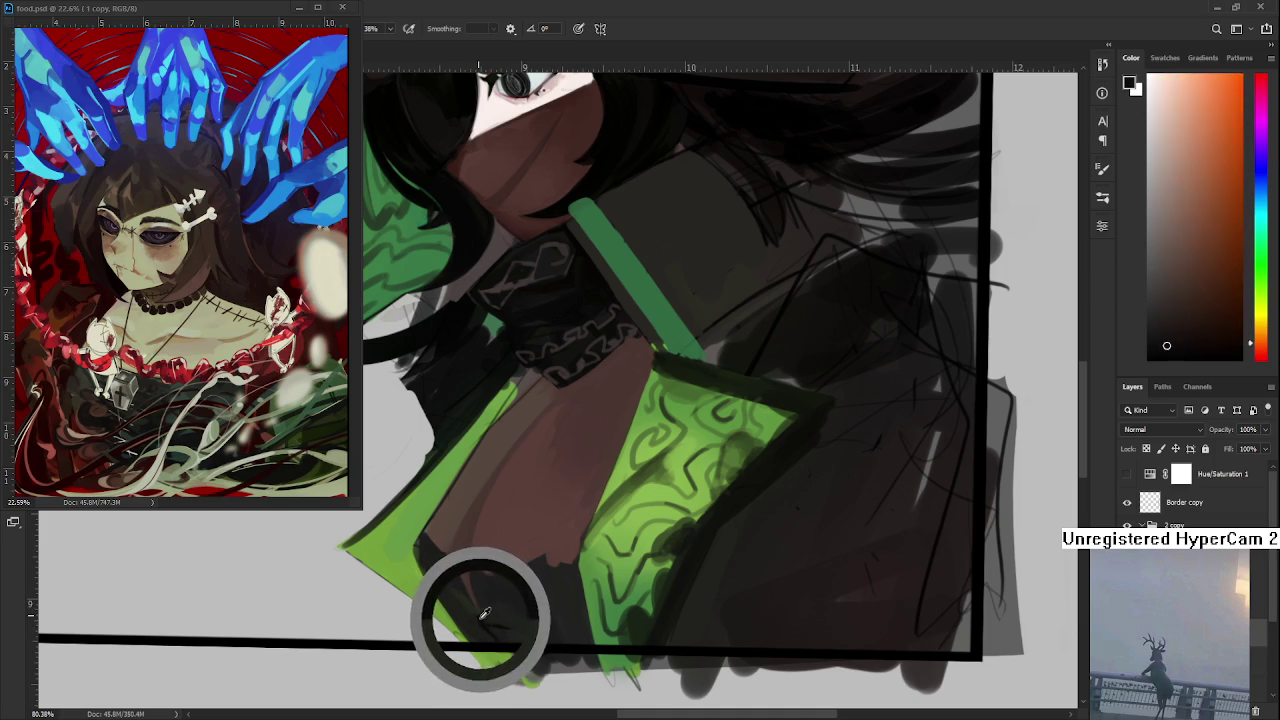
left_click(484, 617, "alt")
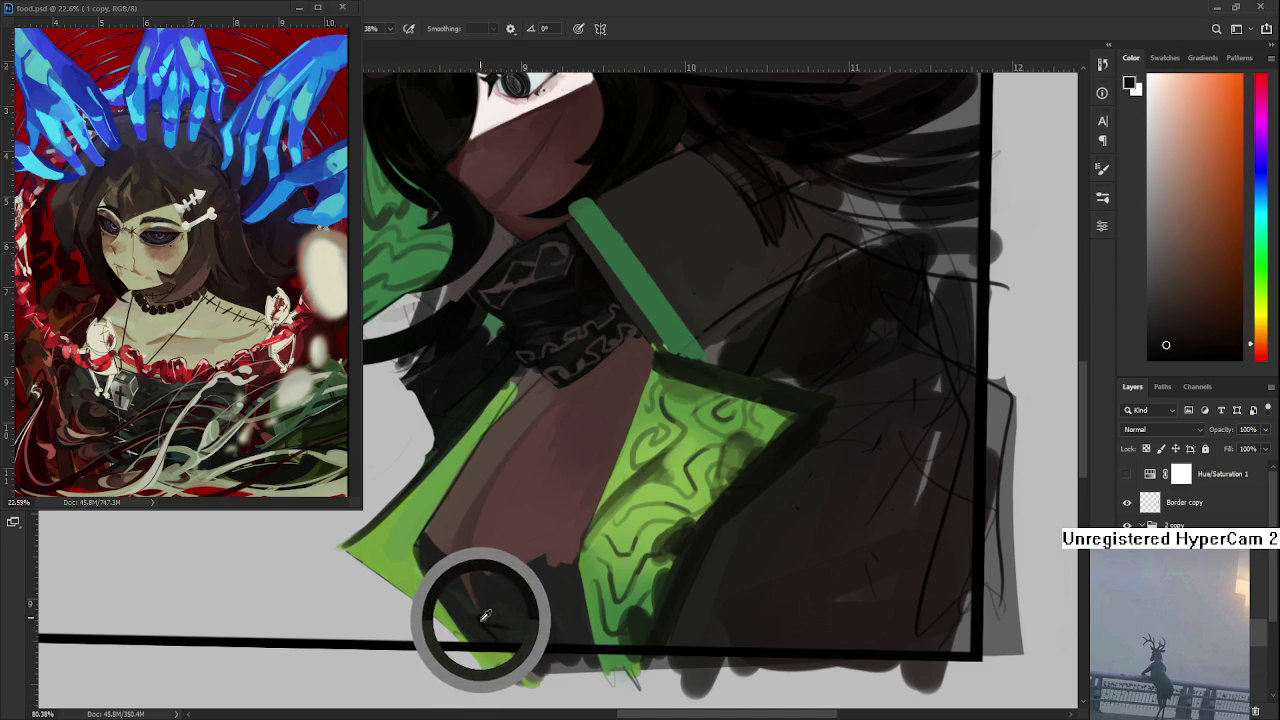
left_click(482, 630, "alt")
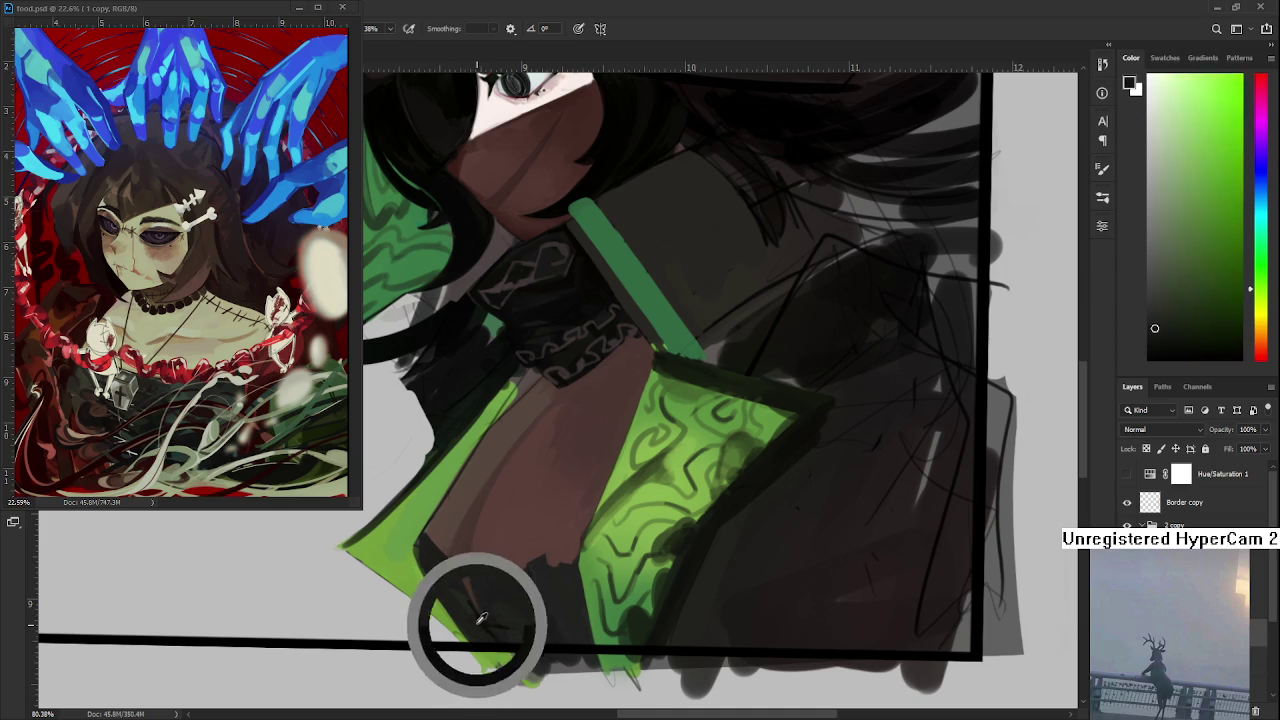
left_click(482, 630, "alt")
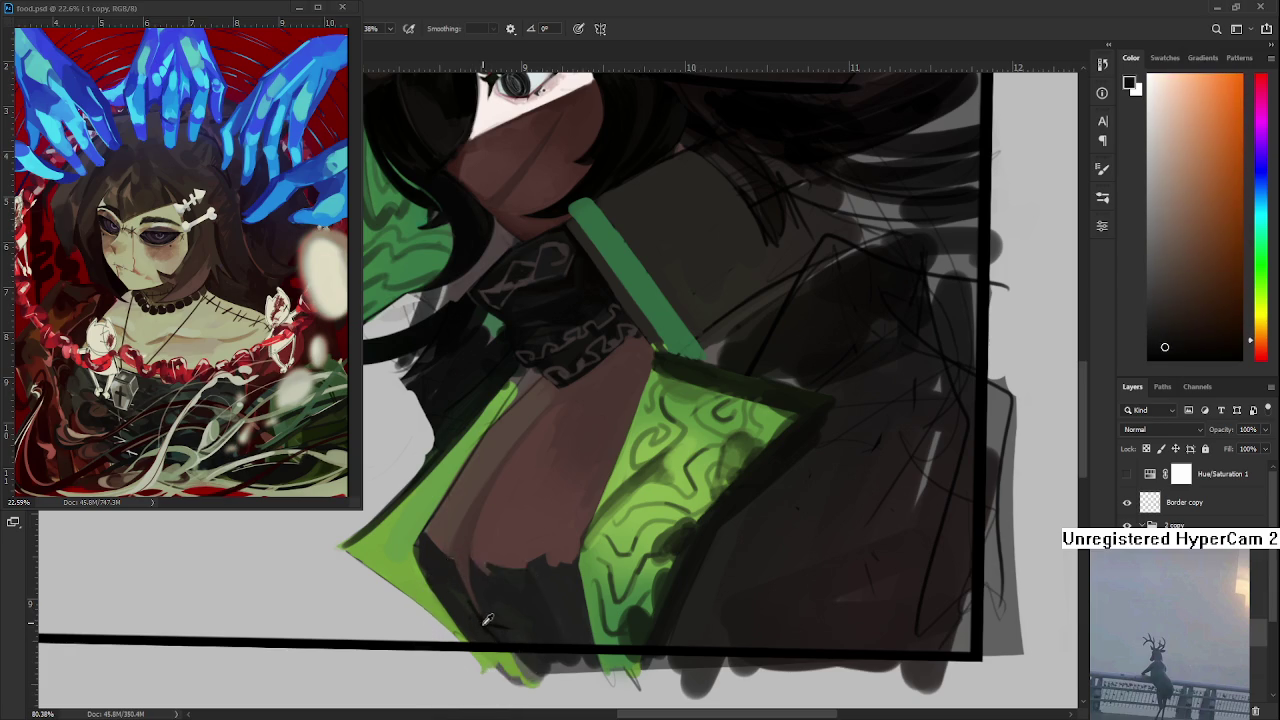
left_click_drag(475, 621, 470, 611)
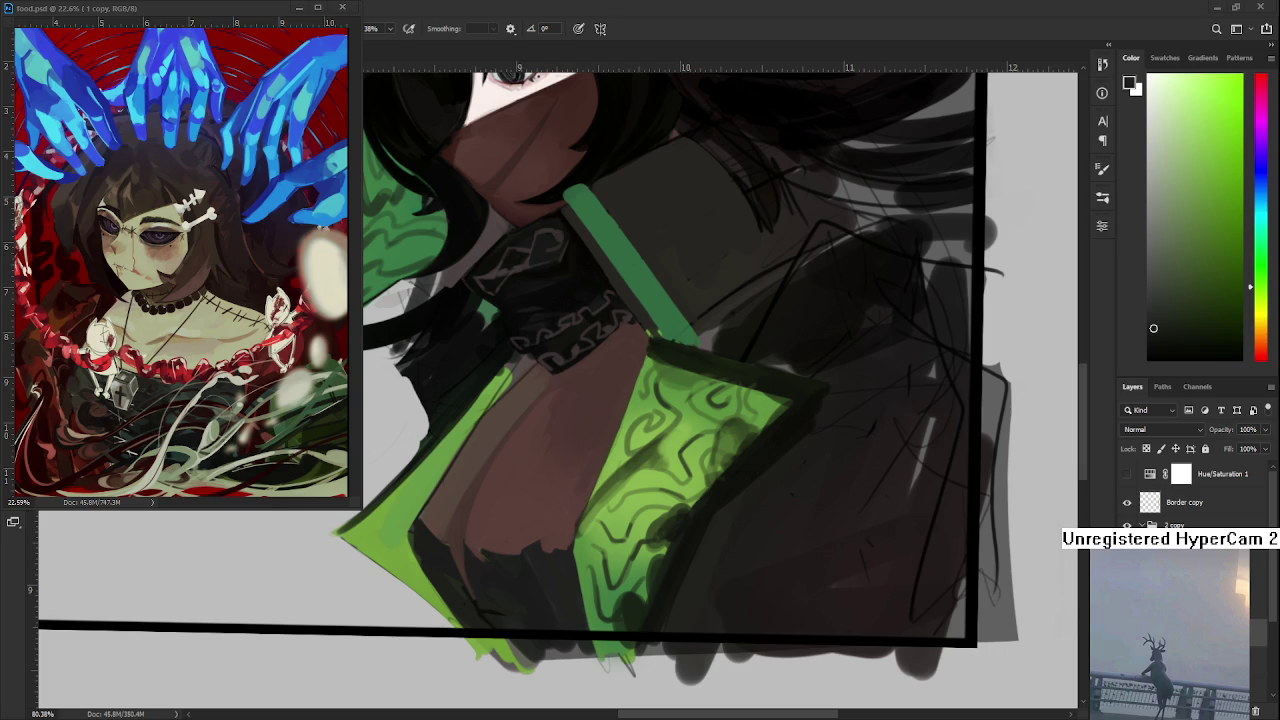
- Sample orange, green and dark brown tones from the lower cloak hem
left_click_drag(484, 592, 484, 606)
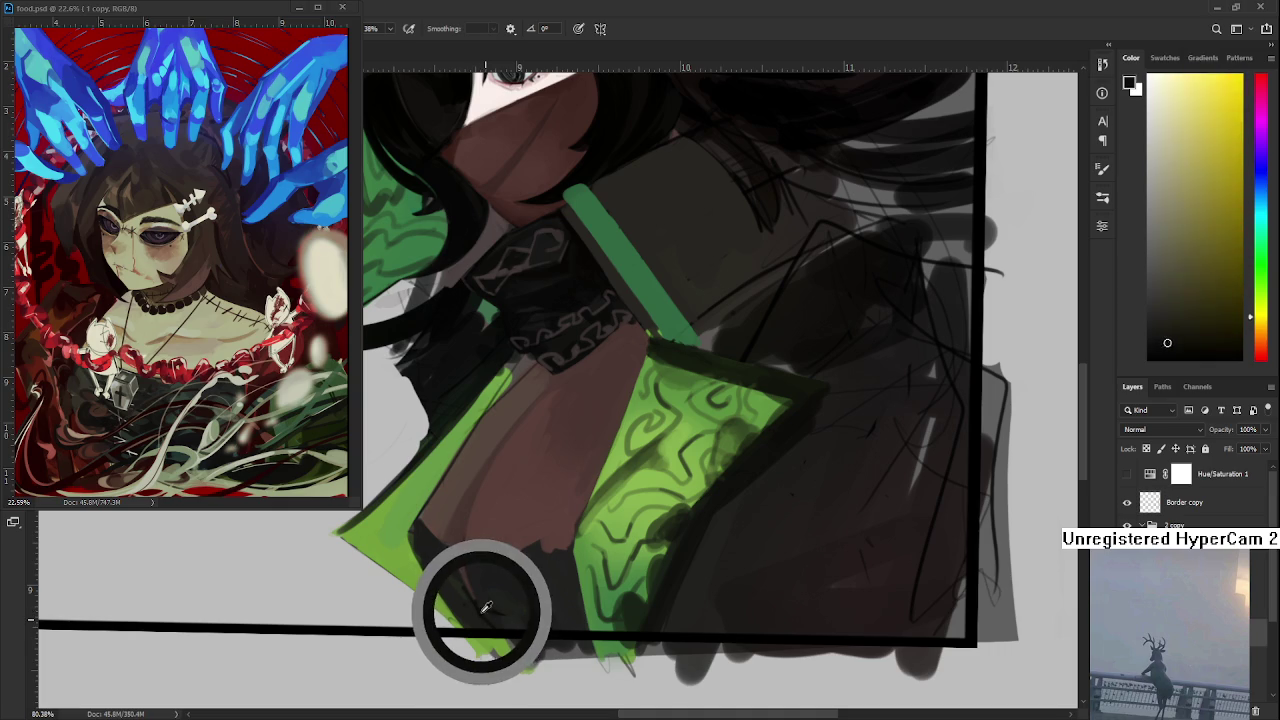
left_click_drag(484, 606, 470, 616)
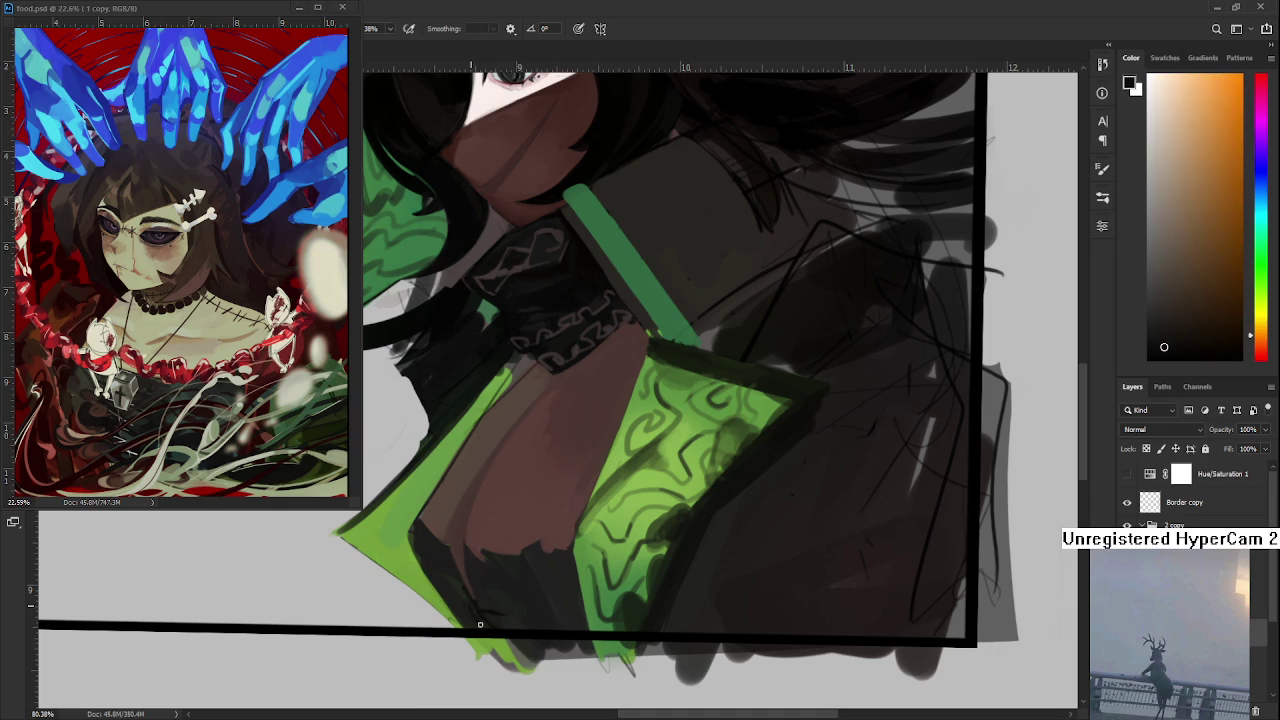
left_click_drag(471, 614, 475, 626)
left_click(481, 624)
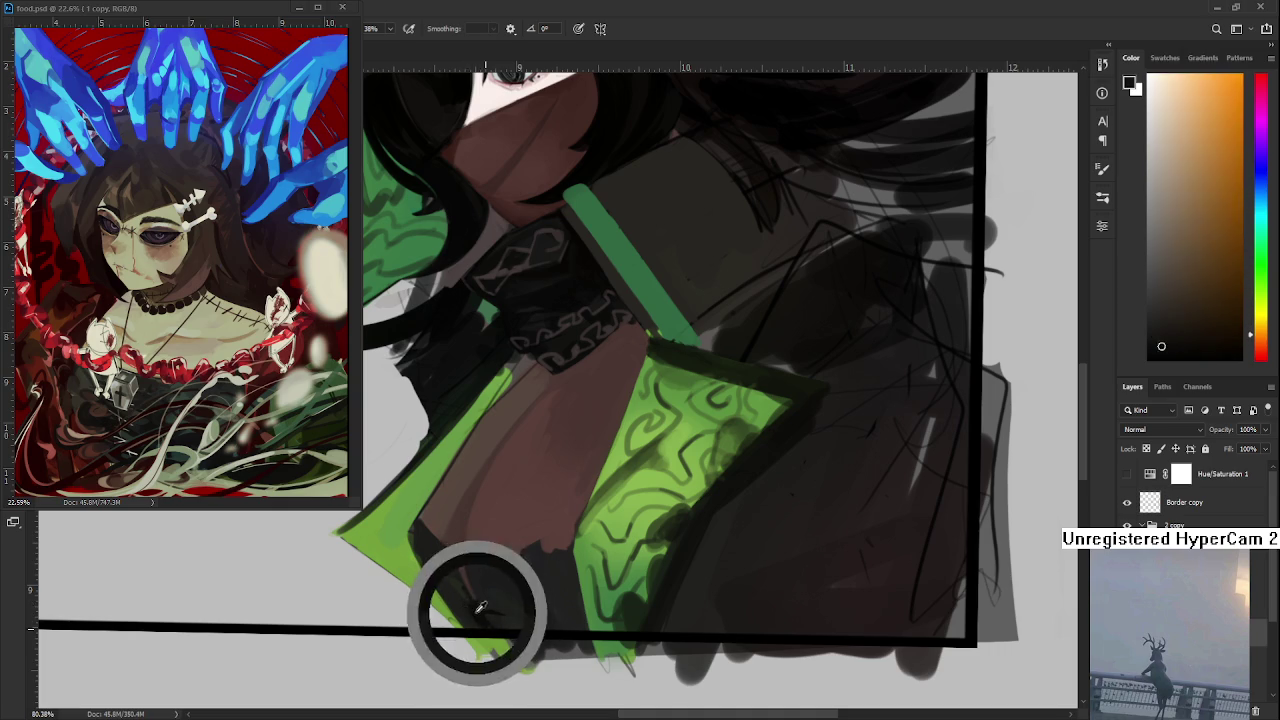
left_click(487, 616, "alt")
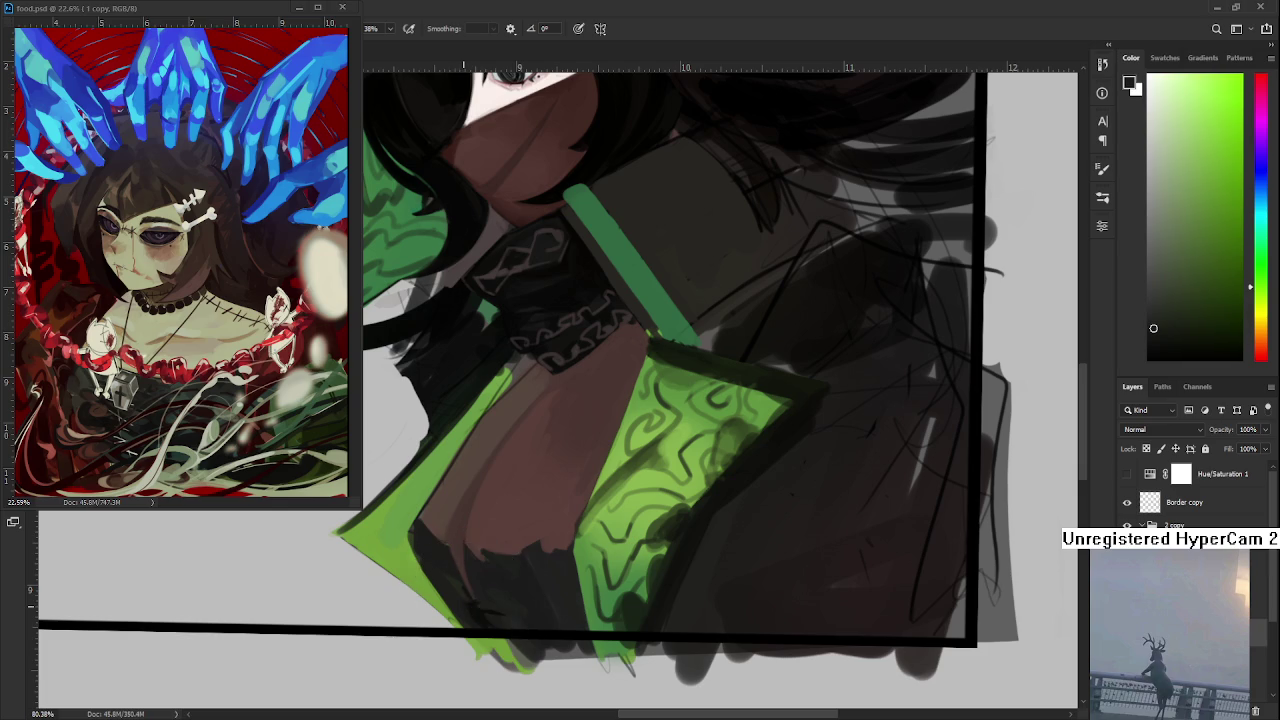
left_click(476, 602, "alt")
left_click(476, 600, "alt")
left_click_drag(476, 601, 481, 608)
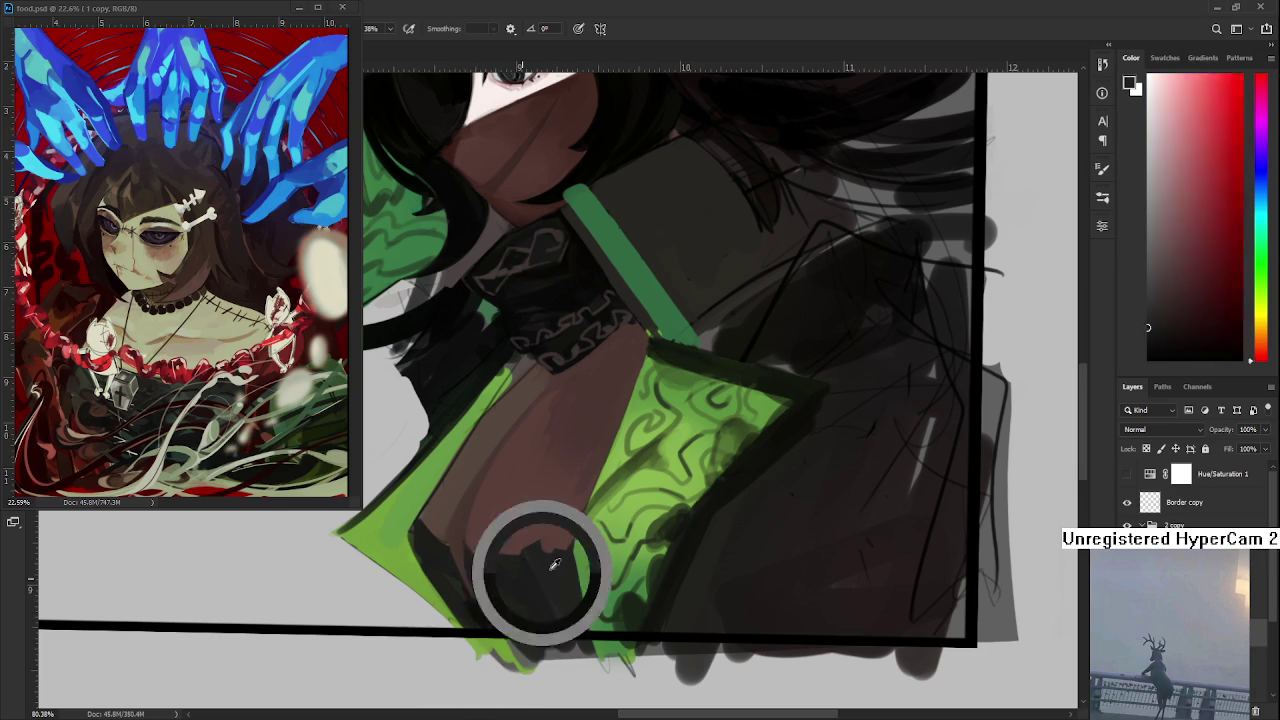
- Pick mid green, collar near-black and hem tones, then dab dark green onto the hem
left_click_drag(481, 608, 608, 540)
left_click(599, 486, "alt")
mouse_move(599, 486)
left_mouse_down()
mouse_move(528, 343)
mouse_move(594, 277)
mouse_move(556, 256)
mouse_move(528, 257)
mouse_move(528, 271)
left_mouse_up()
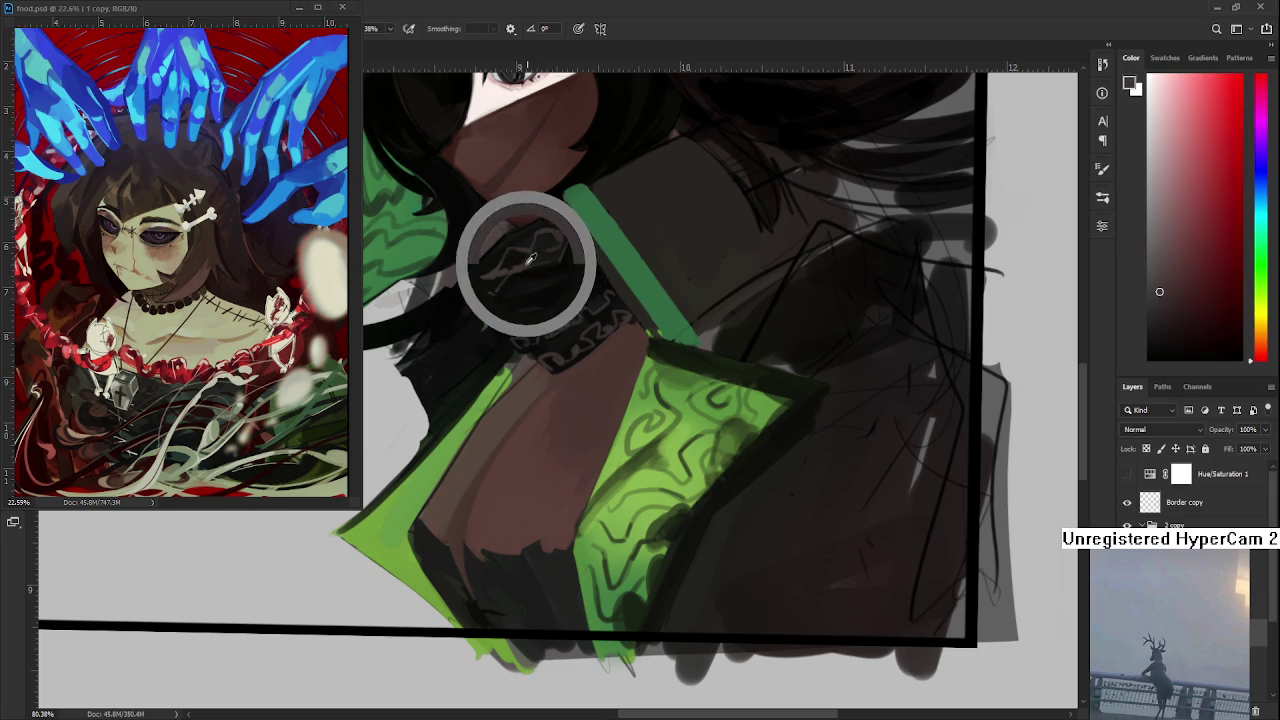
scroll(487, 612, "left", 1)
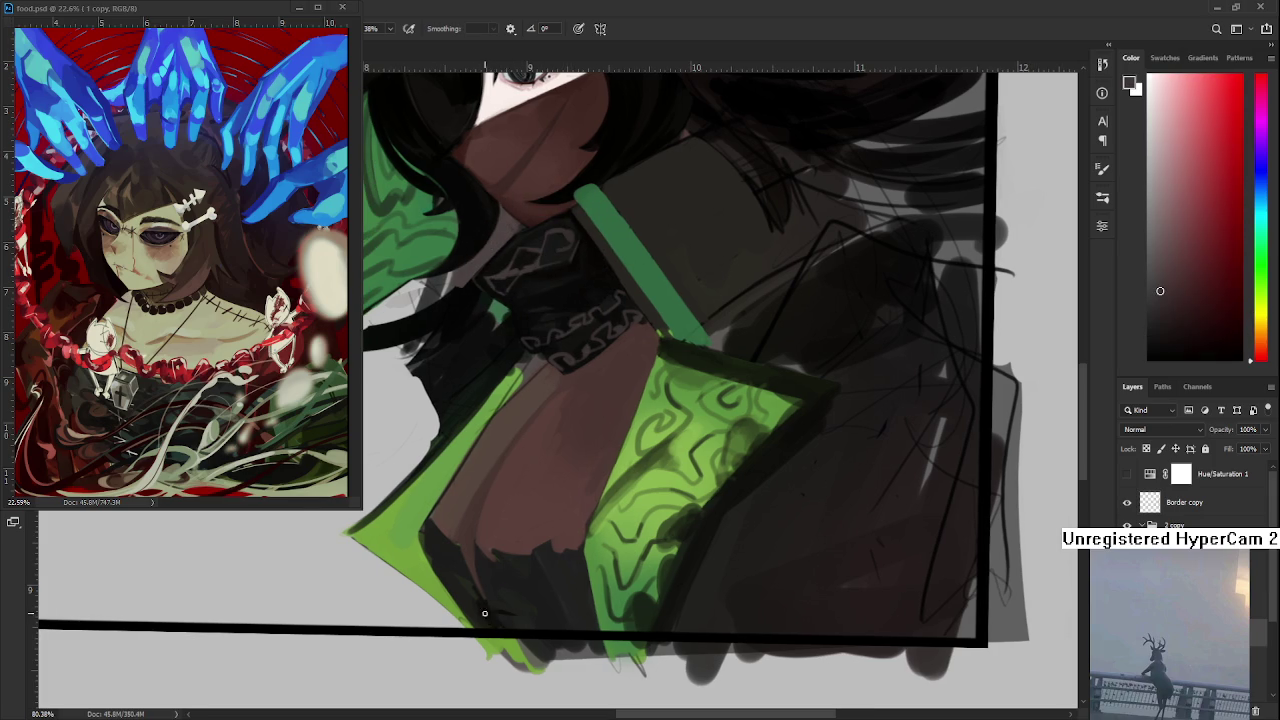
left_click(491, 600, "alt")
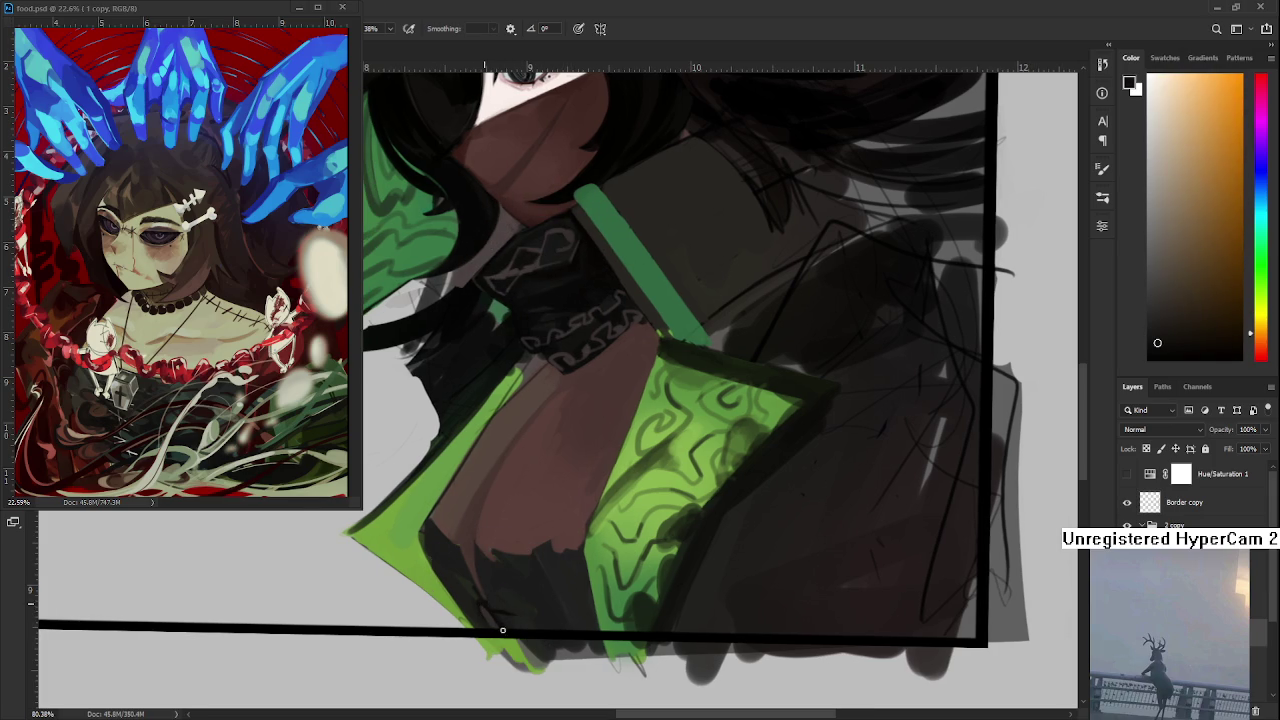
left_click(492, 603, "alt")
left_click(492, 603)
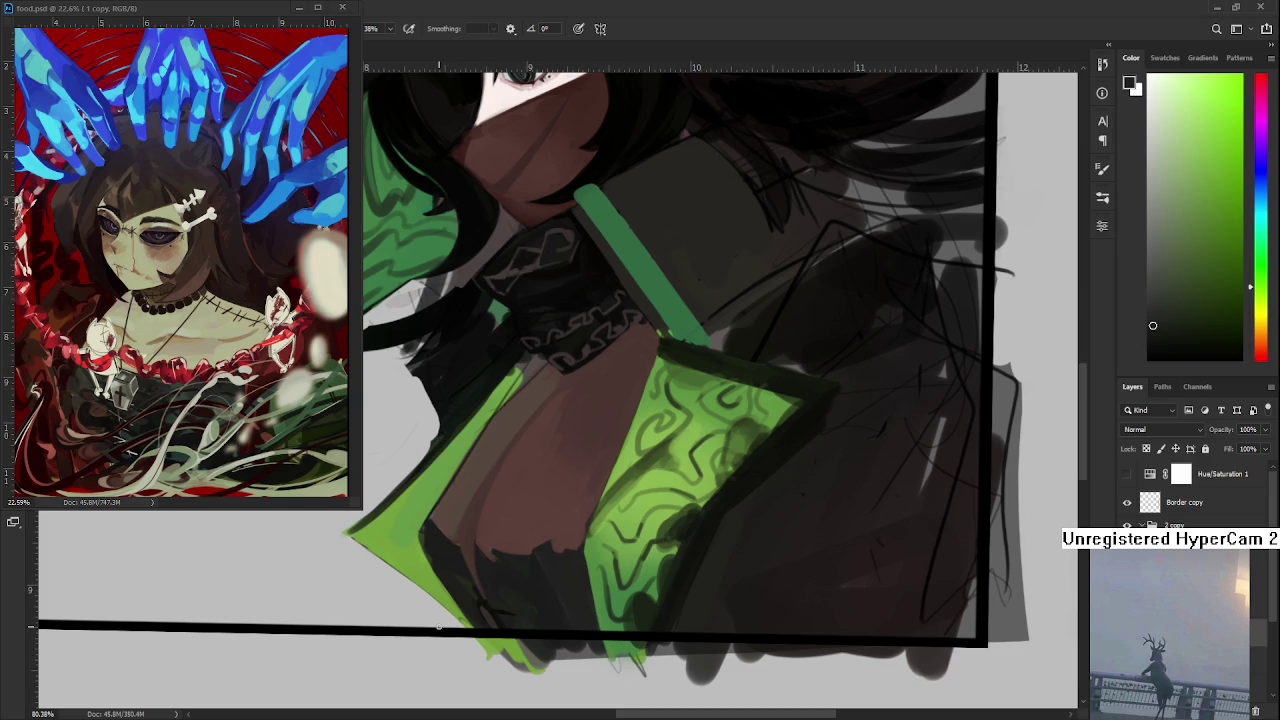
- Resample hem browns, yellow-greens, lining greens and torso orange-brown around the cloak's bottom
left_click(486, 600, "alt")
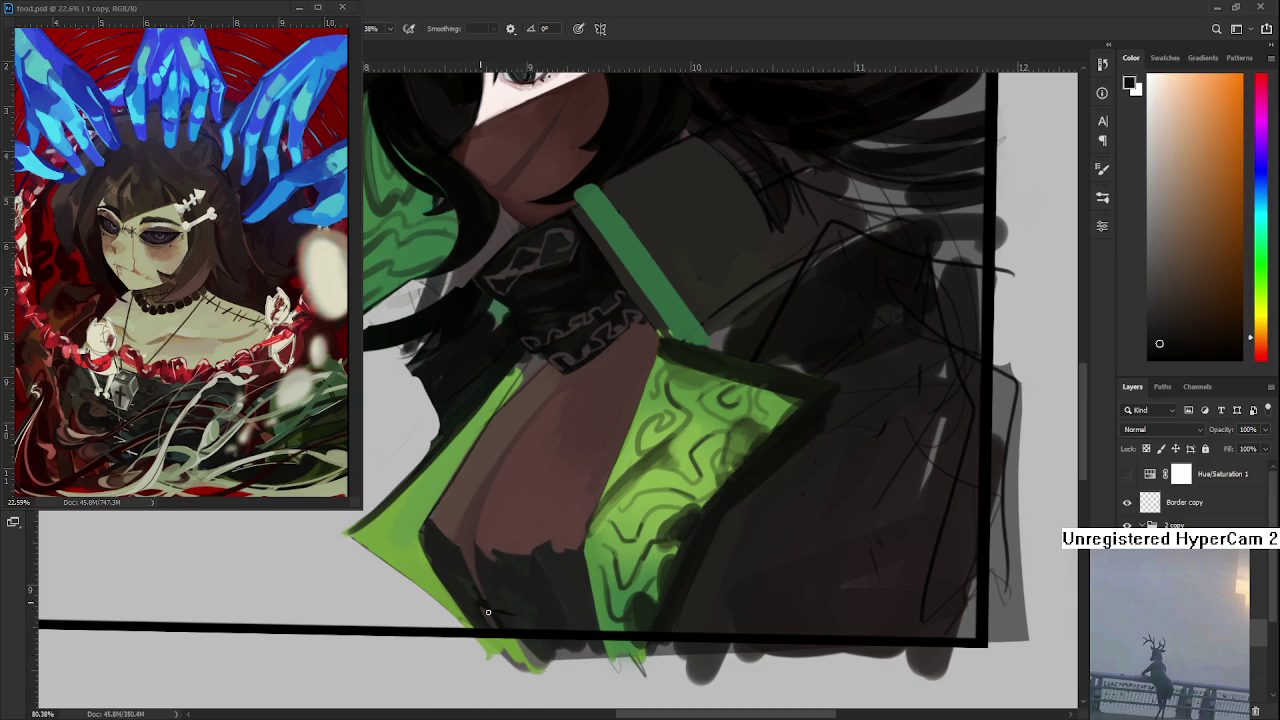
left_click(494, 608, "alt")
left_click(490, 598, "alt")
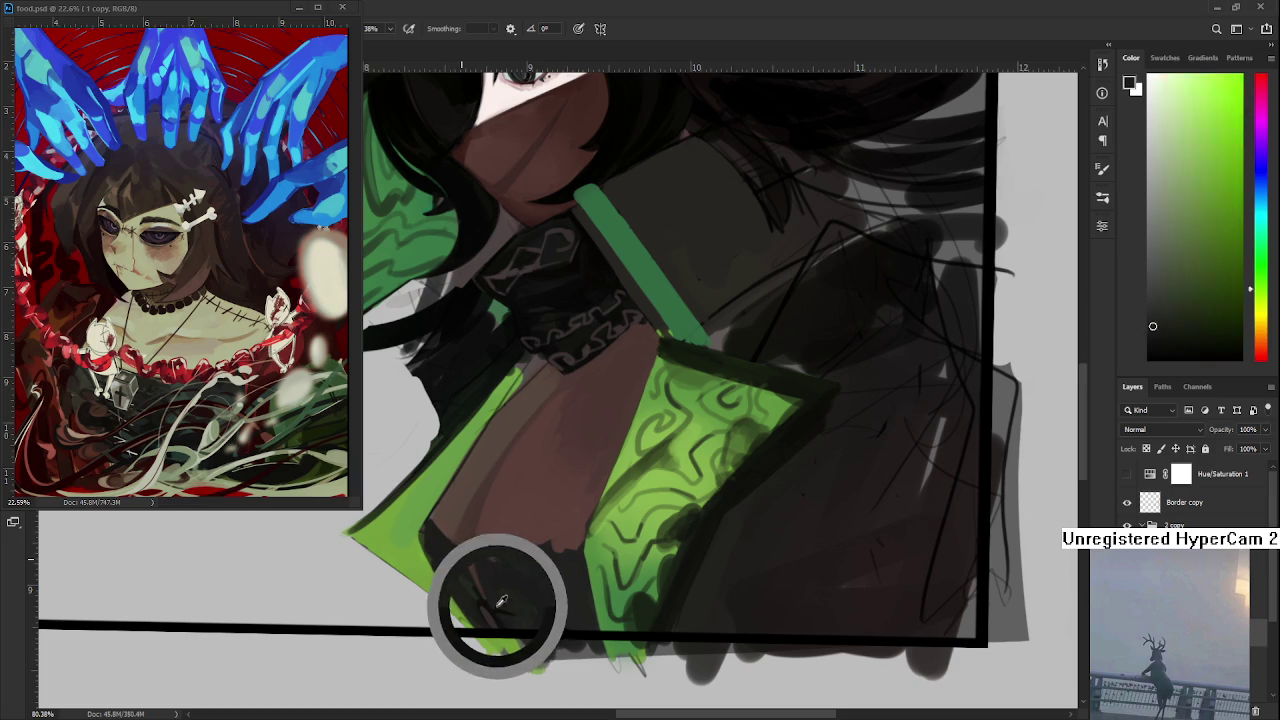
left_click_drag(490, 598, 472, 600)
left_click(476, 585, "alt")
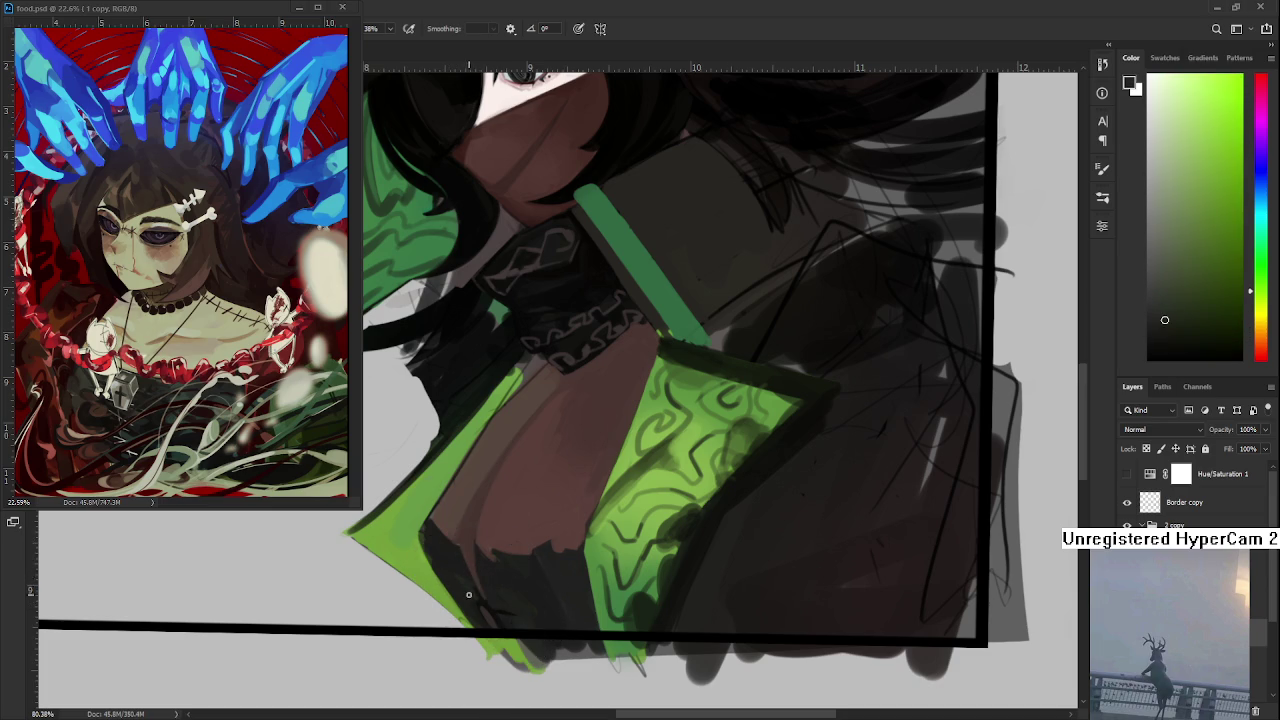
left_click(478, 592, "alt")
left_click(459, 567, "alt")
left_click(478, 592, "alt")
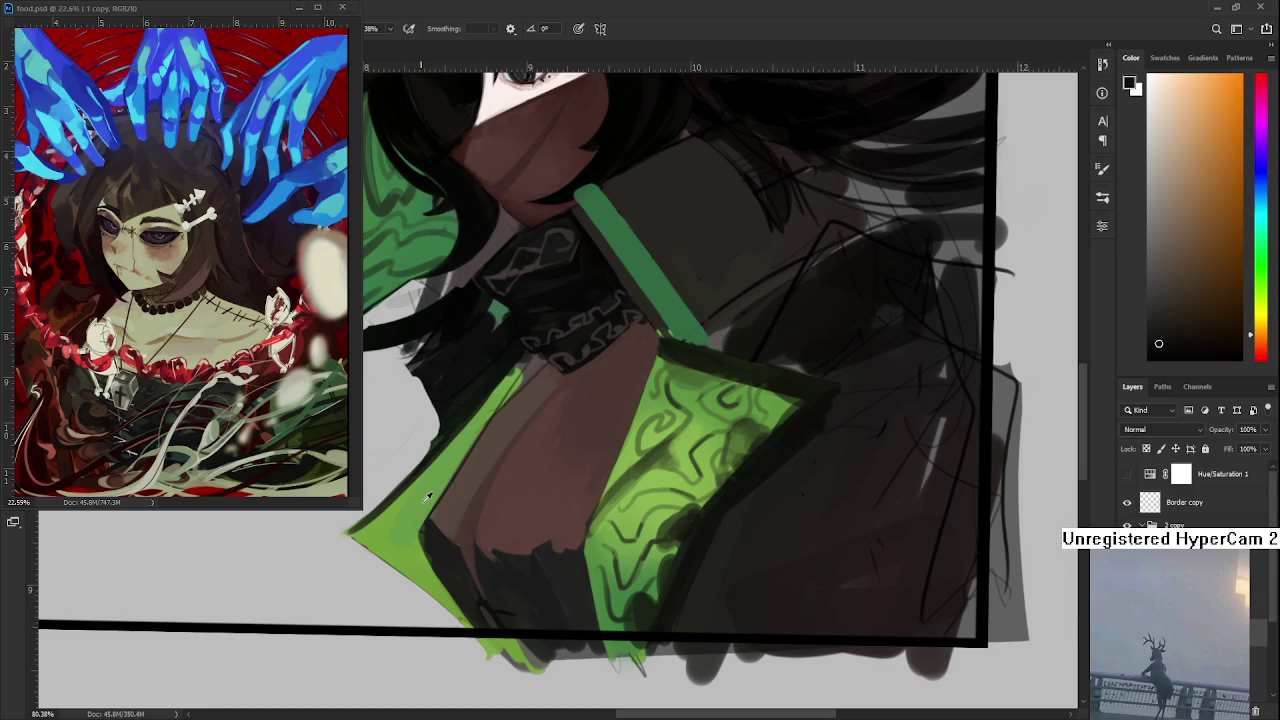
left_click(419, 538, "alt")
left_click_drag(419, 538, 412, 546)
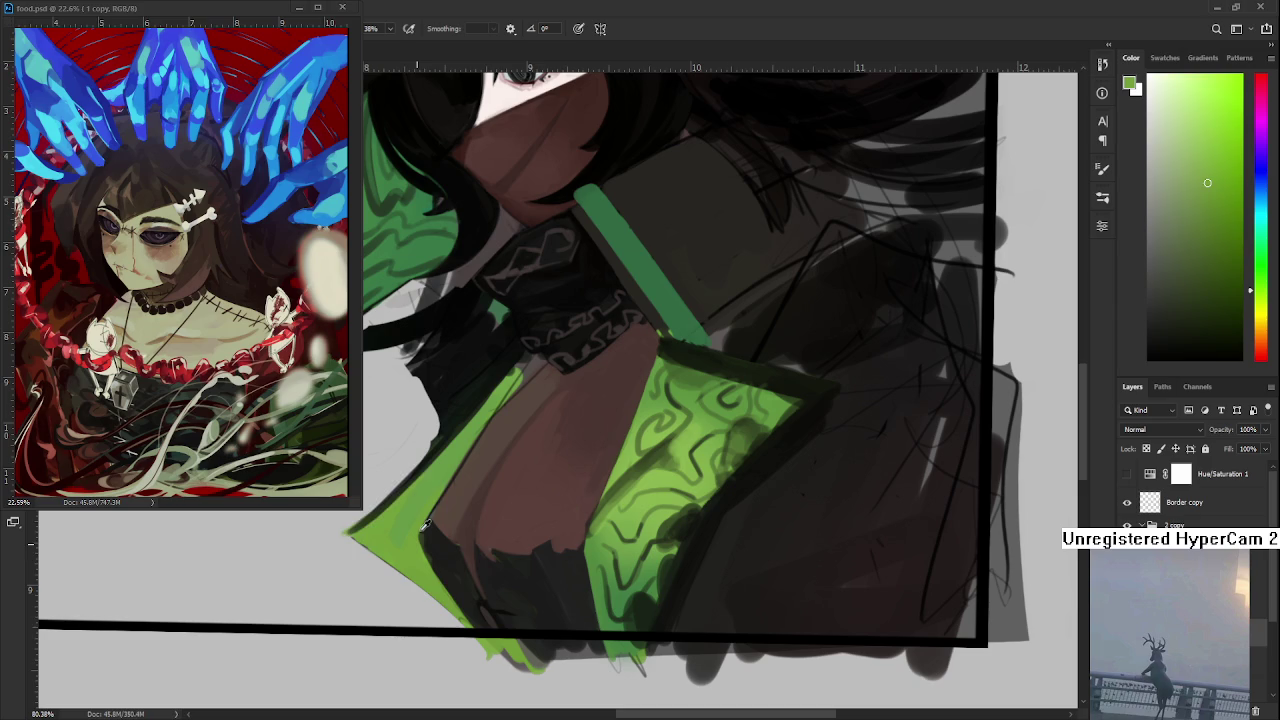
- Pick near-black and work it along the inner edge of the left green lining
left_click(427, 536, "alt")
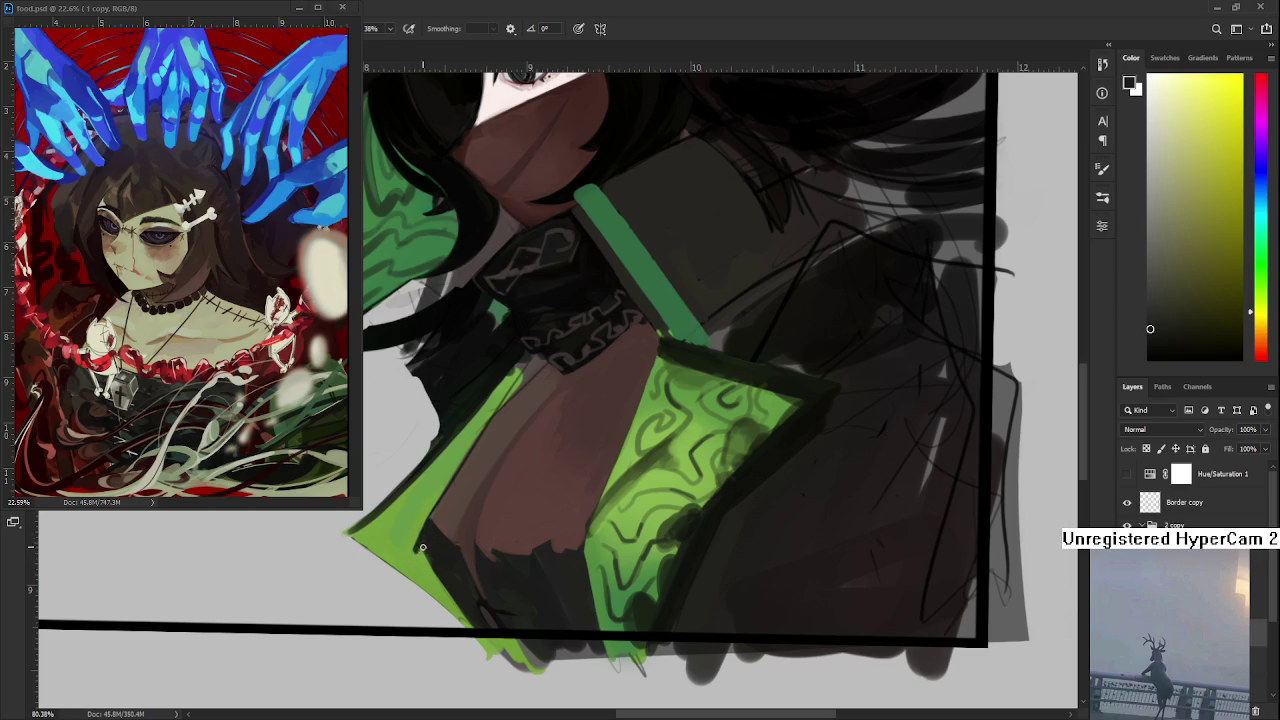
left_click(435, 543, "alt")
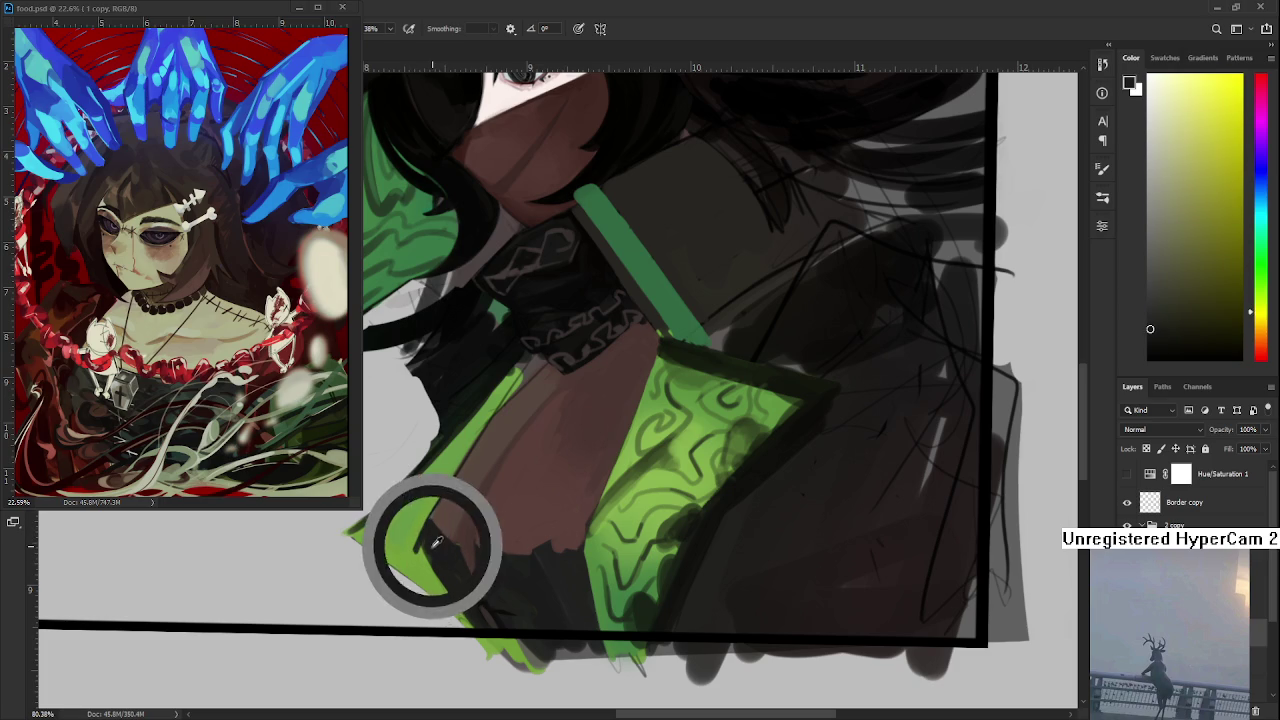
left_click_drag(426, 555, 484, 507)
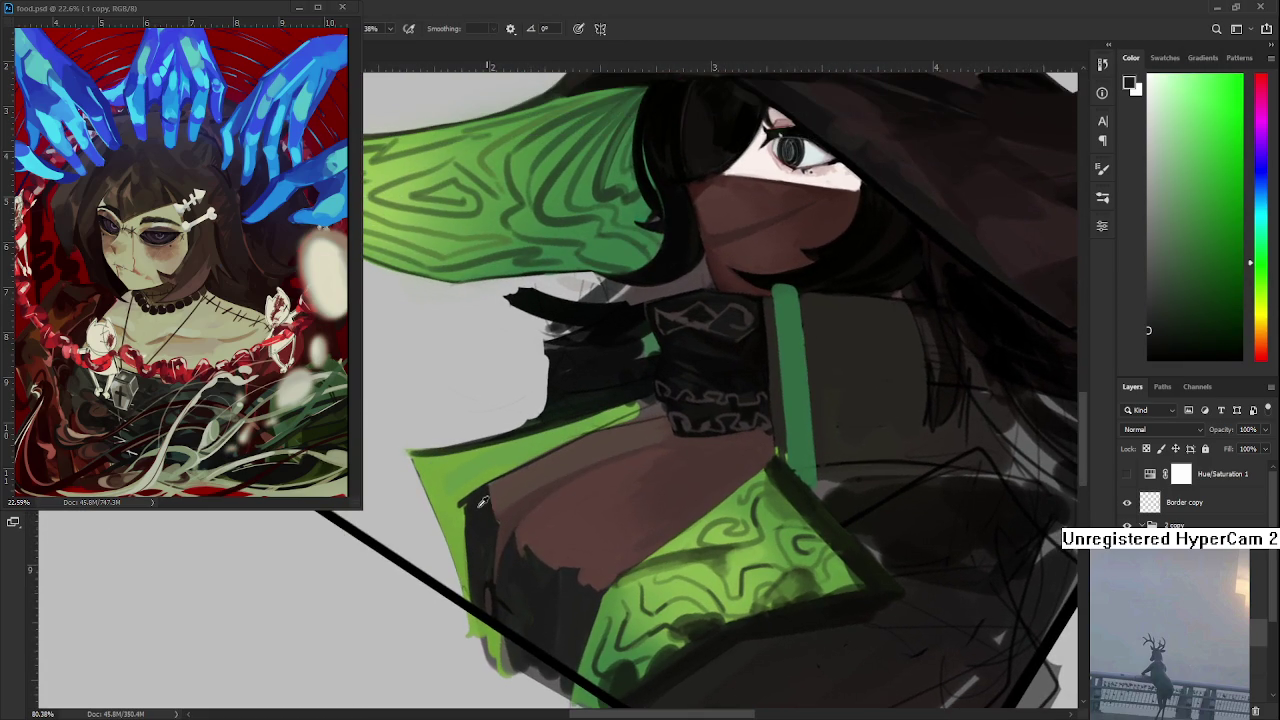
- Paint dark strokes down the lining's left edge, undoing the two unwanted attempts
left_click(477, 510, "alt")
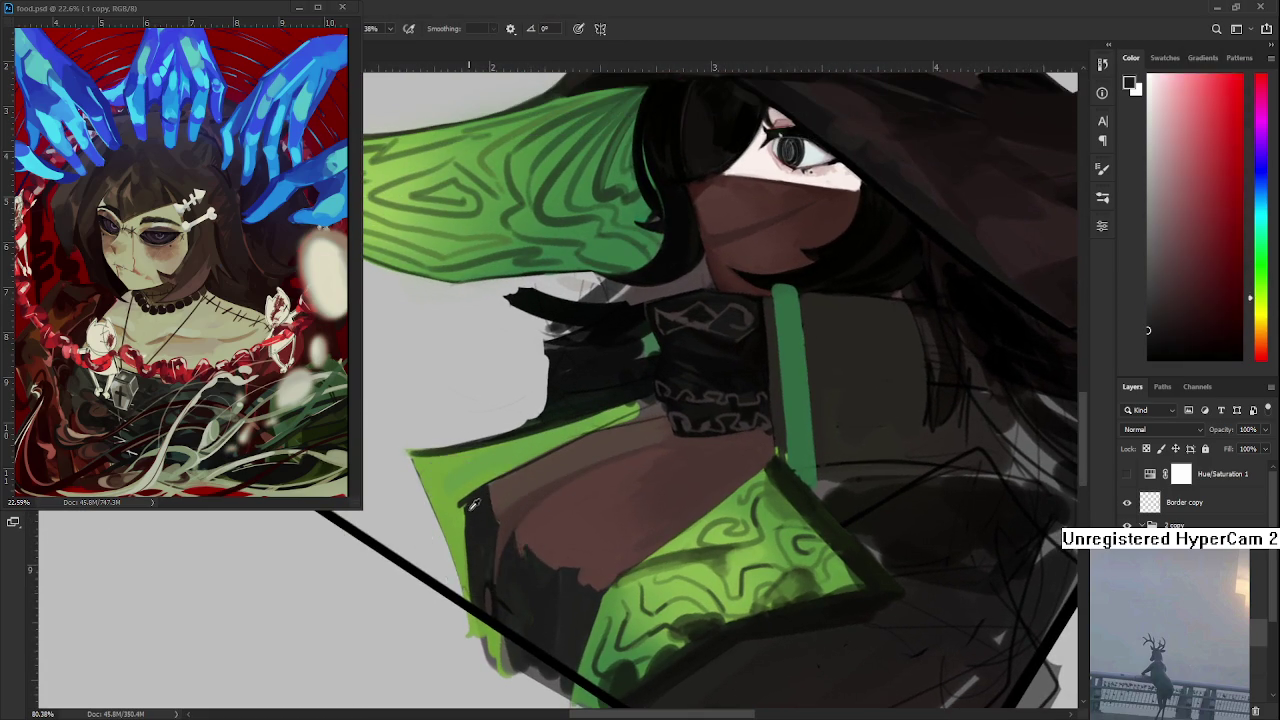
left_click(466, 504, "alt")
left_click_drag(462, 509, 470, 594)
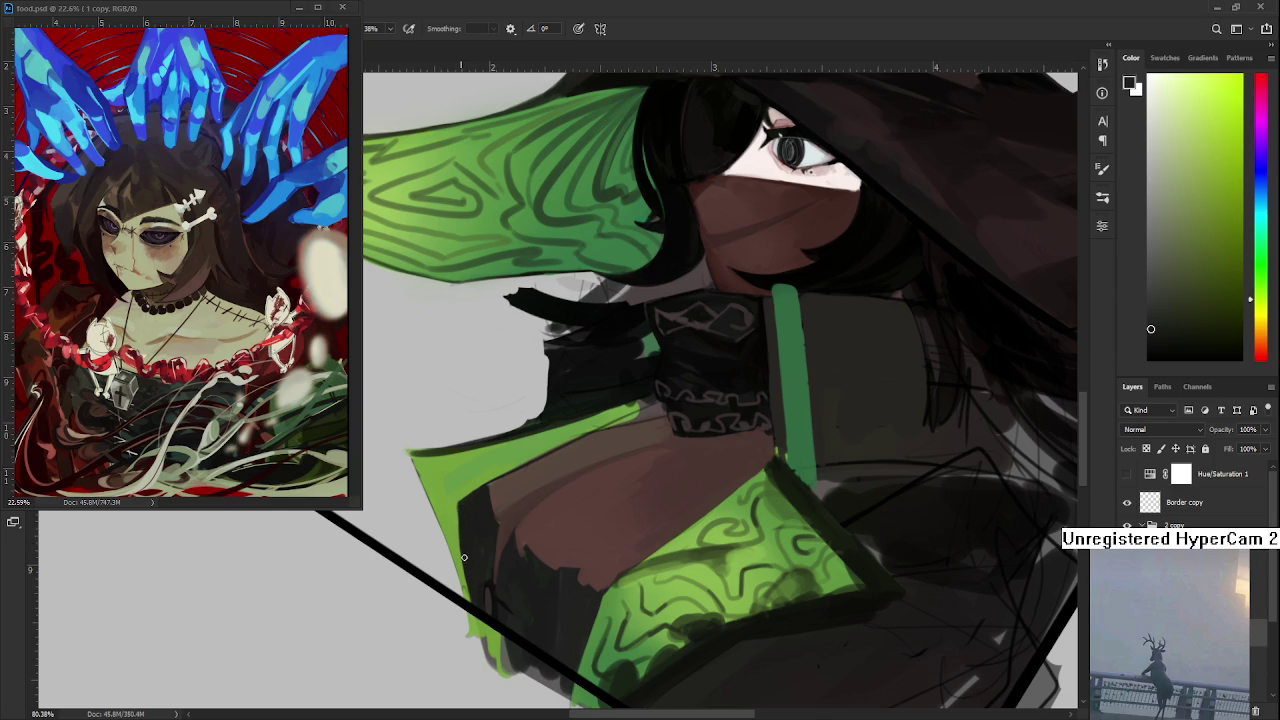
left_click_drag(462, 545, 470, 600)
key("ctrl+z")
left_click_drag(462, 545, 468, 596)
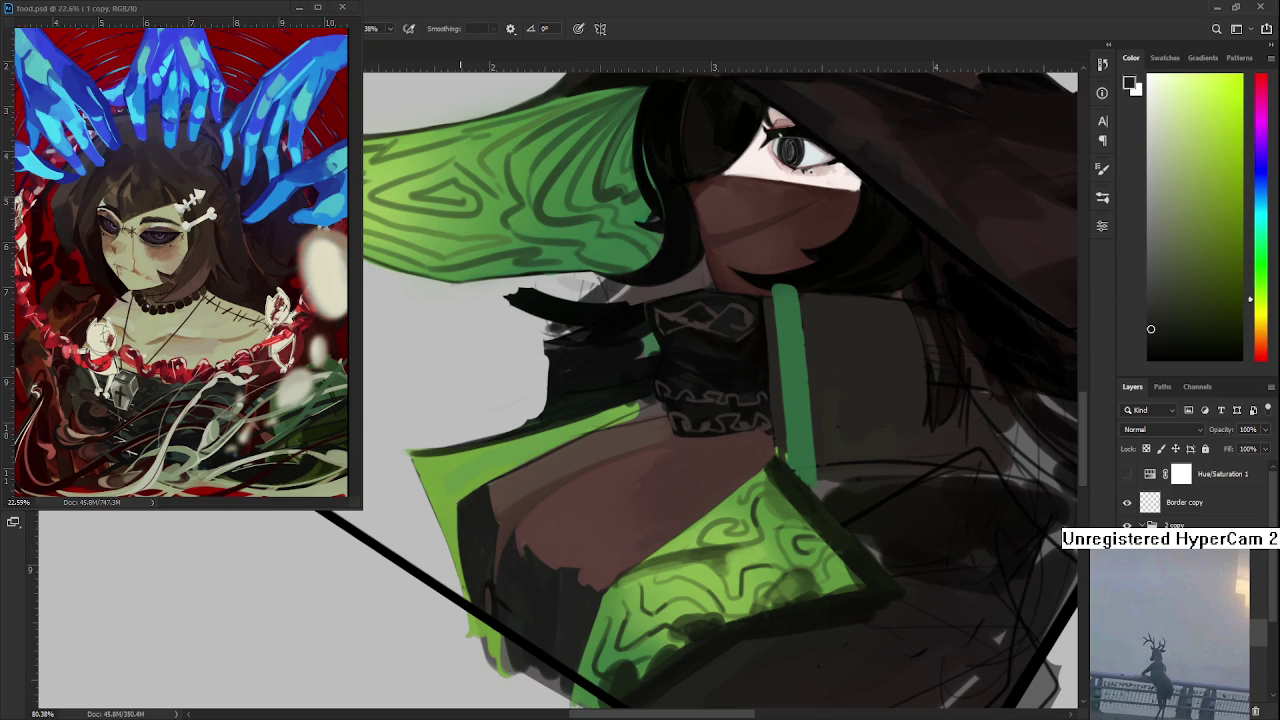
left_click_drag(463, 545, 468, 602)
key("ctrl+z")
- Sample cloak green, level the rotated canvas with R, and zoom out
left_click(459, 488, "alt")
key("r")
left_click_drag(460, 500, 552, 560)
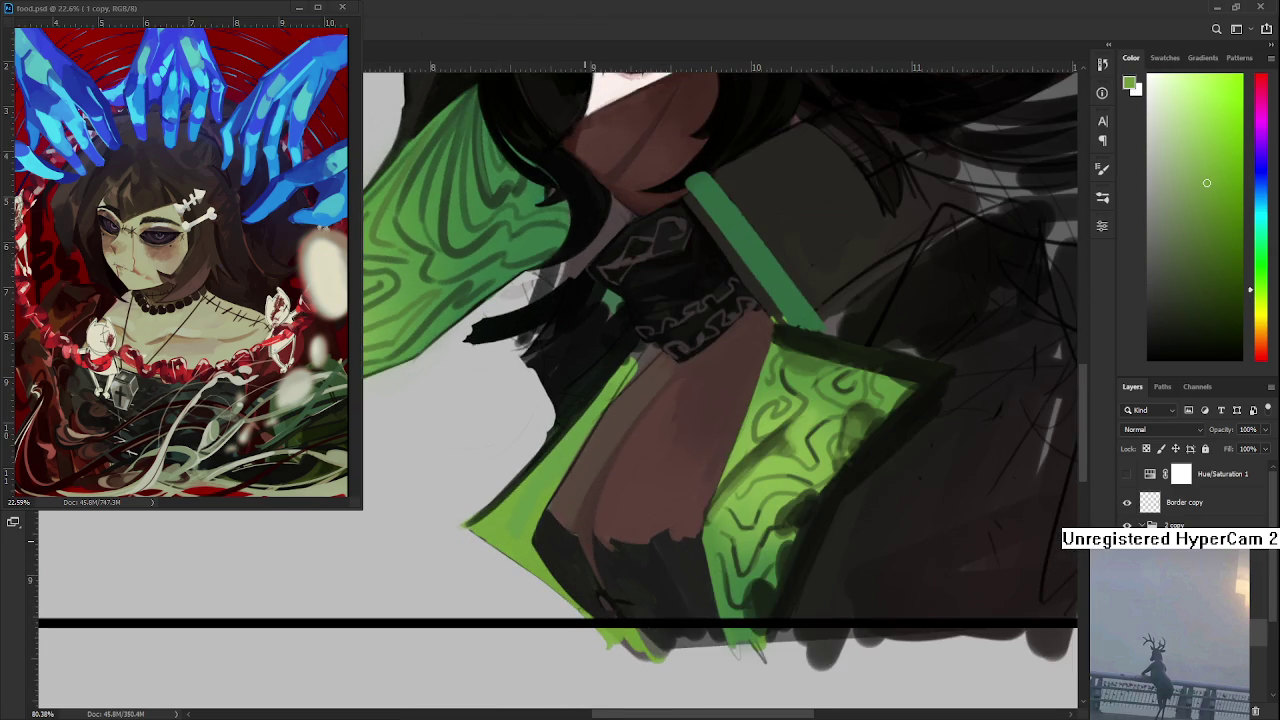
scroll(628, 588, "down", 4)
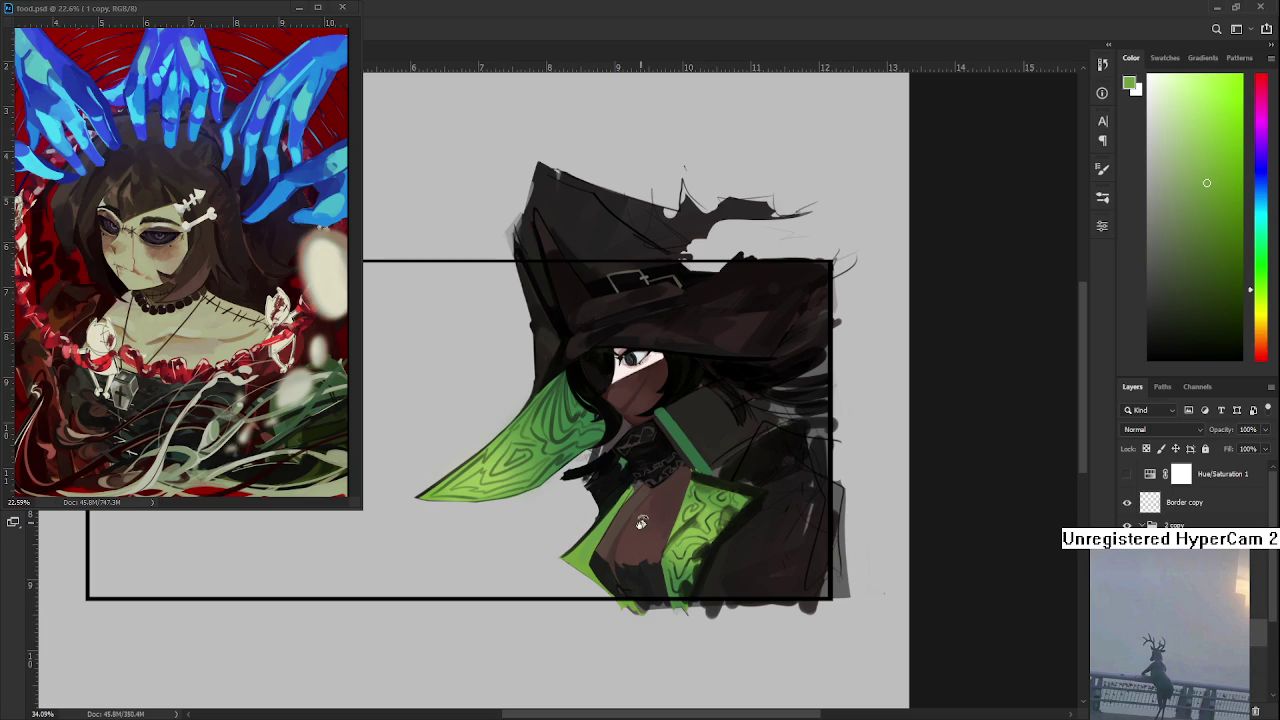
- Sample cloak greens and the near-black beside the sleeve at the lower cloak front
scroll(666, 529, "right", 1)
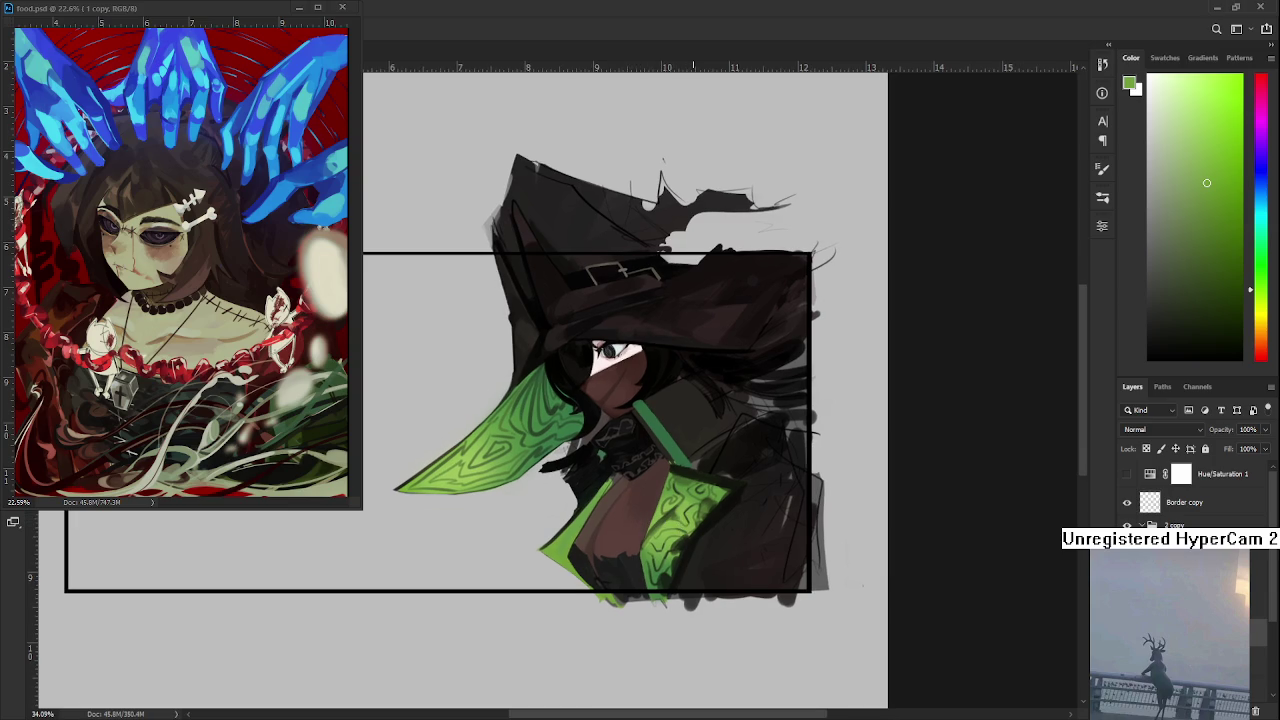
scroll(692, 495, "up", 3)
left_click(526, 494, "alt")
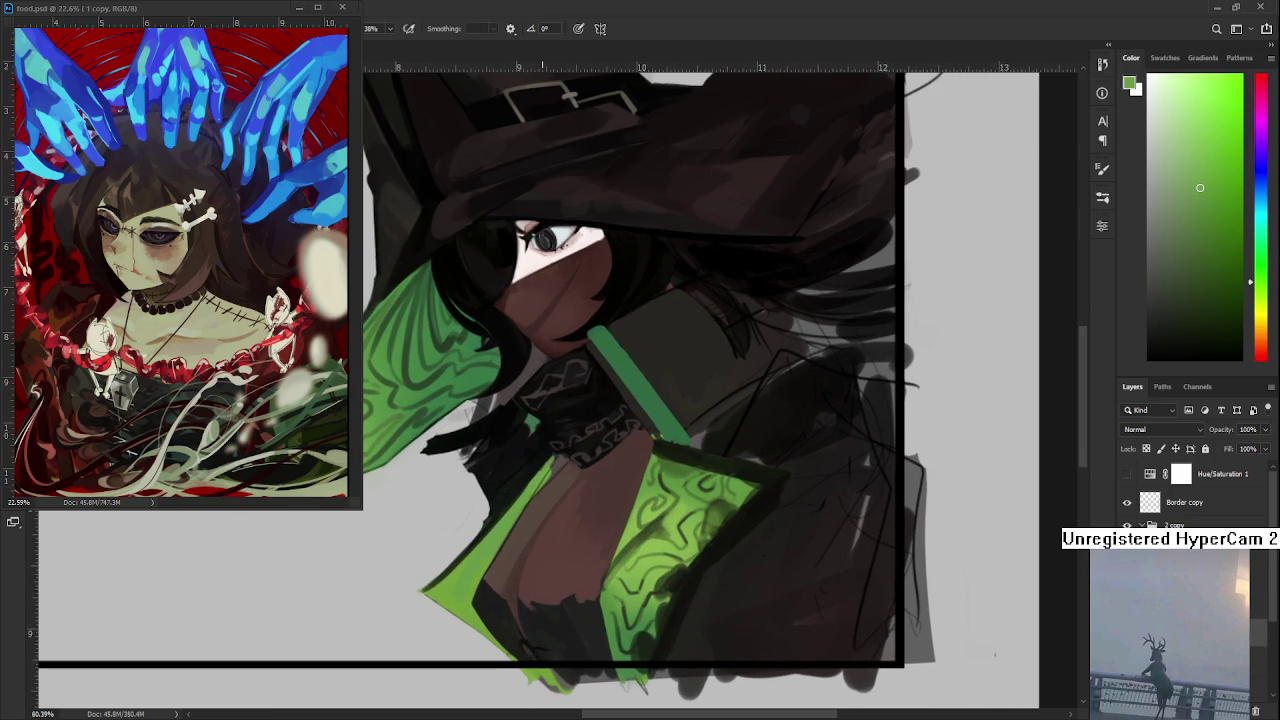
left_click(547, 470, "alt")
left_click(482, 590, "alt")
left_click(479, 591, "alt")
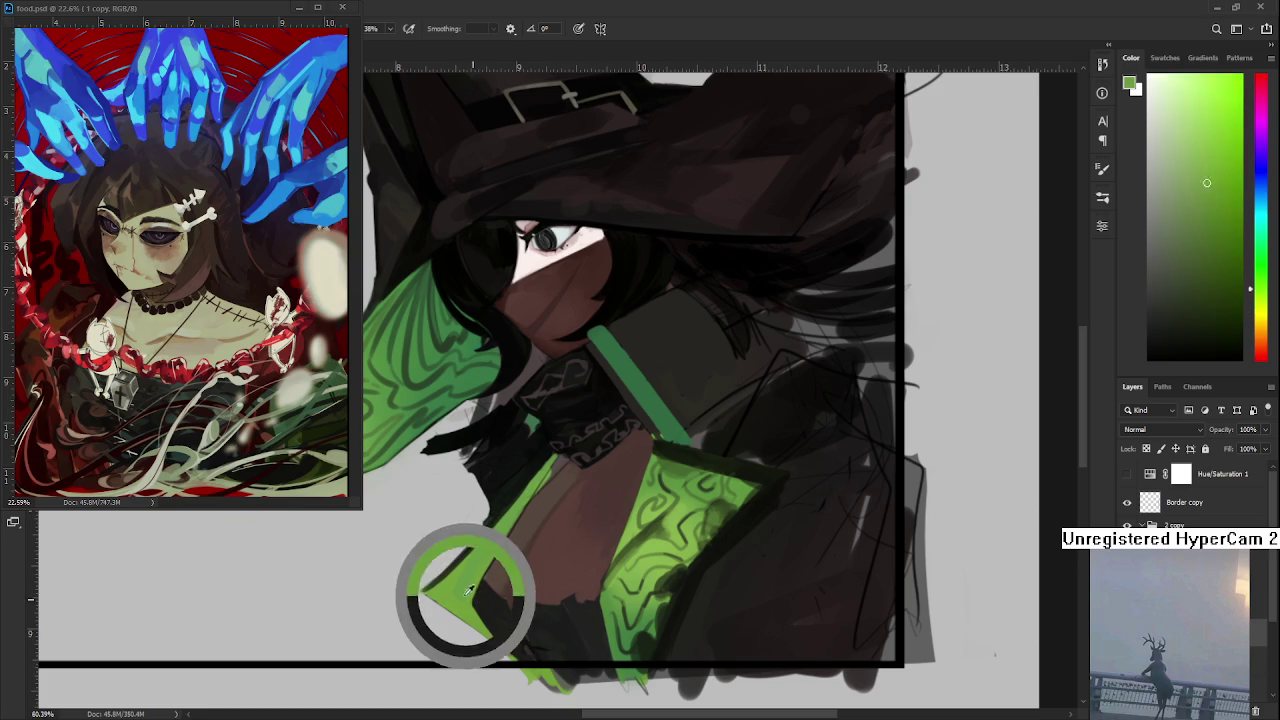
left_click(470, 590, "alt")
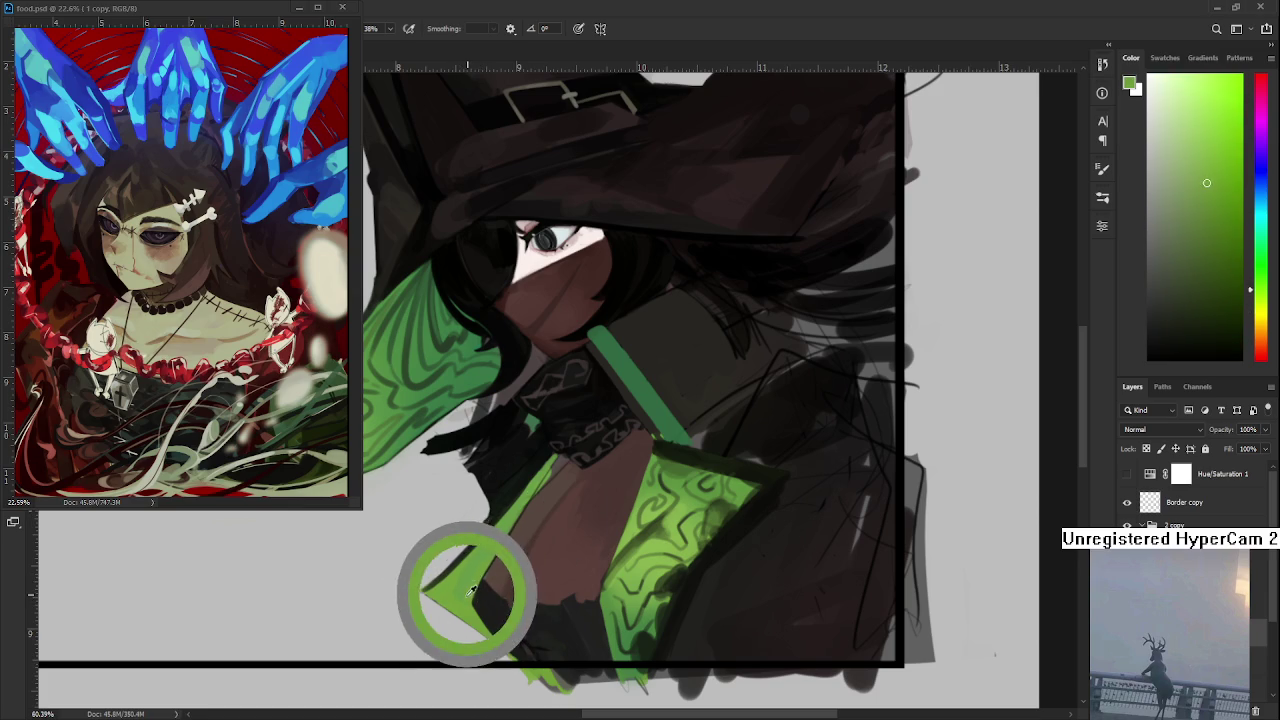
left_click(472, 590, "alt")
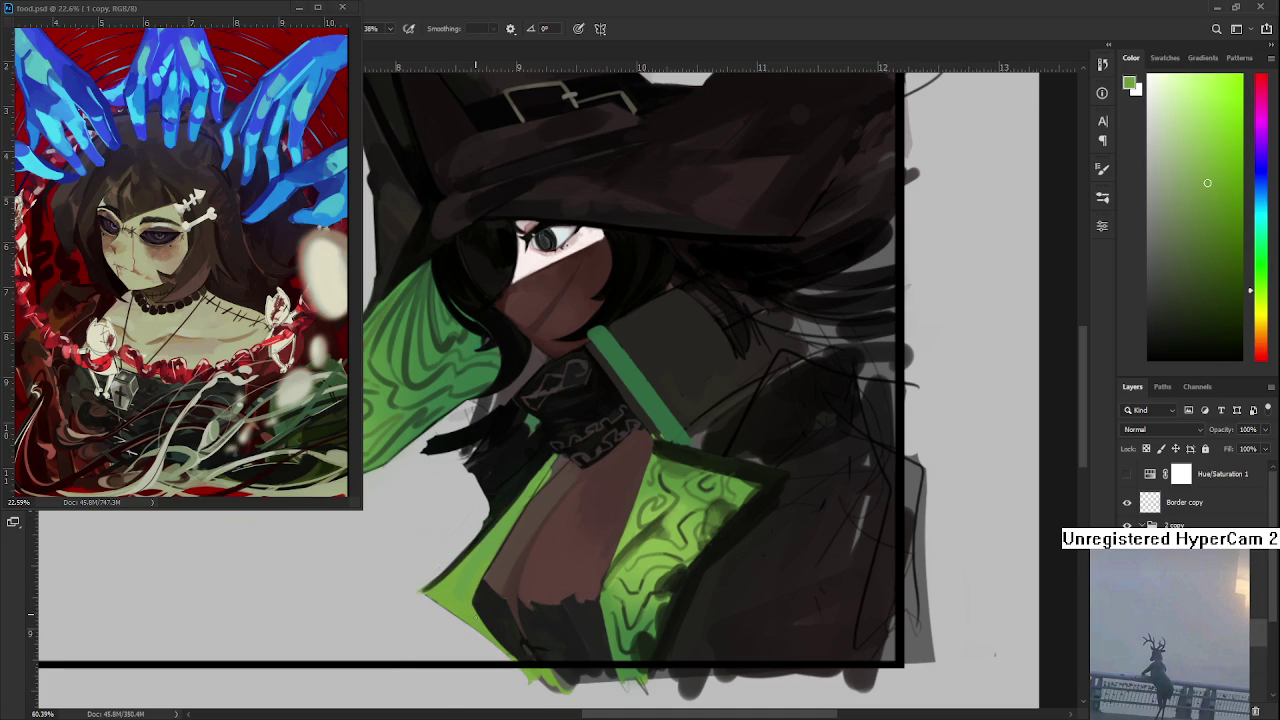
- Touch up the green sleeve lining, alternating between sleeve green and the neighbouring dark tone
left_click_drag(473, 593, 466, 597)
left_click(468, 594, "alt")
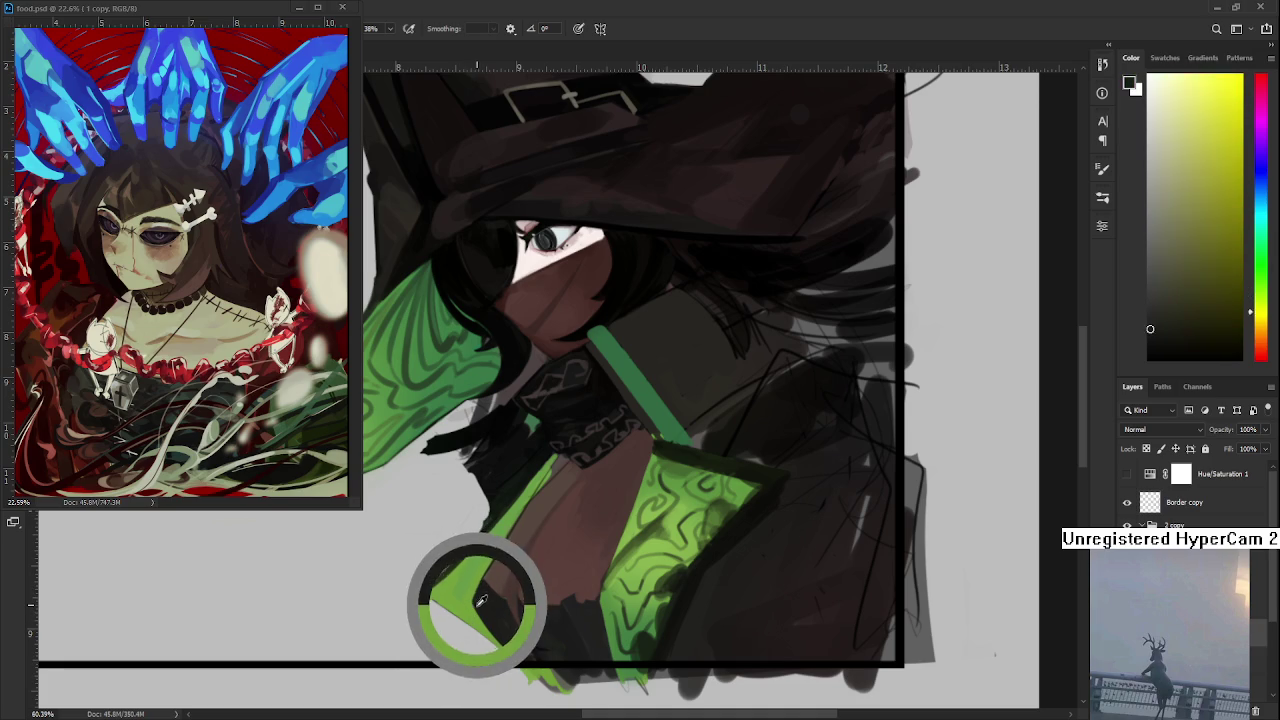
left_click(466, 590, "alt")
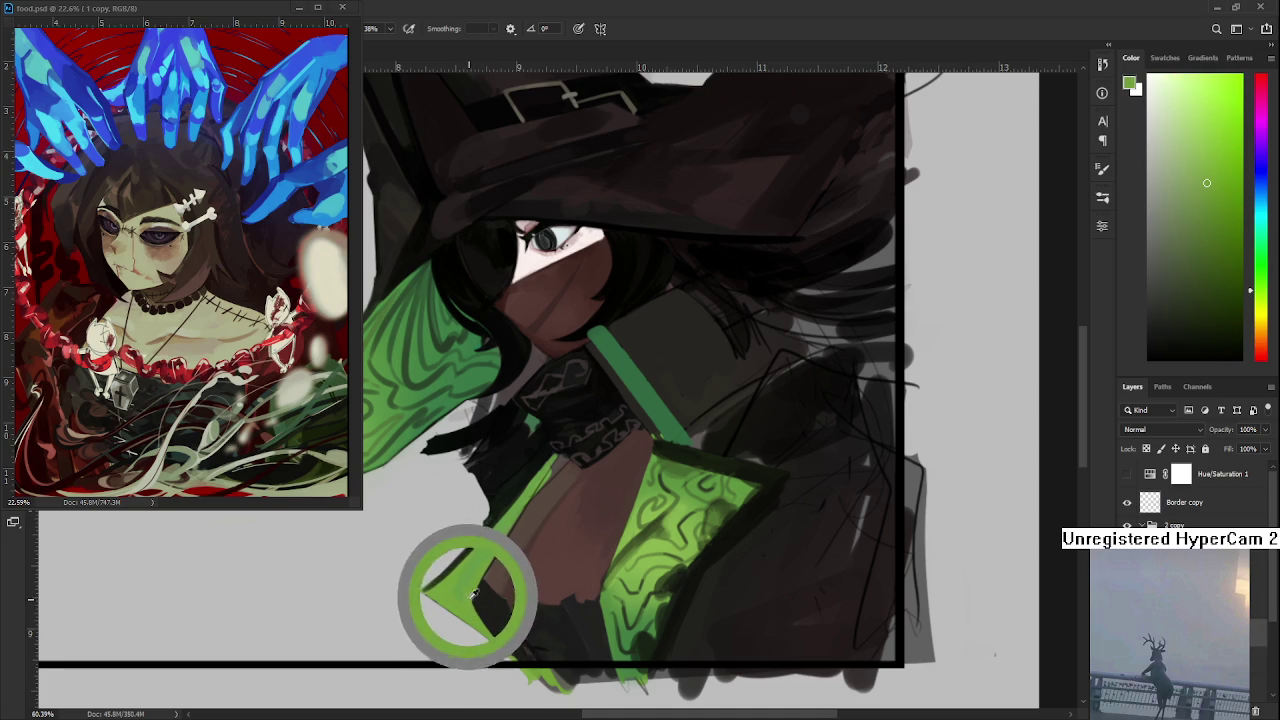
left_click(472, 610, "alt")
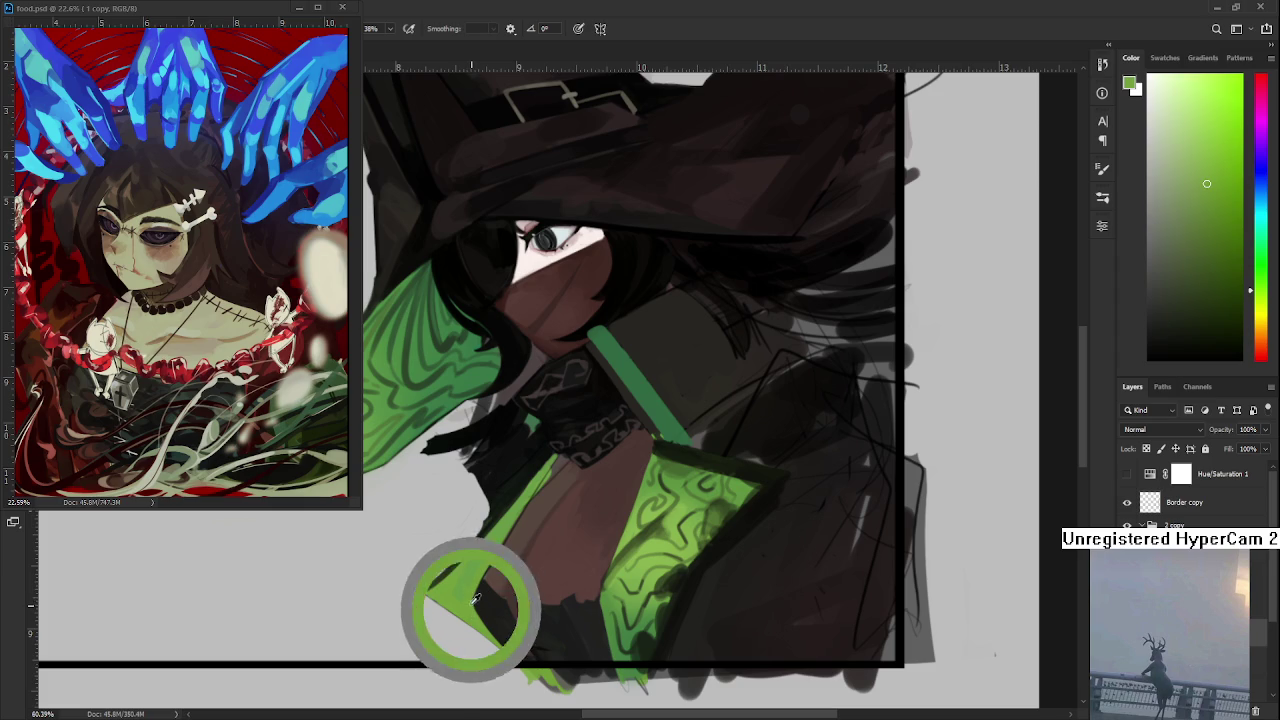
left_click(478, 590, "alt")
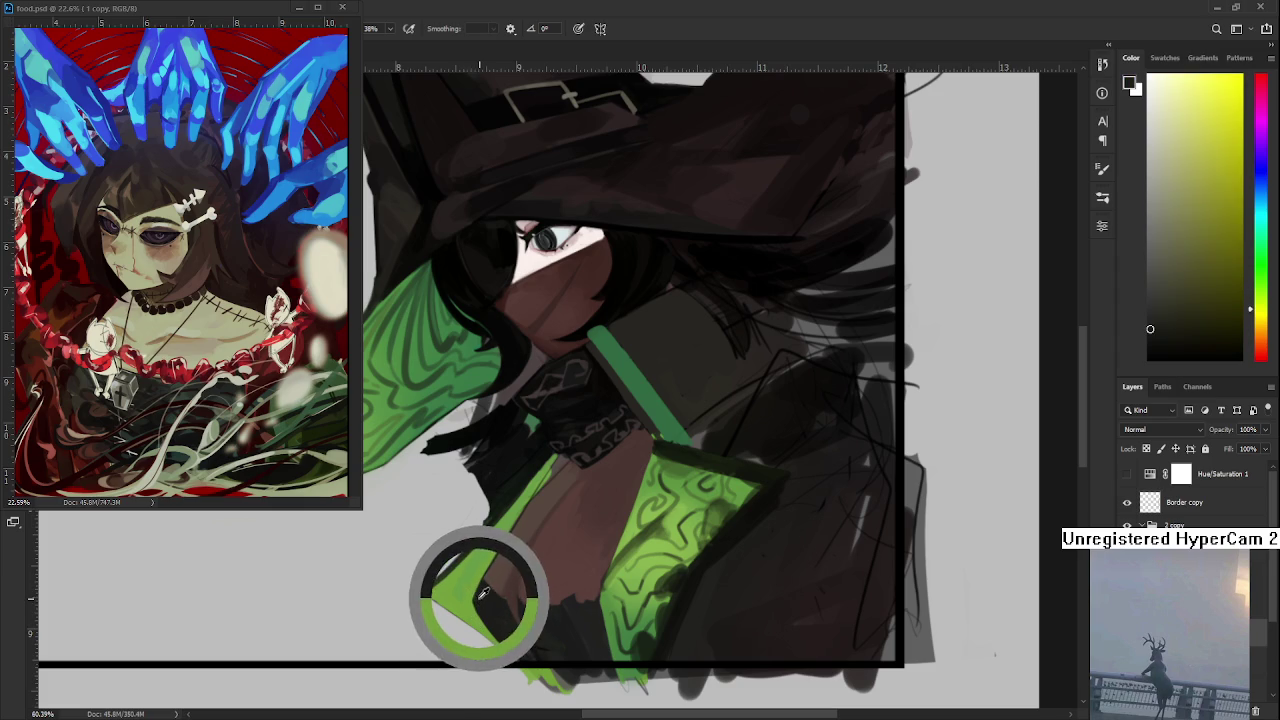
left_click(480, 582, "alt")
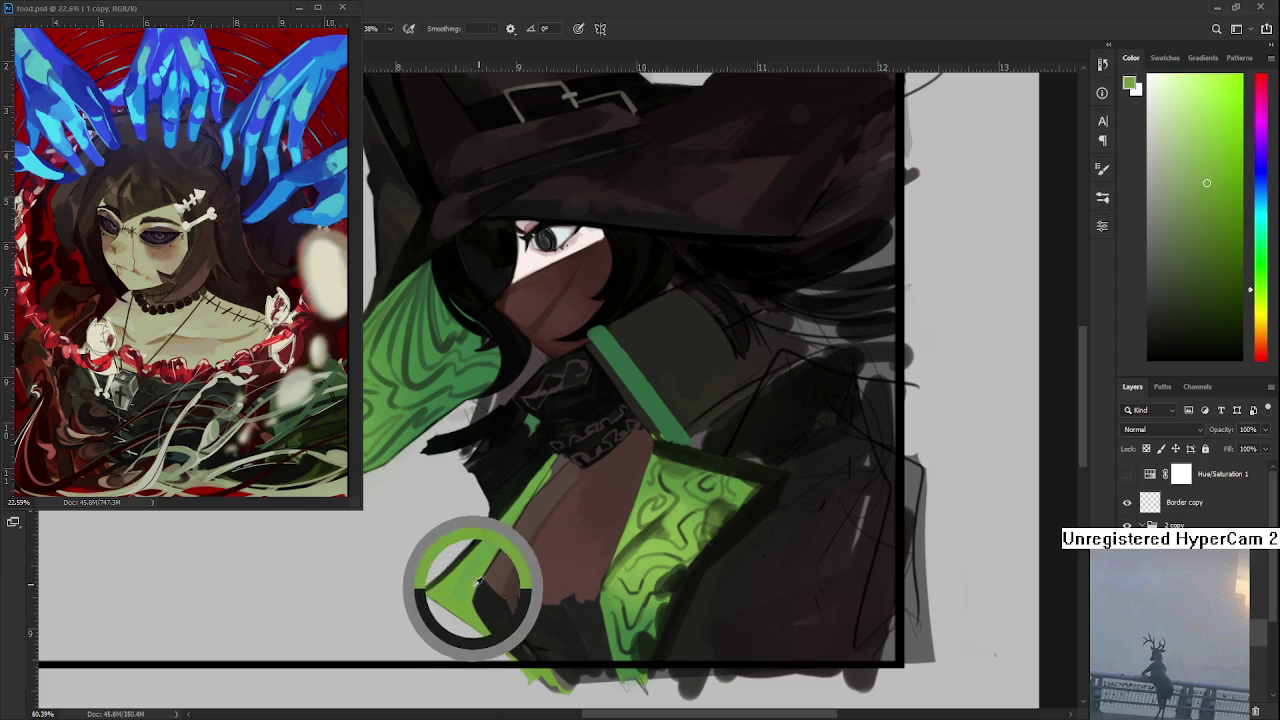
left_click(485, 572, "alt")
left_click(474, 591, "alt")
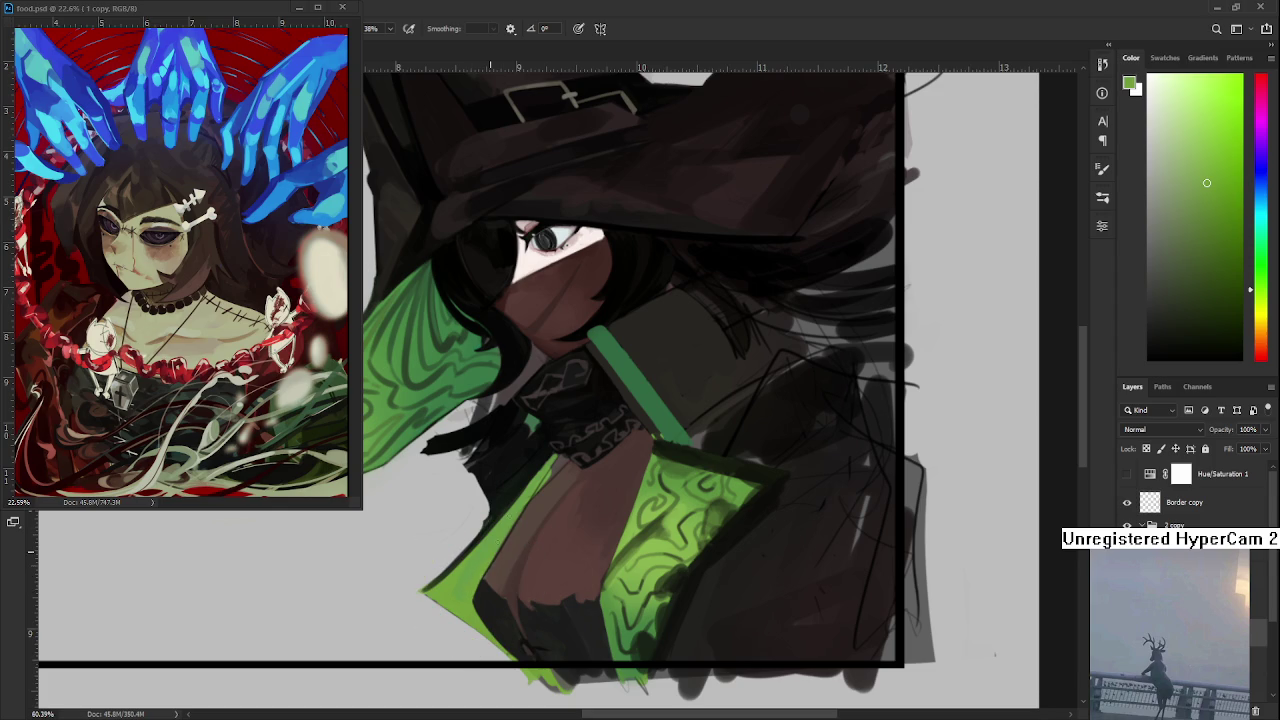
left_click(500, 509, "alt")
left_click(534, 490, "alt")
- Sample dark browns and near-black shadow tones from the lower cloak front
left_click(483, 579, "alt")
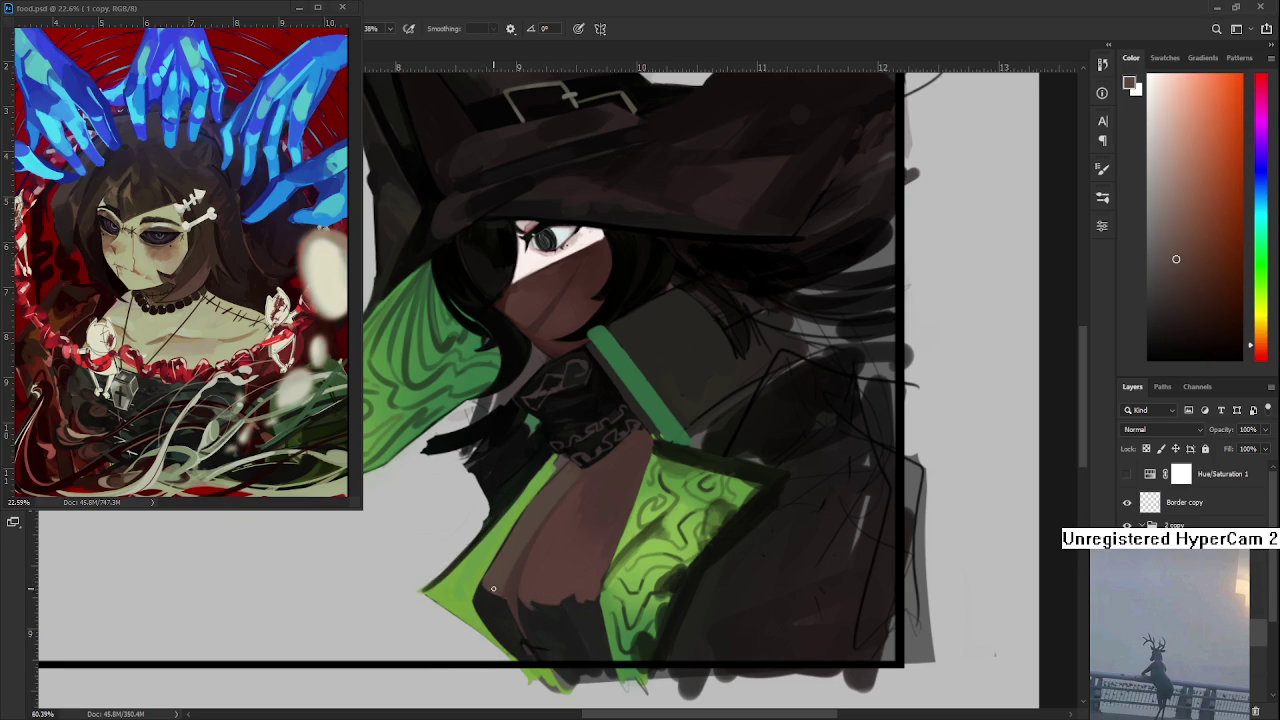
left_click(487, 585, "alt")
left_click(493, 586, "alt")
left_click(497, 592, "alt")
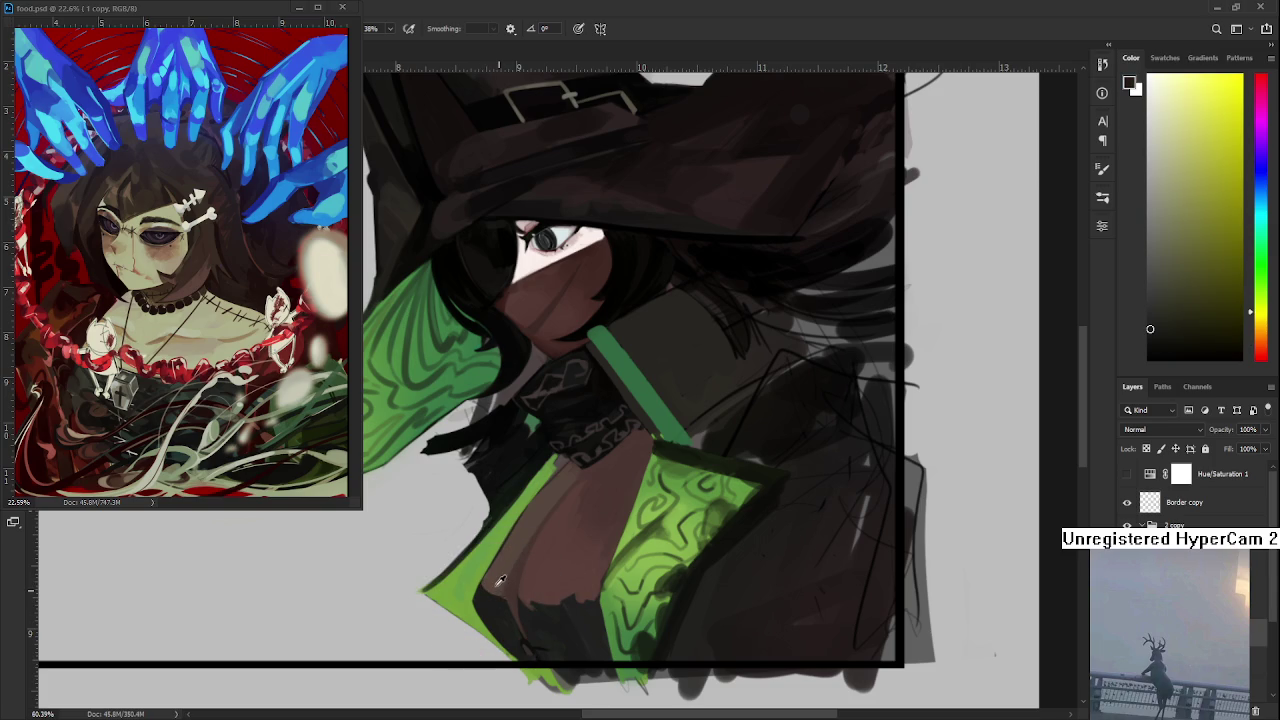
left_click(496, 592, "alt")
left_click(500, 594, "alt")
left_click(498, 600, "alt")
left_click(512, 594, "alt")
left_click(514, 596, "alt")
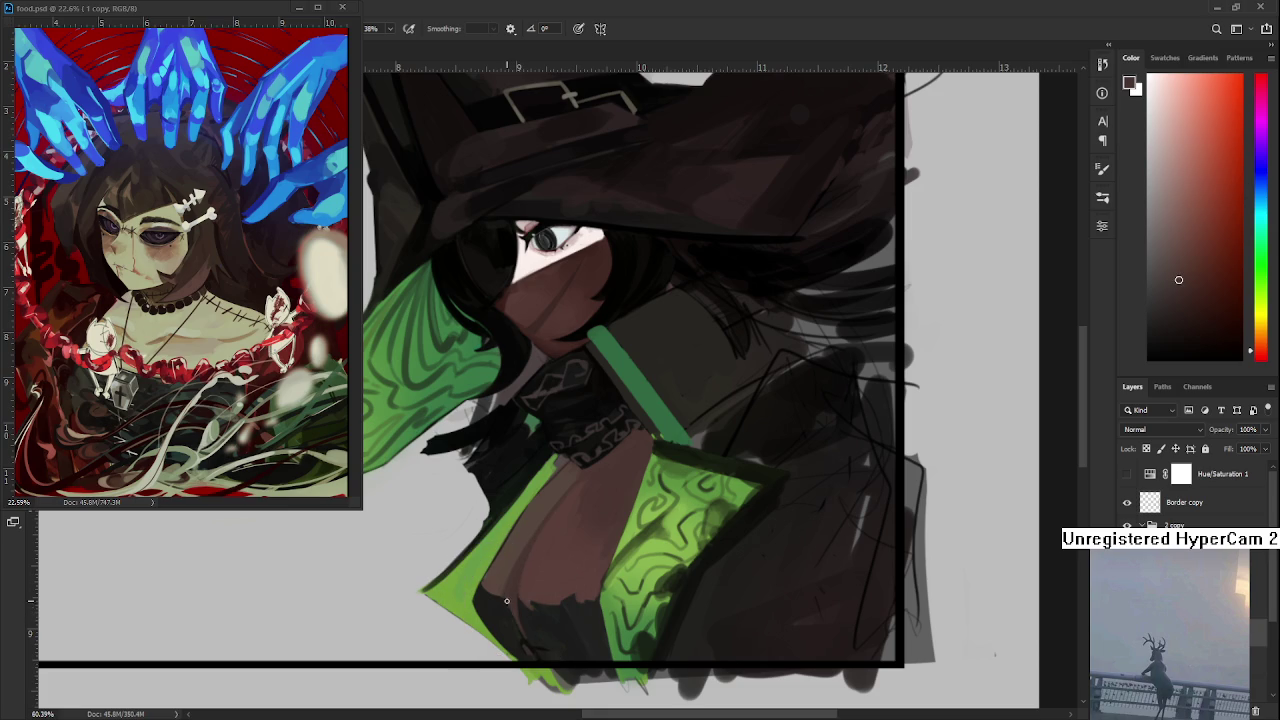
left_click(507, 602, "alt")
left_click(510, 611, "alt")
- Resample chest dark browns and settle on a dark olive tone versus a darker shadow
left_click(507, 601, "alt")
left_click(490, 597, "alt")
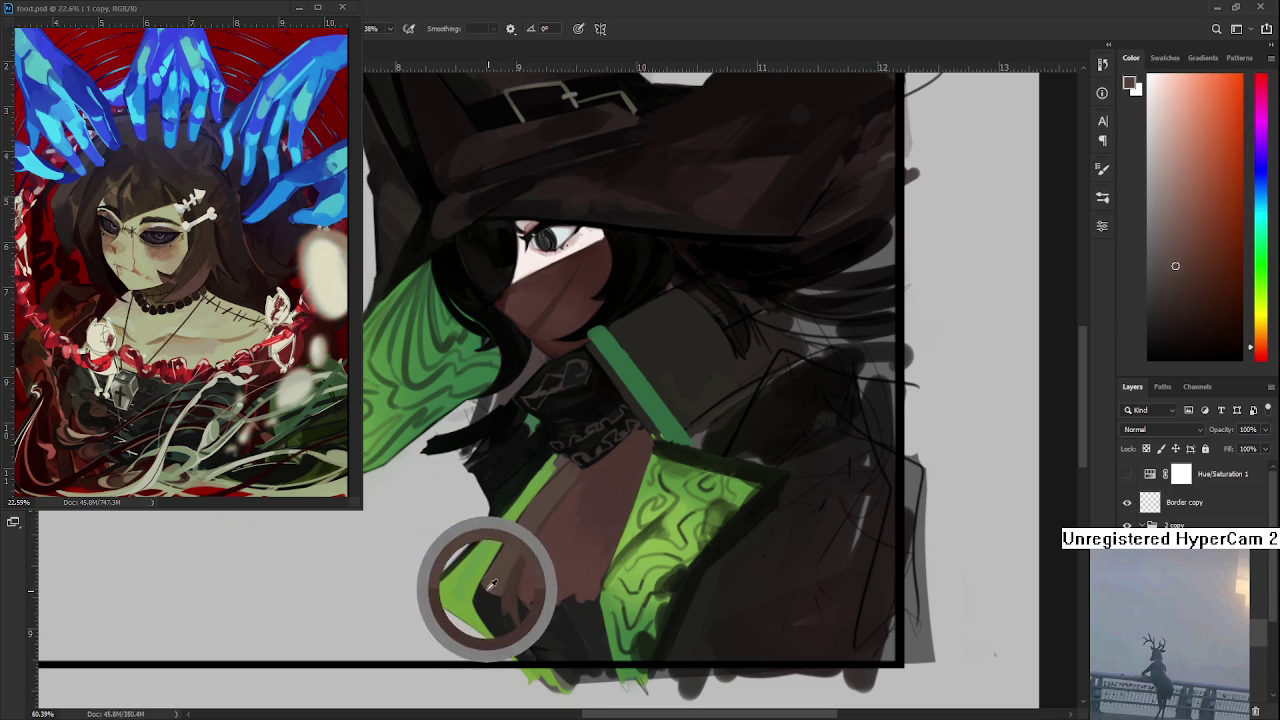
left_click(484, 599, "alt")
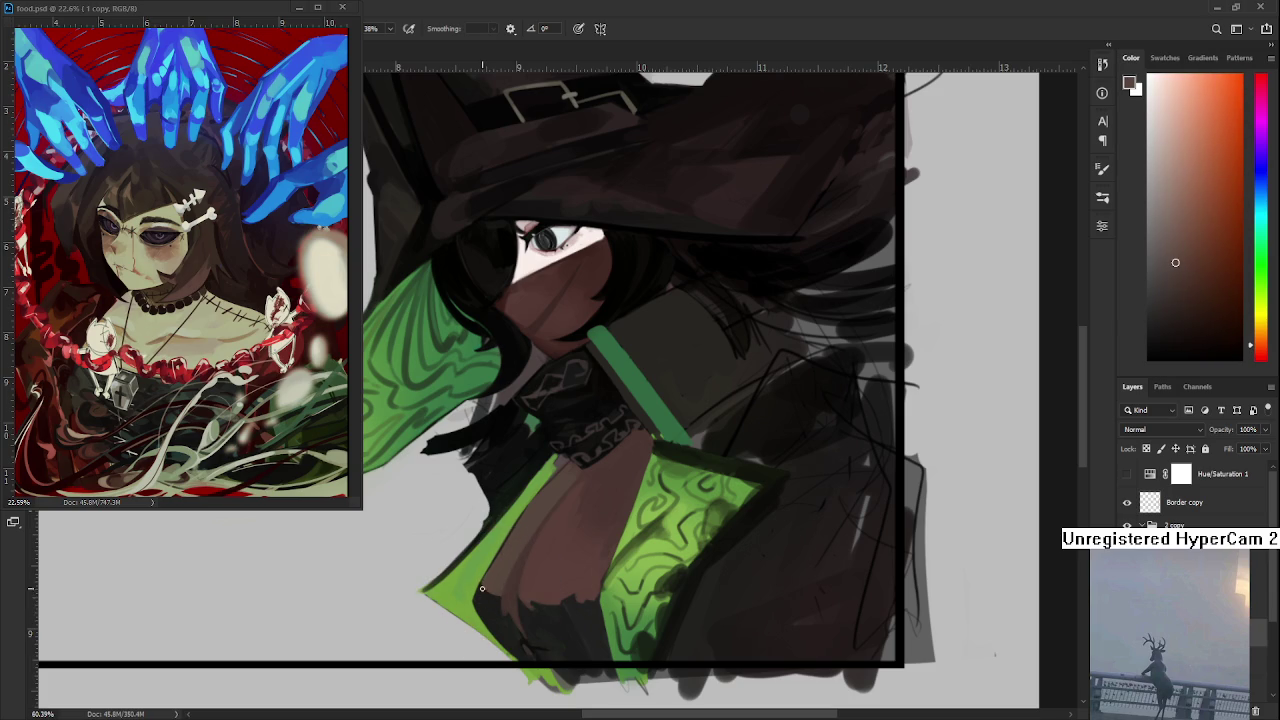
left_click(488, 601, "alt")
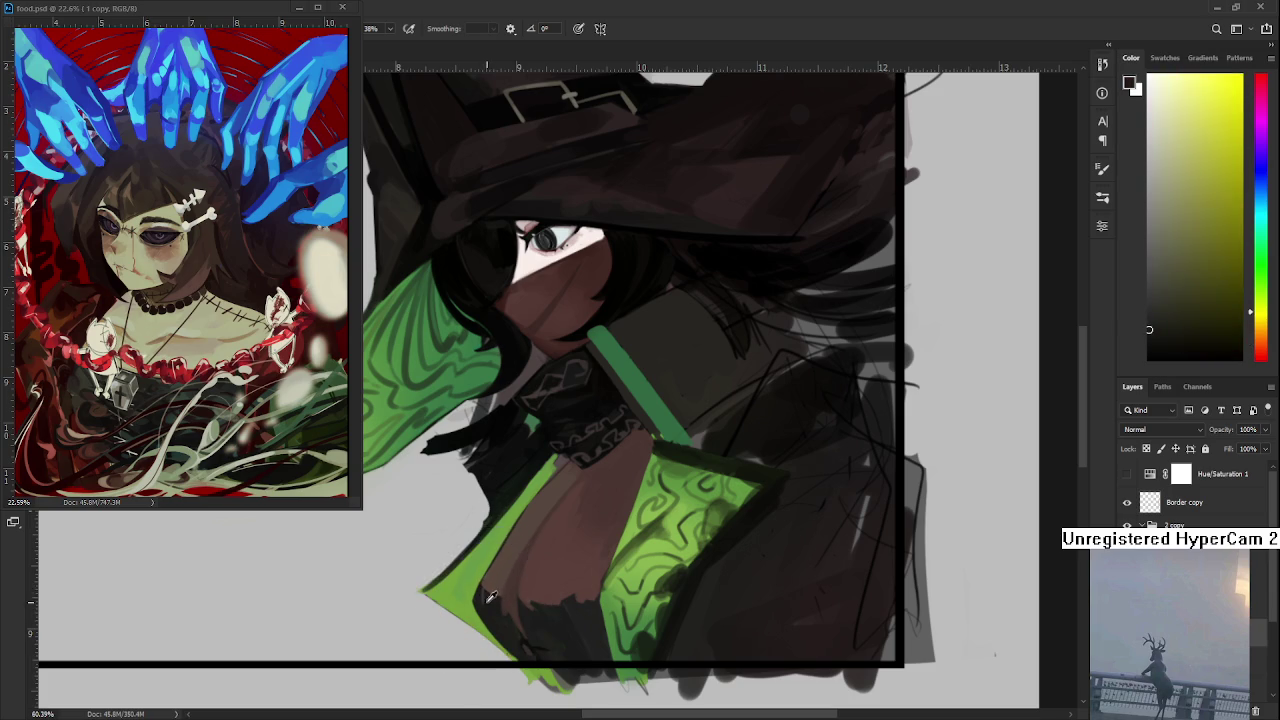
left_click(486, 582, "alt")
left_click(492, 597, "alt")
left_click(489, 597, "alt")
left_click(493, 596, "alt")
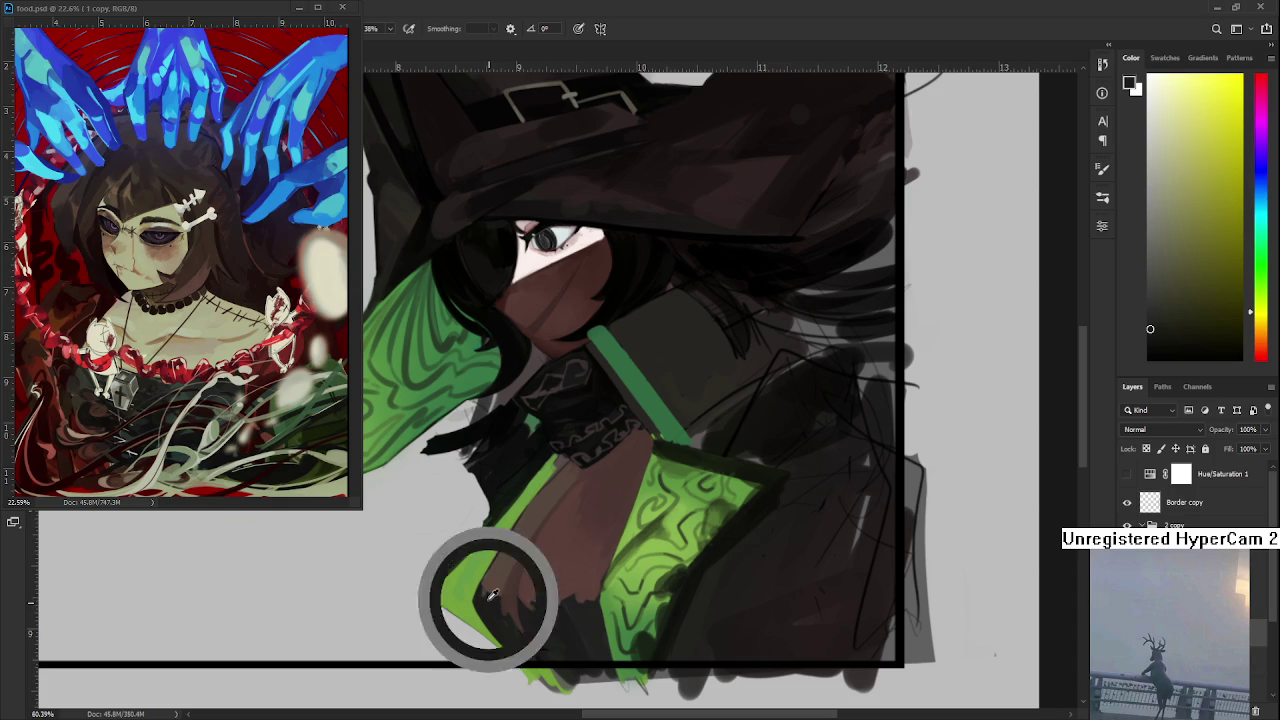
left_click(488, 585, "alt")
left_click(487, 599, "alt")
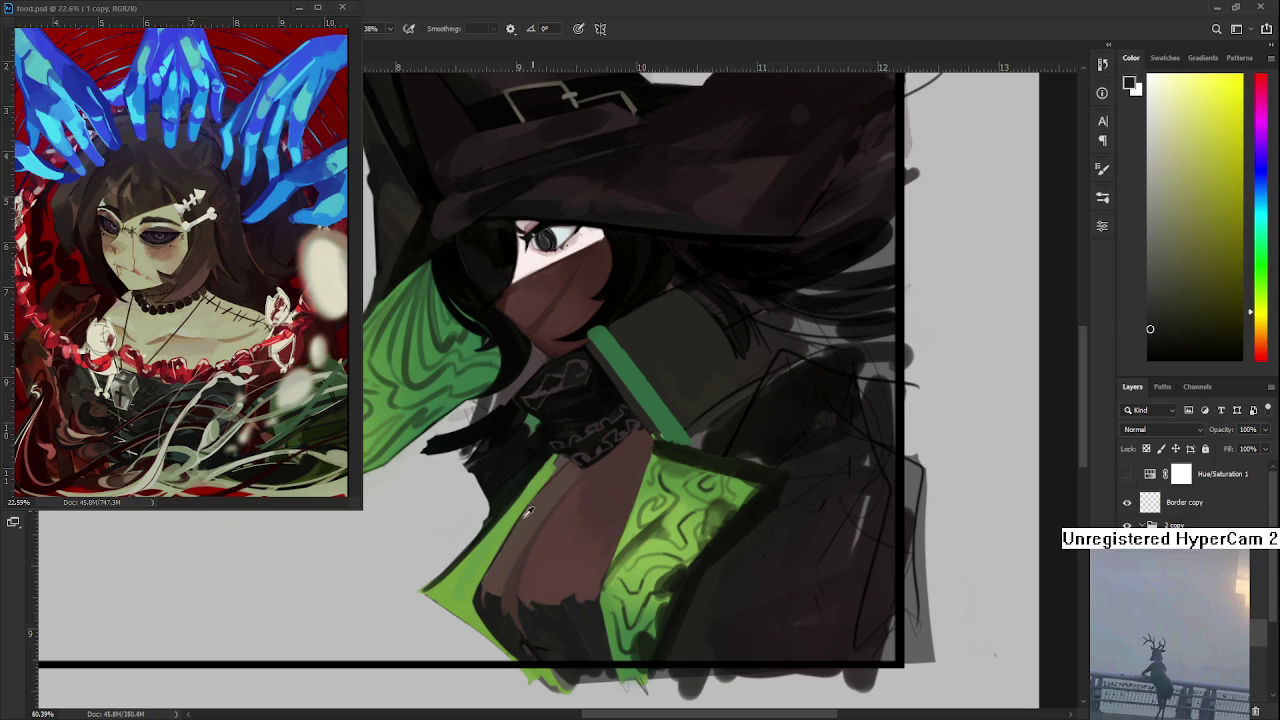
- Pick lighter and darker chest browns, a near-black green and reddish-brown skin tone
left_click(473, 590, "alt")
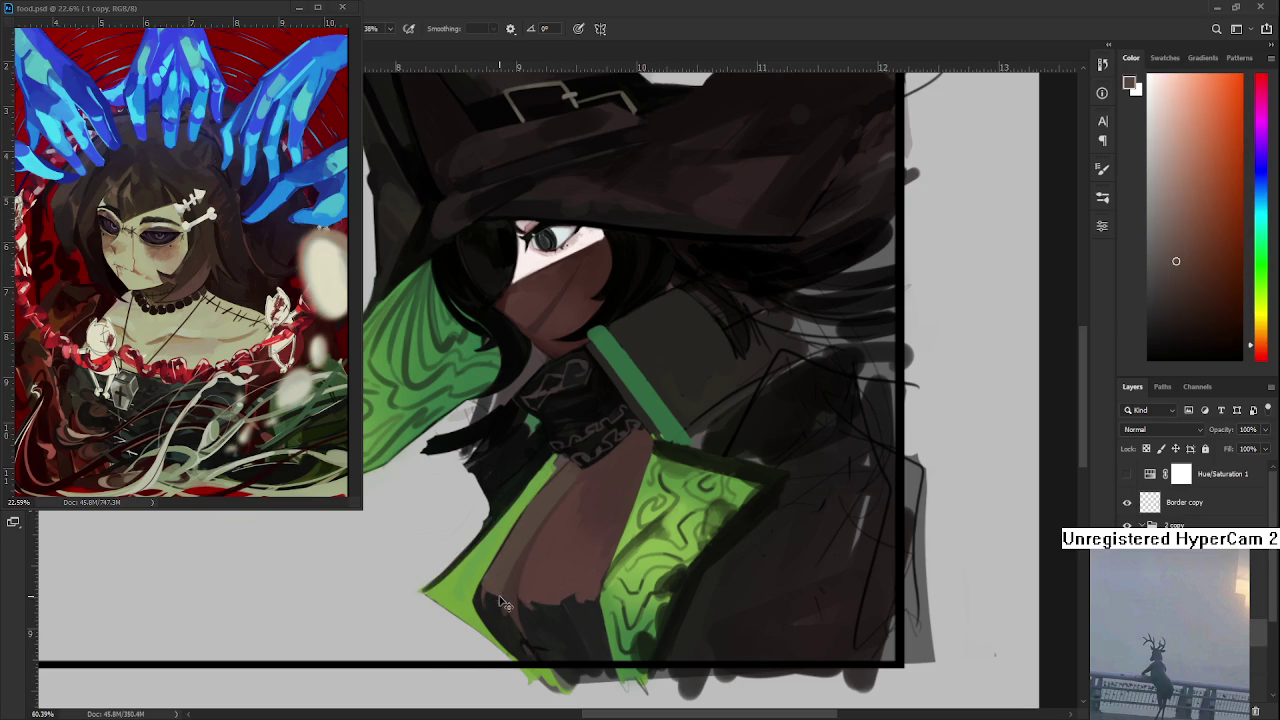
left_click(490, 590, "alt")
left_click(495, 597, "alt")
left_click(502, 600, "alt")
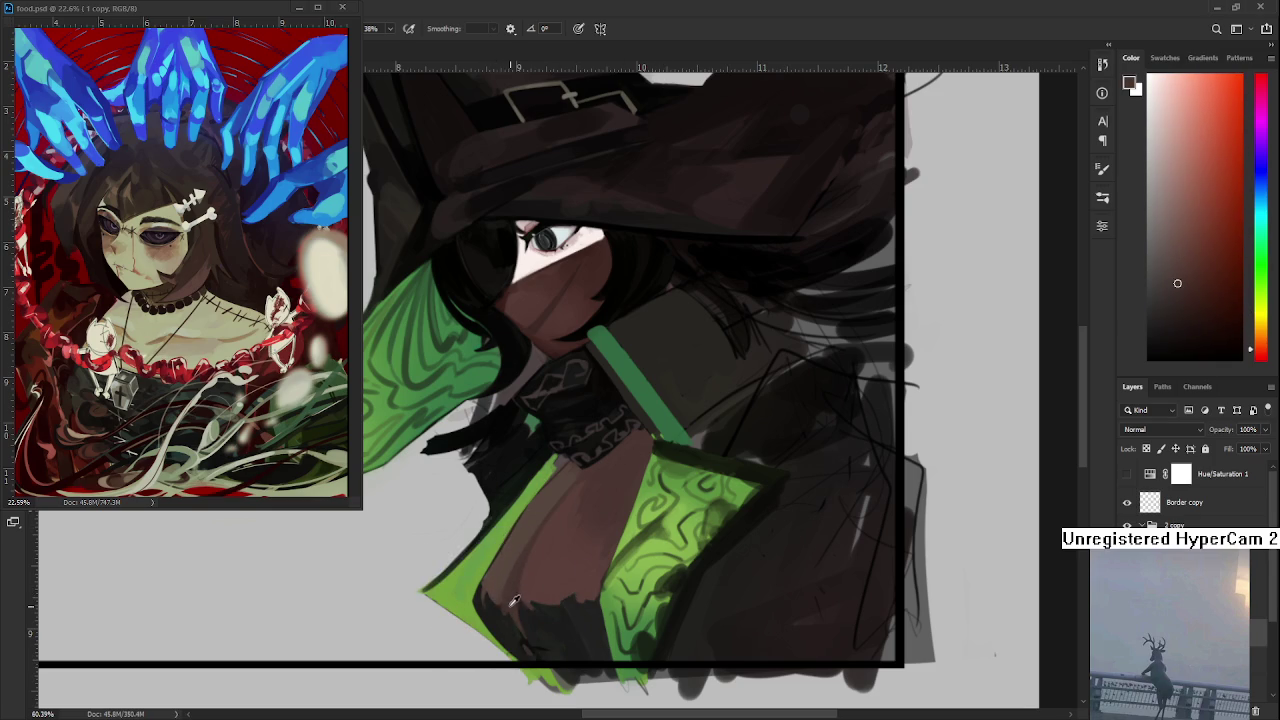
left_click(500, 602, "alt")
left_click(493, 588, "alt")
left_click(490, 612, "alt")
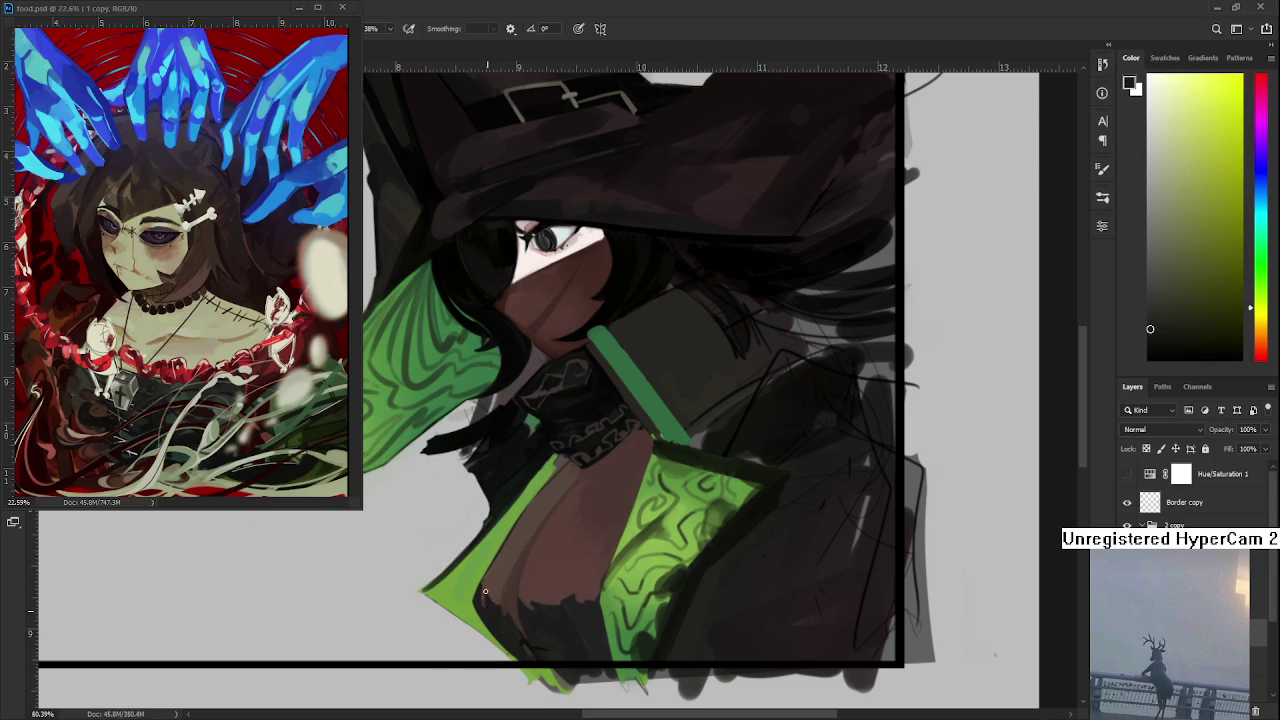
left_click(494, 593, "alt")
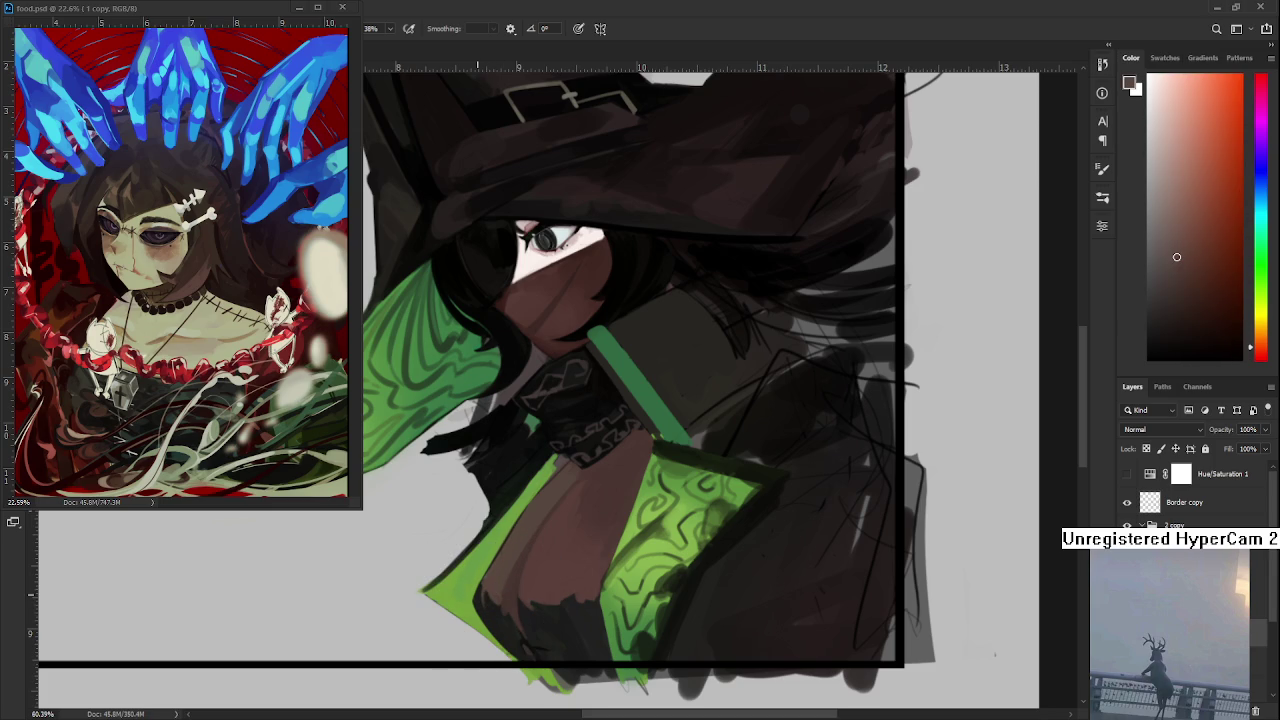
scroll(633, 533, "down", 1)
- Paint a darker orange-brown shadow stroke down the chest
left_click(545, 614, "alt")
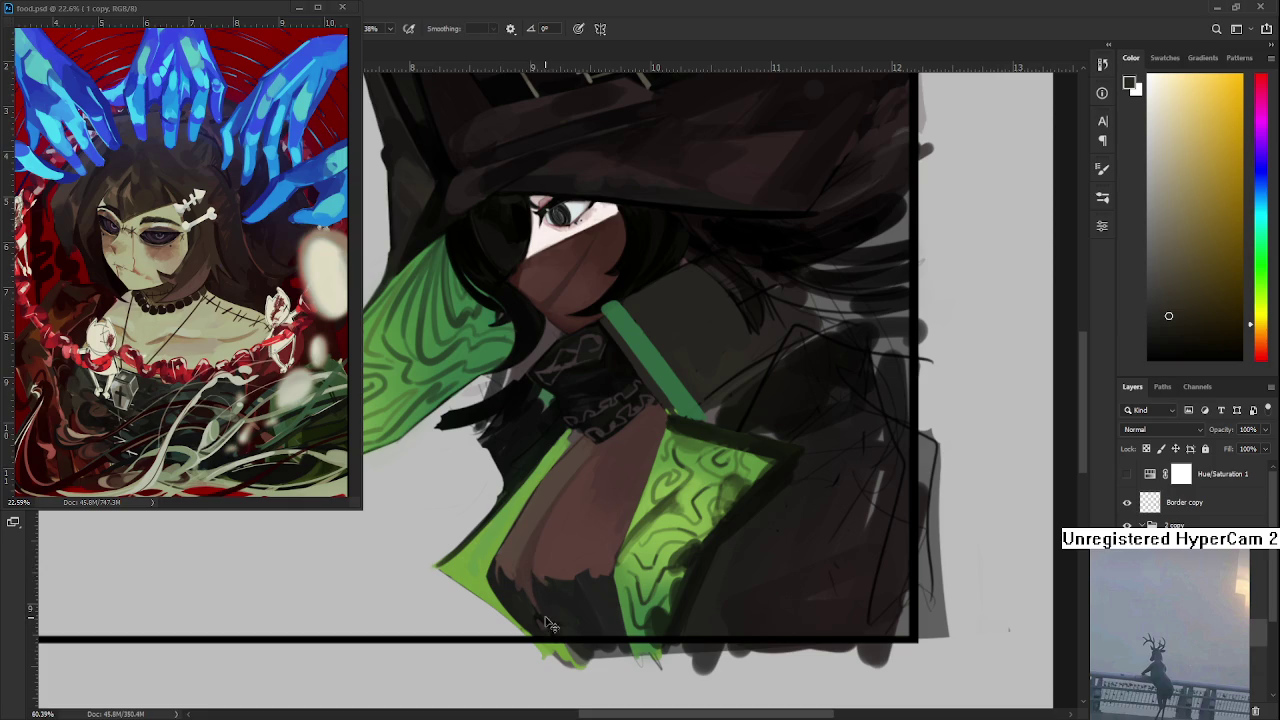
left_click(543, 624, "alt")
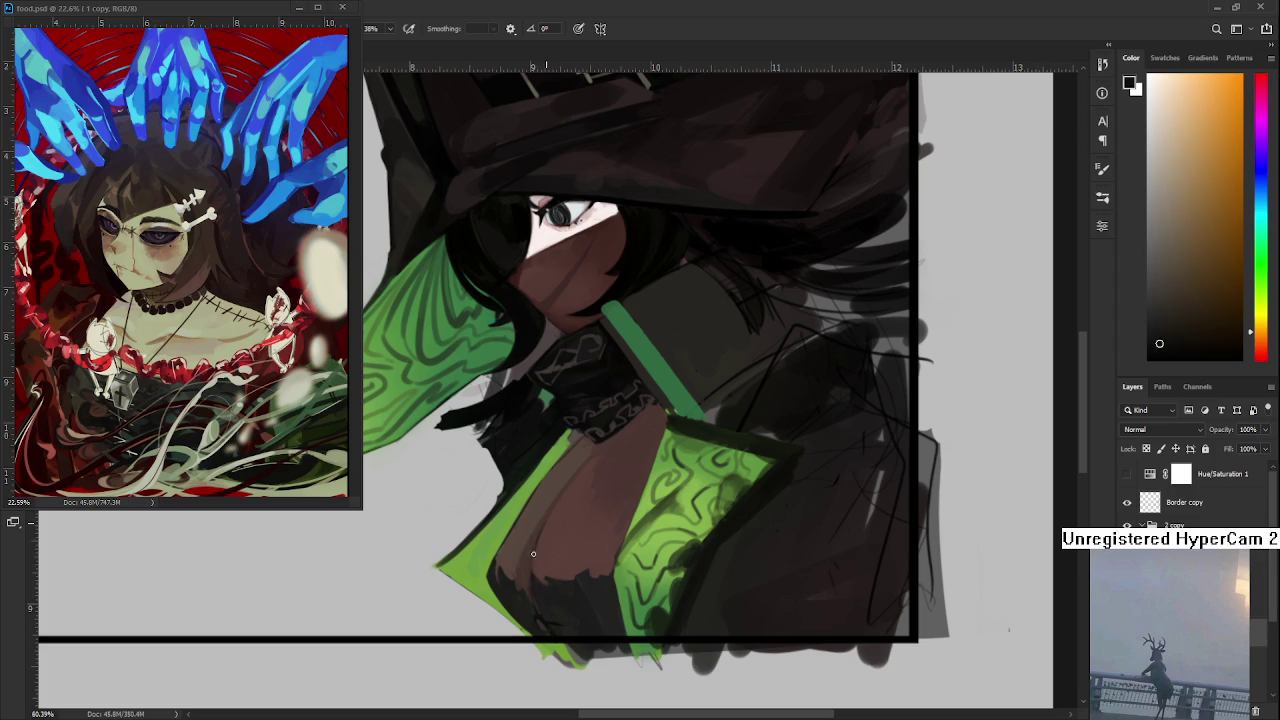
left_click_drag(538, 540, 535, 600)
- Resample dark and lighter skin browns from the chest and nudge the view
left_click(544, 518, "alt")
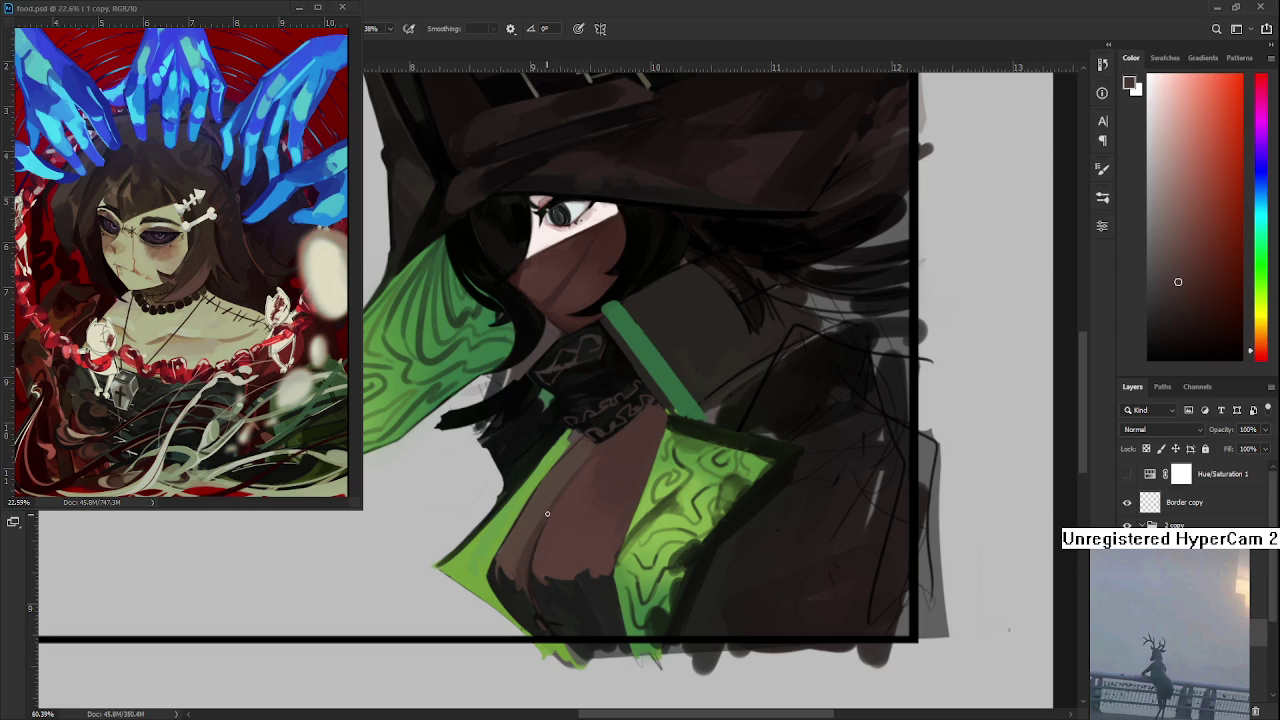
left_click(543, 528, "alt")
left_click(535, 568, "alt")
left_click(525, 578, "alt")
left_click(555, 522, "alt")
left_click_drag(601, 483, 604, 483)
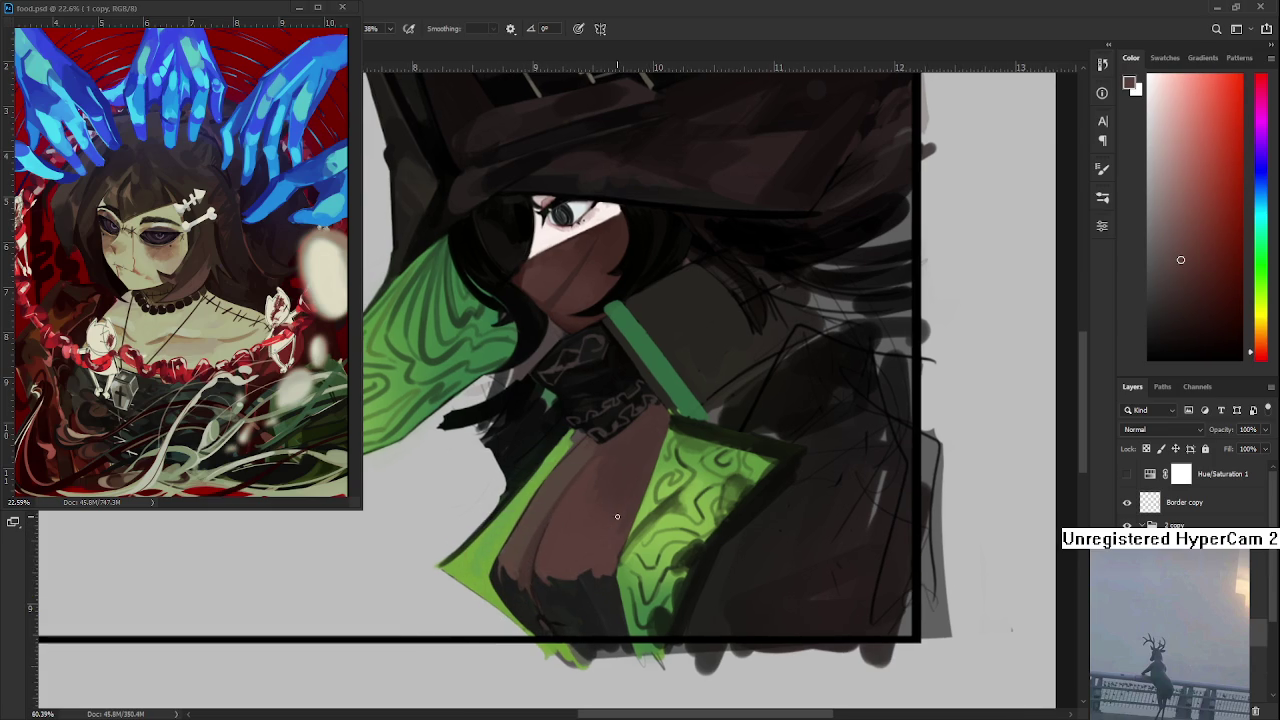
- Sample several cloak greens and a dark shadow tone along the lower-left cloak edge
scroll(617, 516, "down", 3)
scroll(617, 516, "down", 2)
scroll(505, 615, "up", 5)
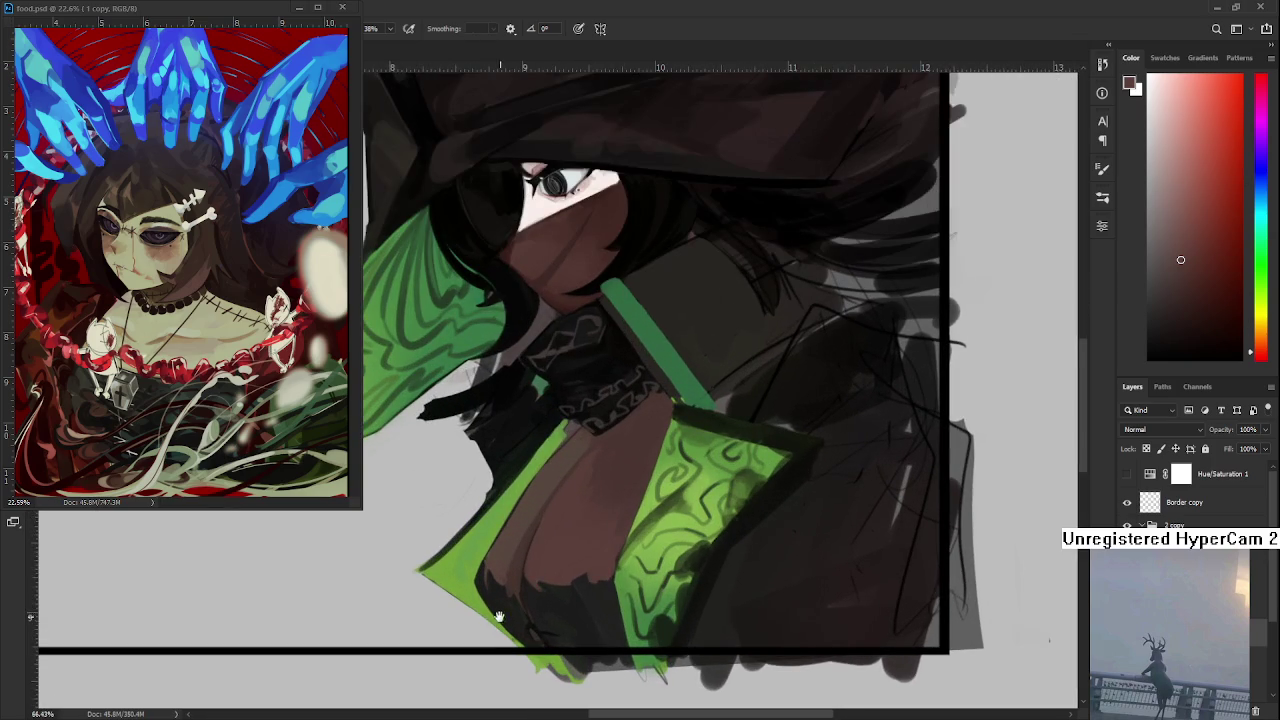
left_click_drag(505, 615, 516, 614)
left_click(484, 574, "alt")
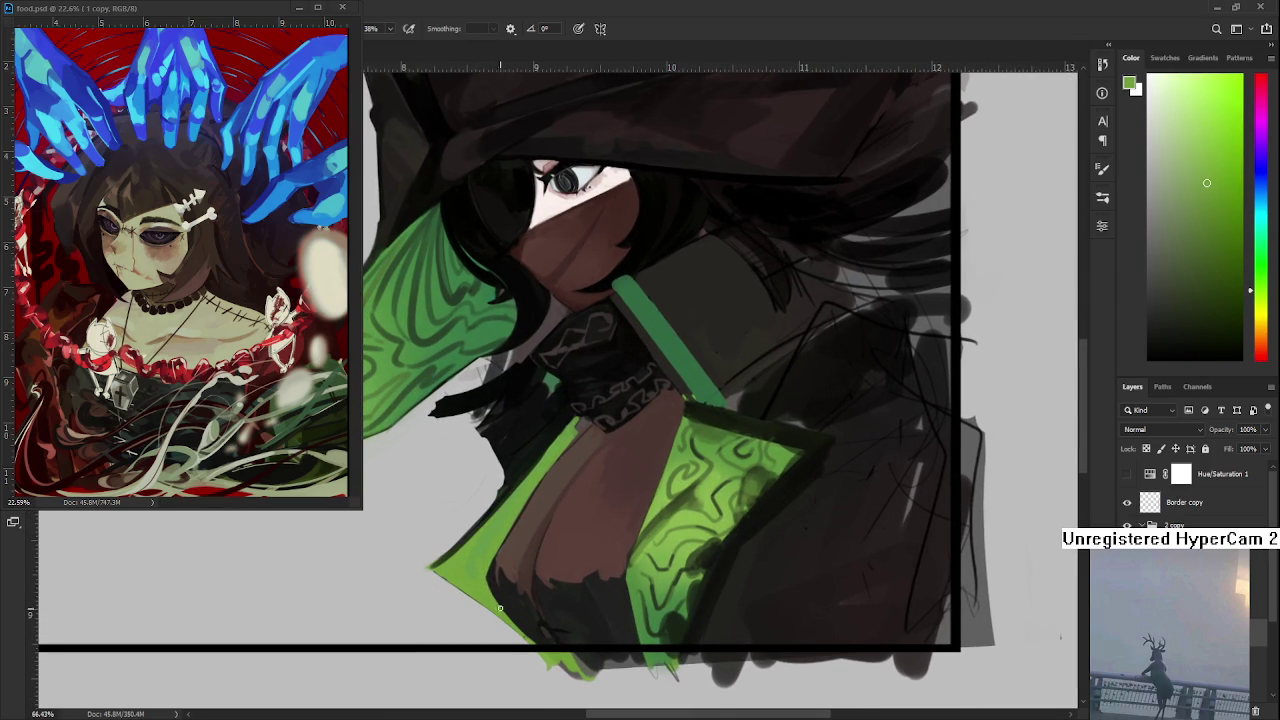
left_click(474, 550, "alt")
left_click(486, 566, "alt")
left_click(488, 570, "alt")
left_click_drag(488, 568, 494, 577)
left_click(492, 556, "alt")
left_click(497, 575, "alt")
- Sample the cloak green and paint a green stroke along the cloak's lower edge
left_click(520, 490, "alt")
left_click(527, 478, "alt")
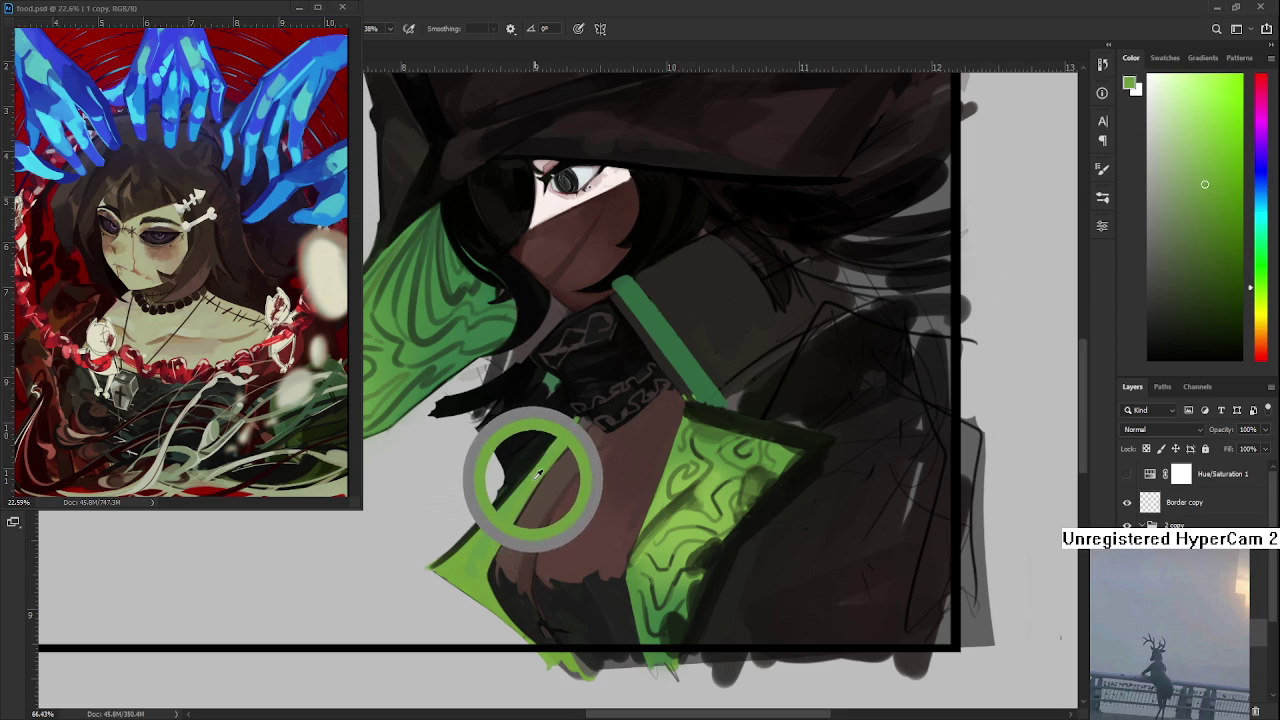
left_click(542, 468, "alt")
left_click_drag(583, 415, 495, 545)
left_click(483, 569, "alt")
left_click(488, 572, "alt")
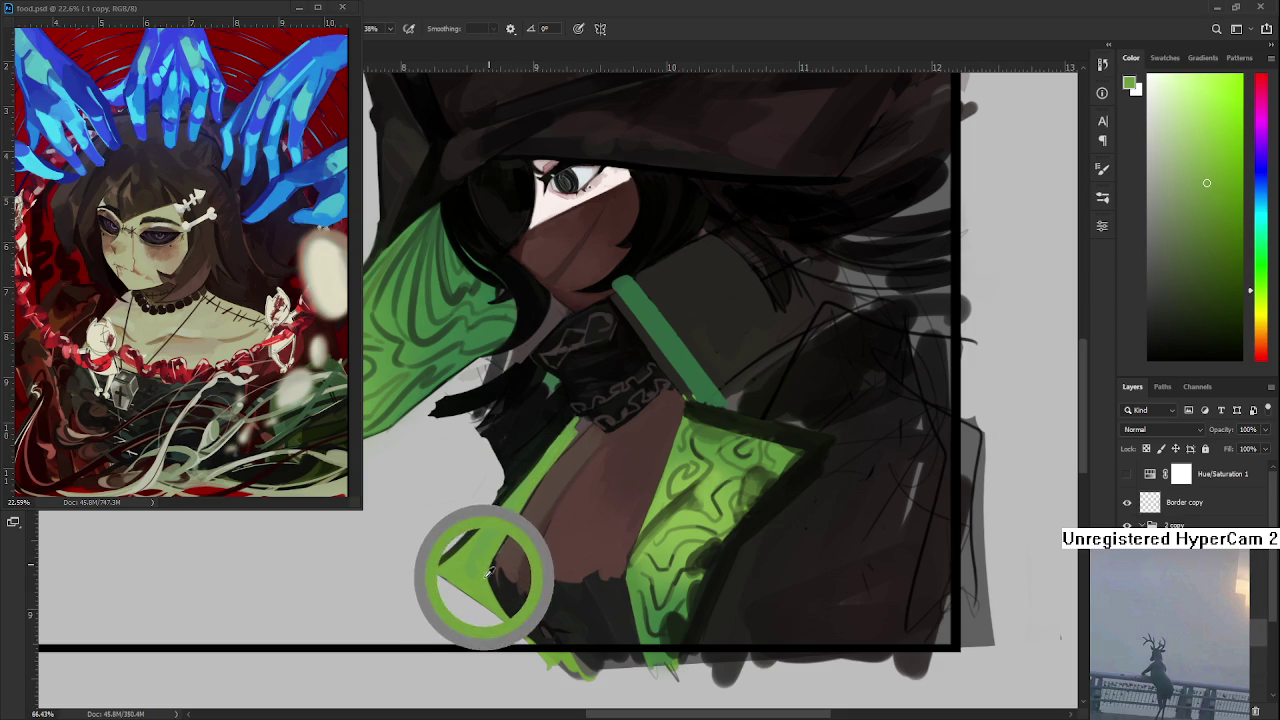
- Repeatedly resample the sleeve green and fill the lower sleeve edge with it
left_click(488, 566, "alt")
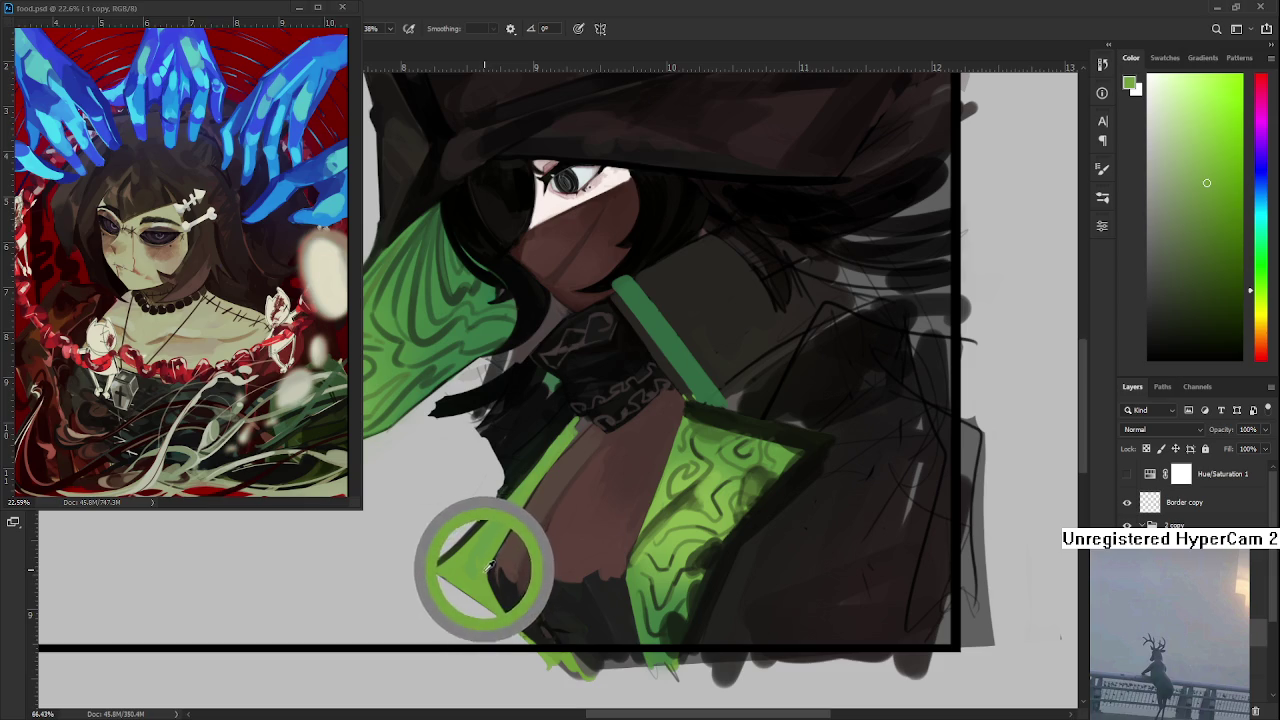
left_click(488, 562, "alt")
left_click(487, 570, "alt")
left_click(487, 570, "alt")
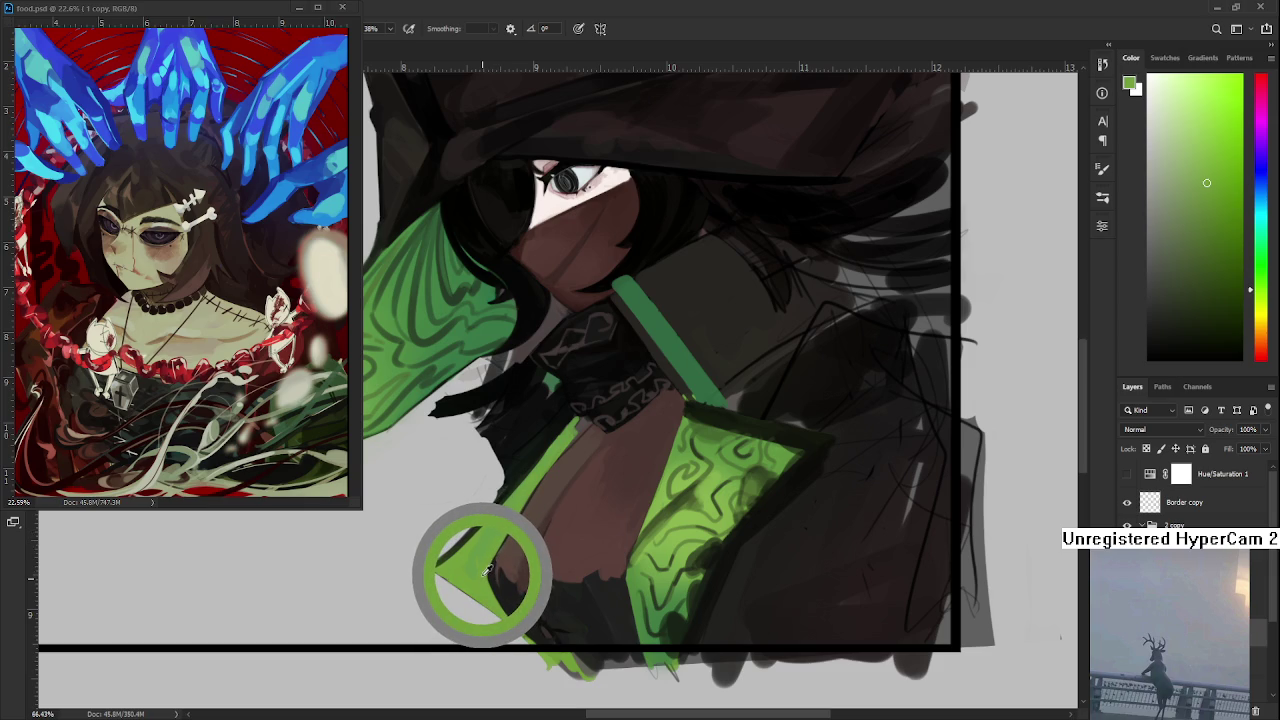
left_click(487, 568, "alt")
left_click(487, 568, "alt")
left_click(492, 555, "alt")
left_click(487, 562, "alt")
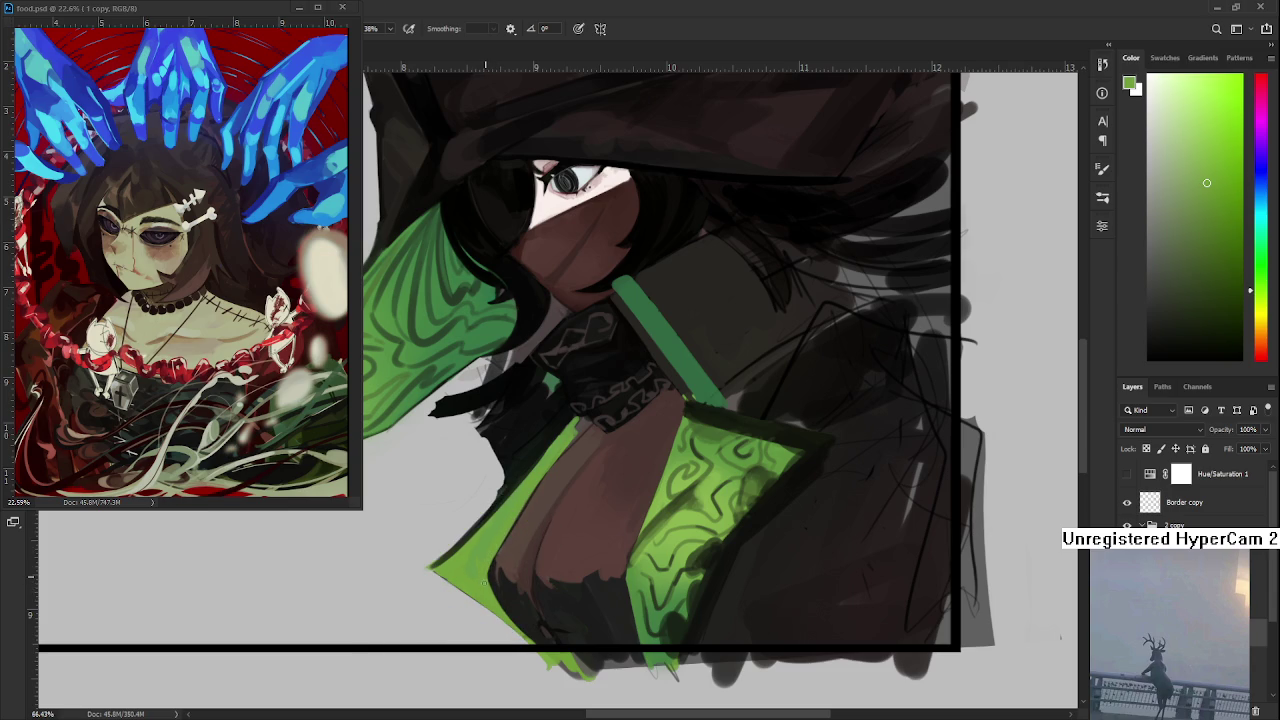
left_click(485, 570, "alt")
left_click(485, 570, "alt")
left_click(488, 558, "alt")
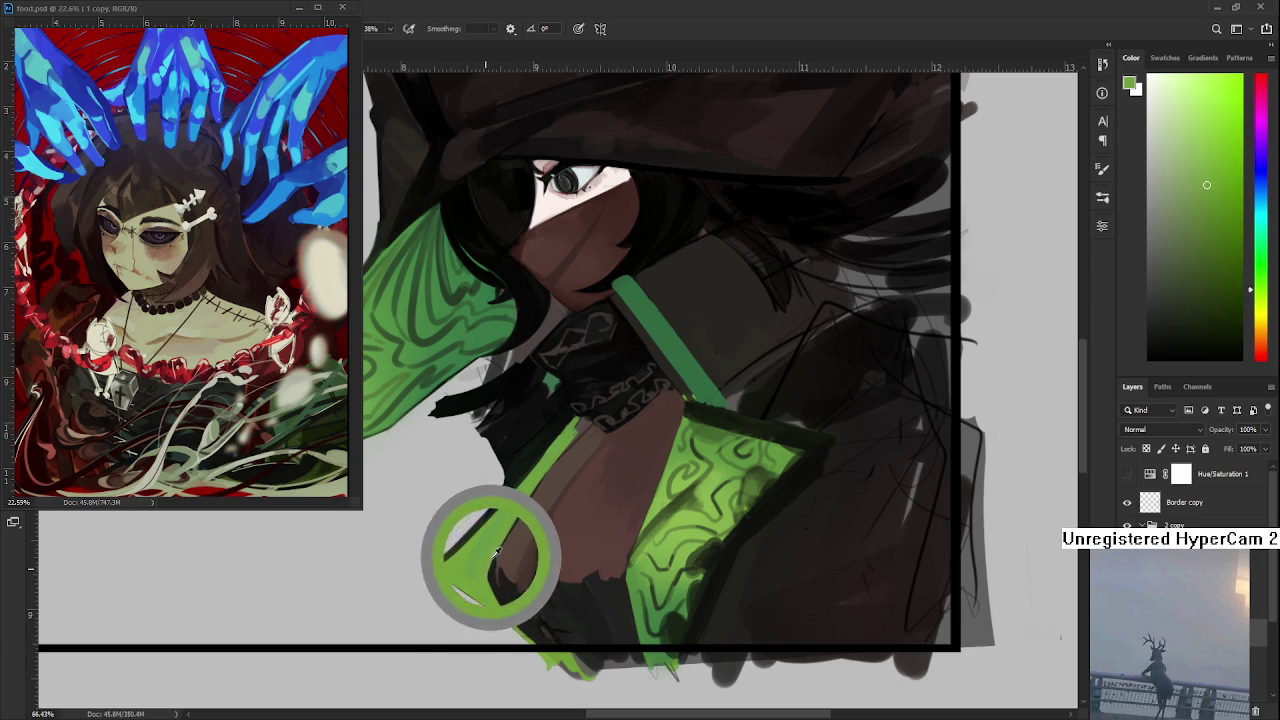
left_click_drag(493, 553, 435, 572)
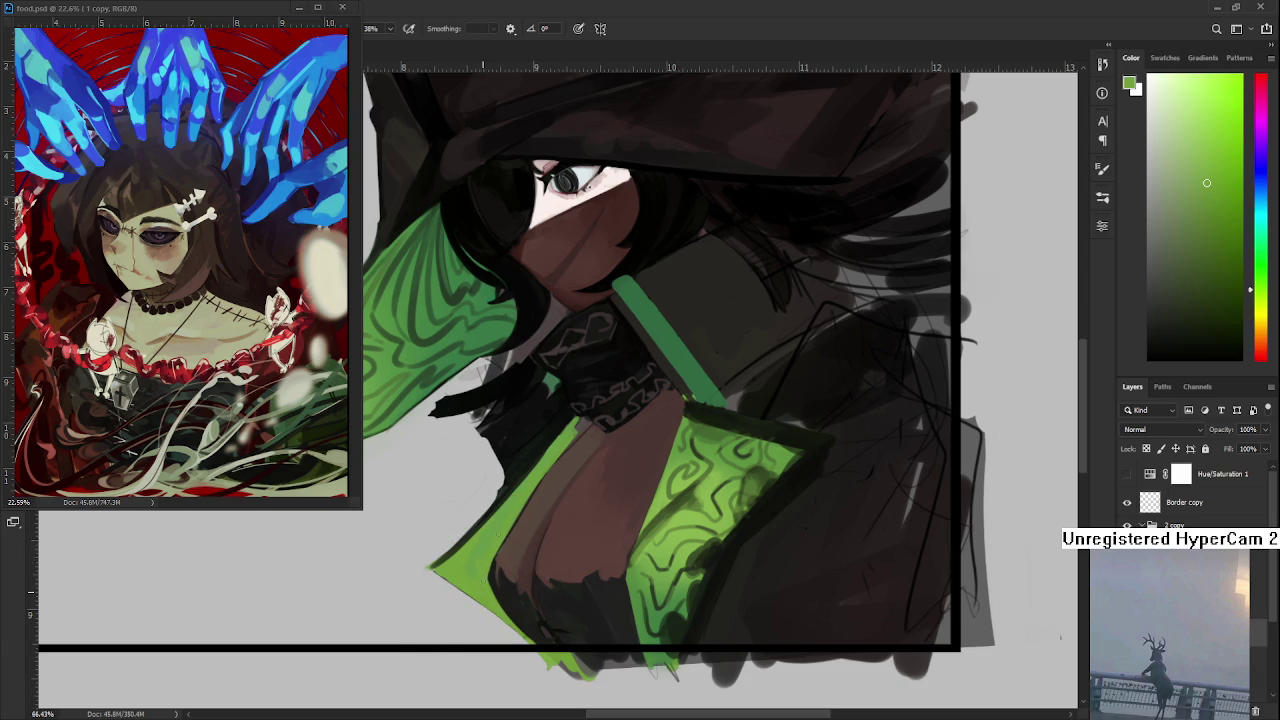
- Sample darker and lighter sleeve greens to settle the green foreground colour
left_click(487, 557, "alt")
left_click(500, 545, "alt")
left_click(493, 556, "alt")
left_click(493, 557, "alt")
left_click(511, 509, "alt")
- Sample the chest's dark skin brown, then the collar strip green, and finish on a warm orange-brown
left_click(540, 500, "alt")
left_click(533, 509, "alt")
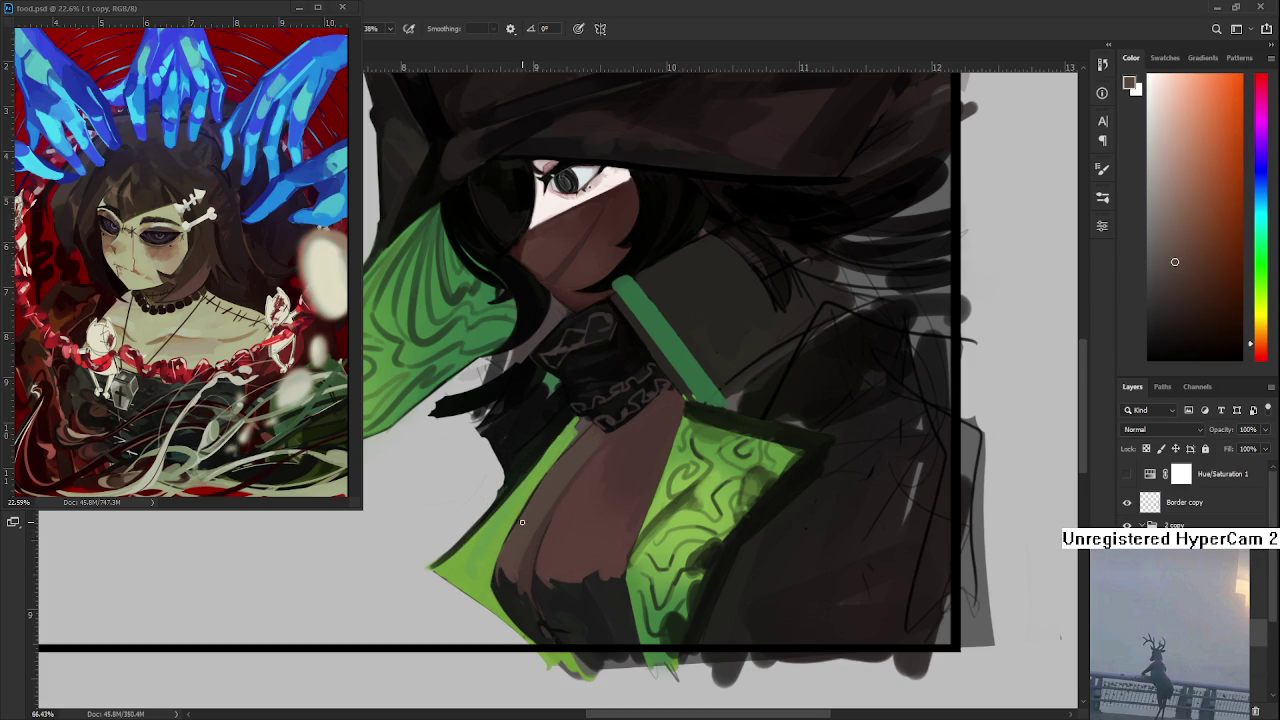
left_click(545, 478, "alt")
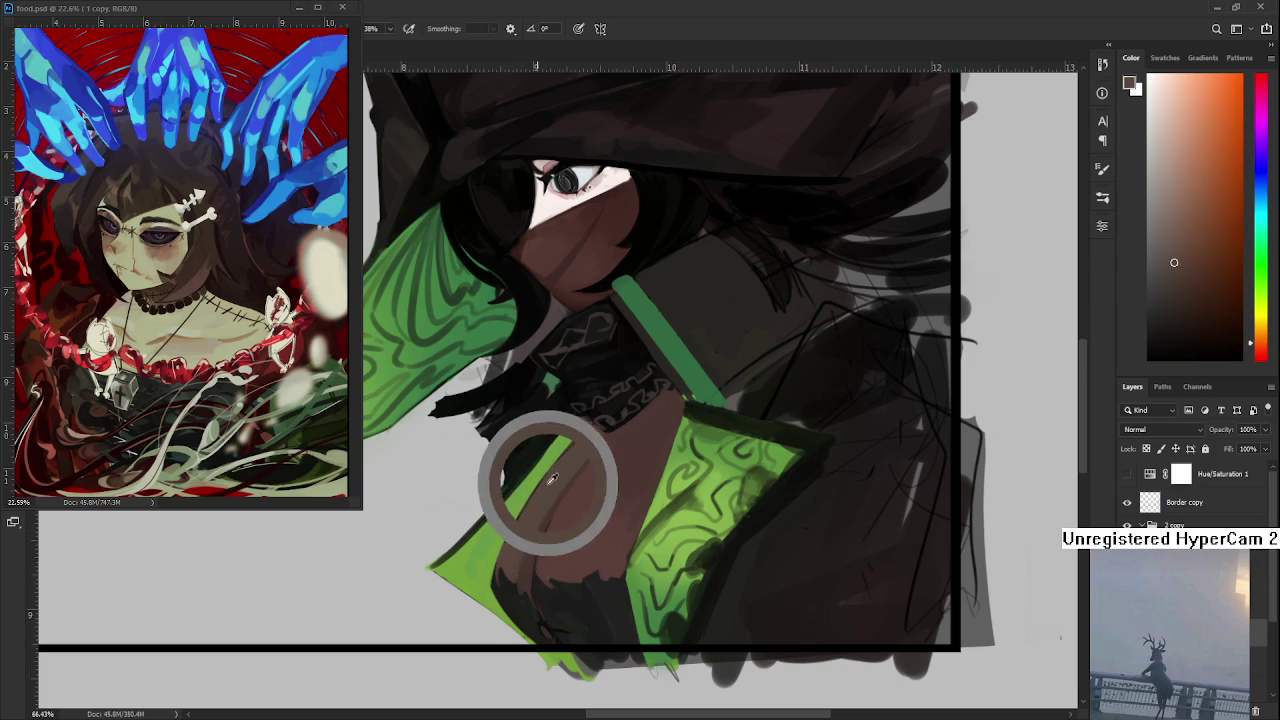
left_click(529, 521, "alt")
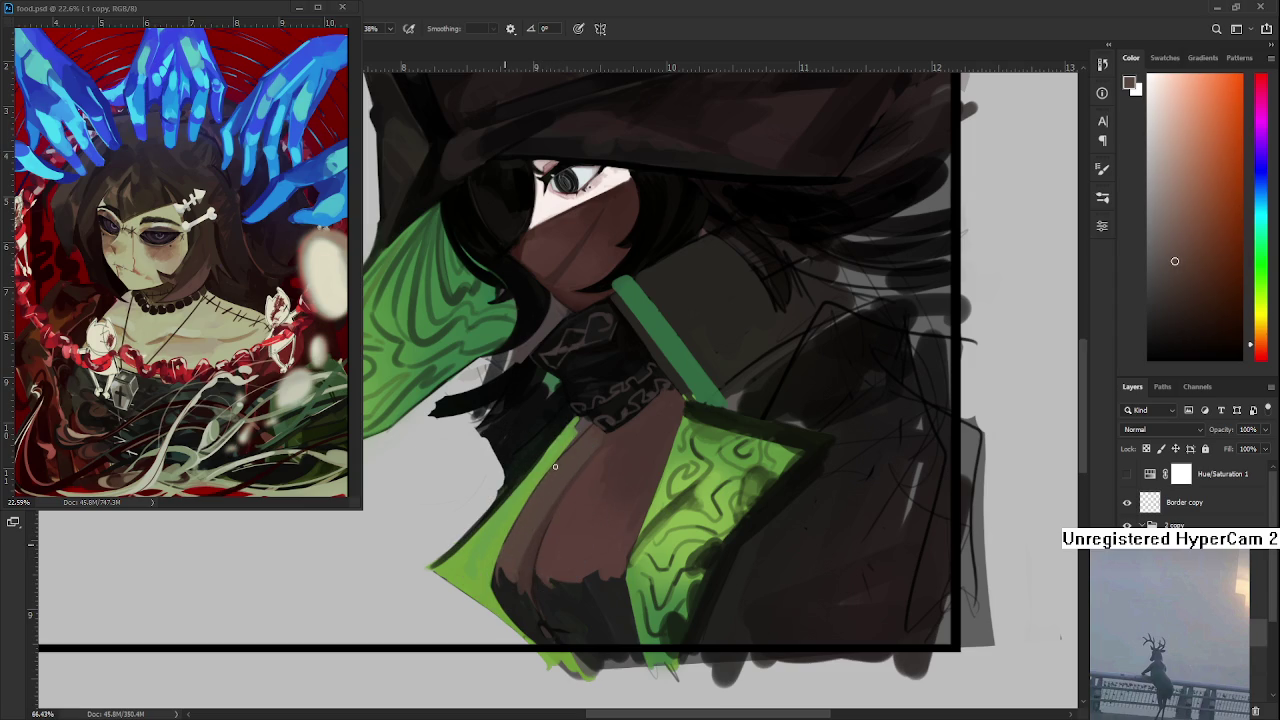
left_click(533, 521, "alt")
left_click(531, 486, "alt")
left_click(551, 450, "alt")
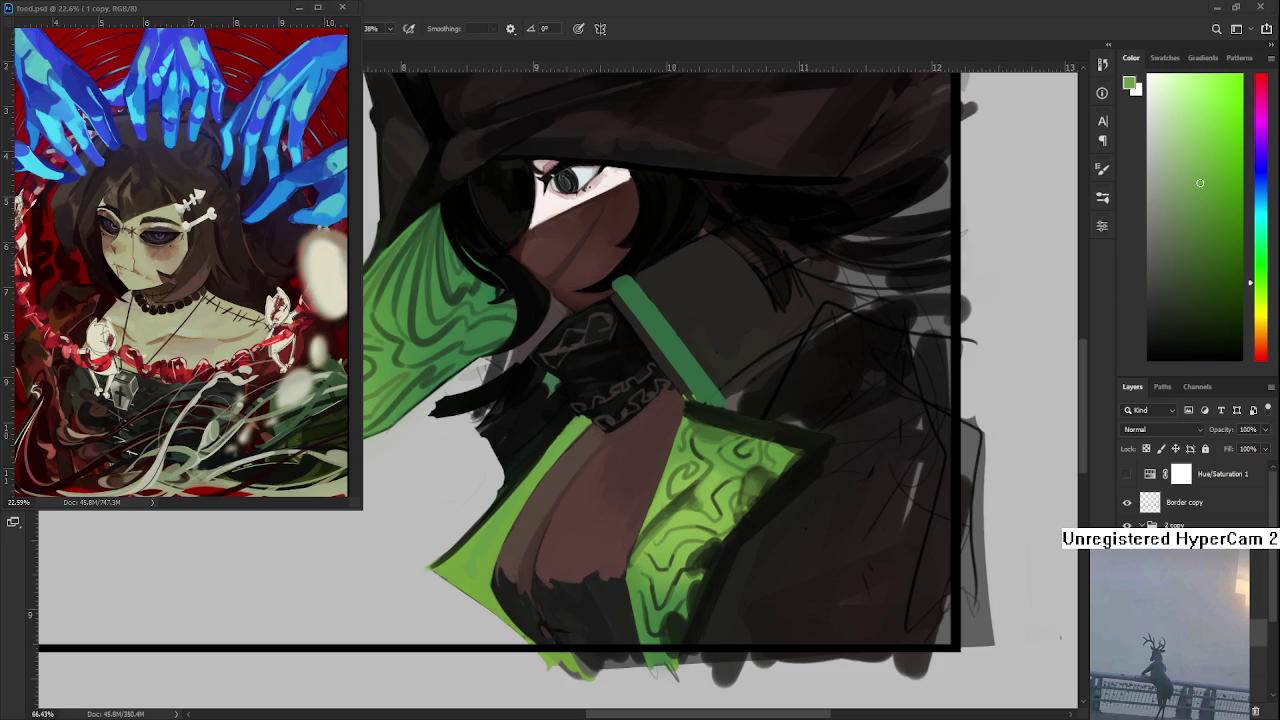
left_click(587, 486, "alt")
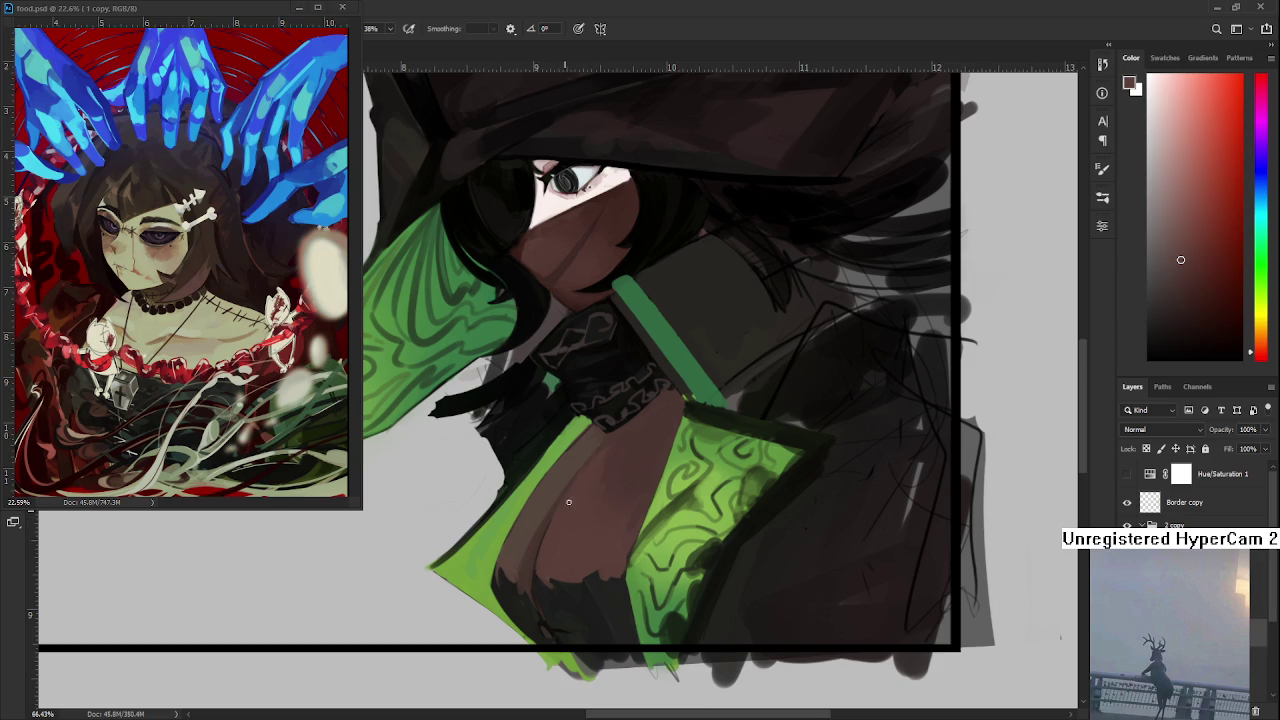
left_click(569, 502, "alt")
left_click(562, 483, "alt")
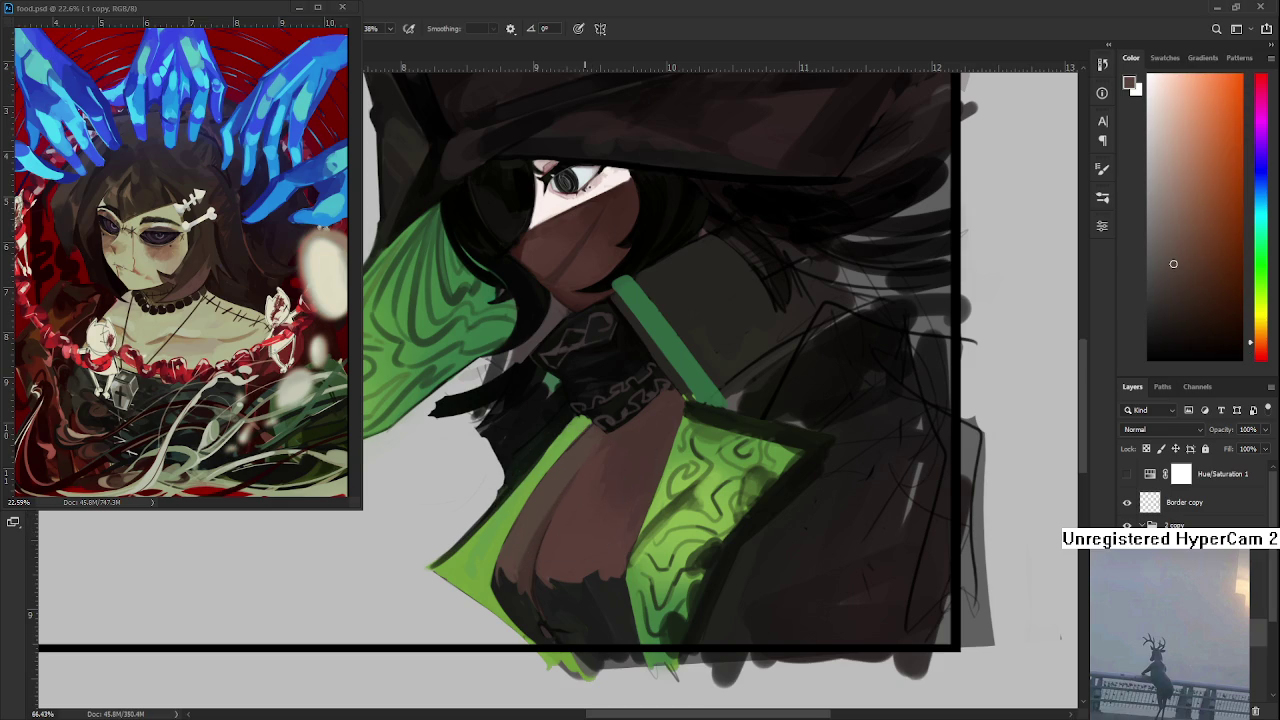
- Jump to a whole-canvas overview, recentre on the figure and sample dark browns
key("h")
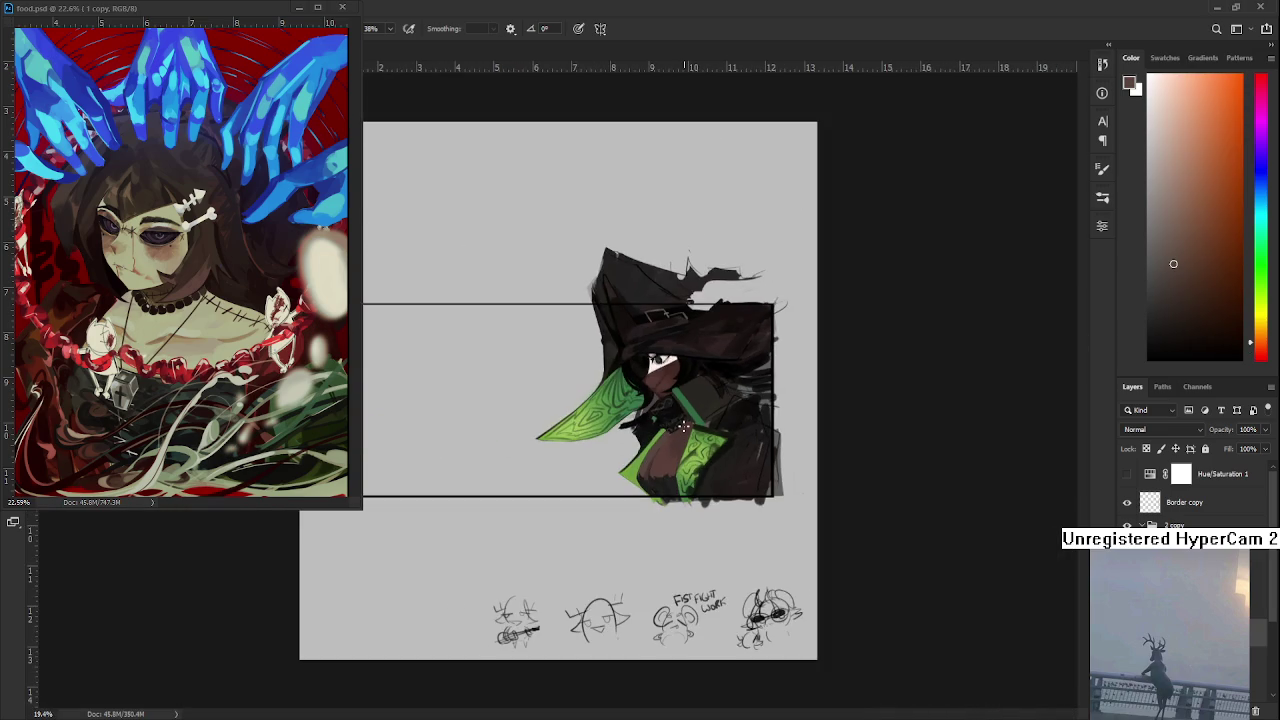
left_click_drag(690, 445, 687, 442)
left_click_drag(614, 497, 532, 542)
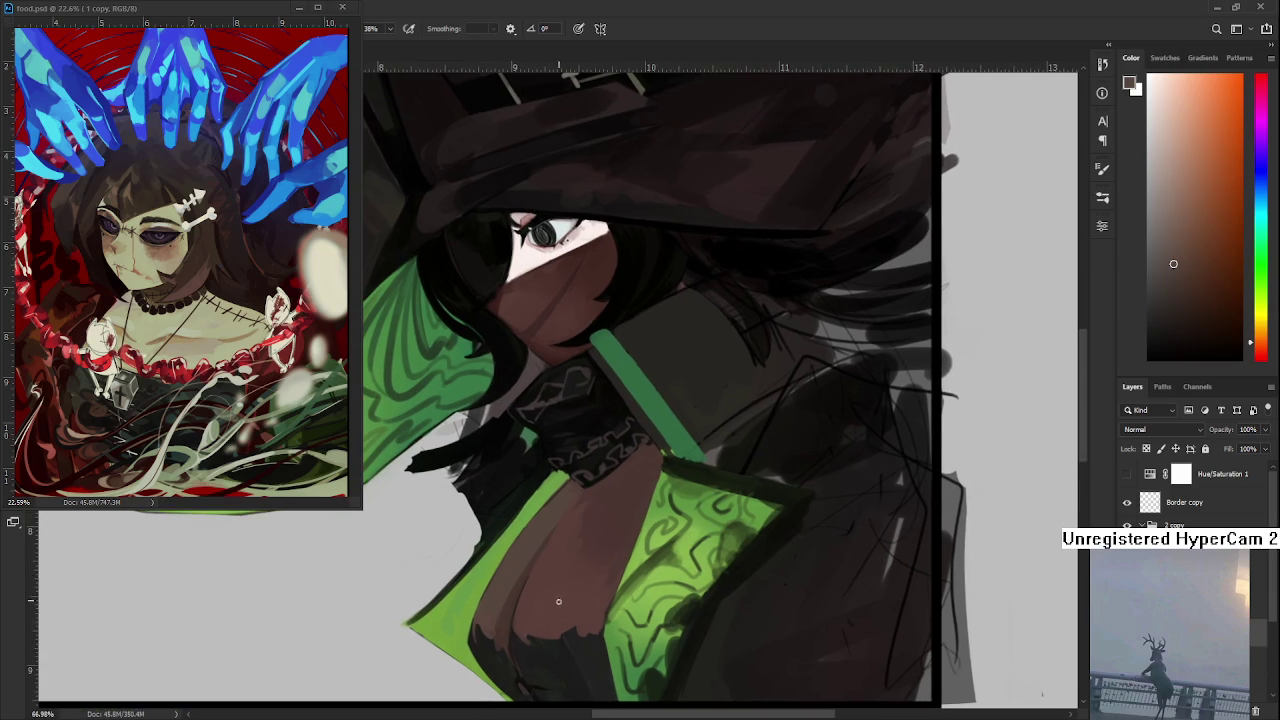
left_click(549, 637, "alt")
left_click(628, 388, "alt")
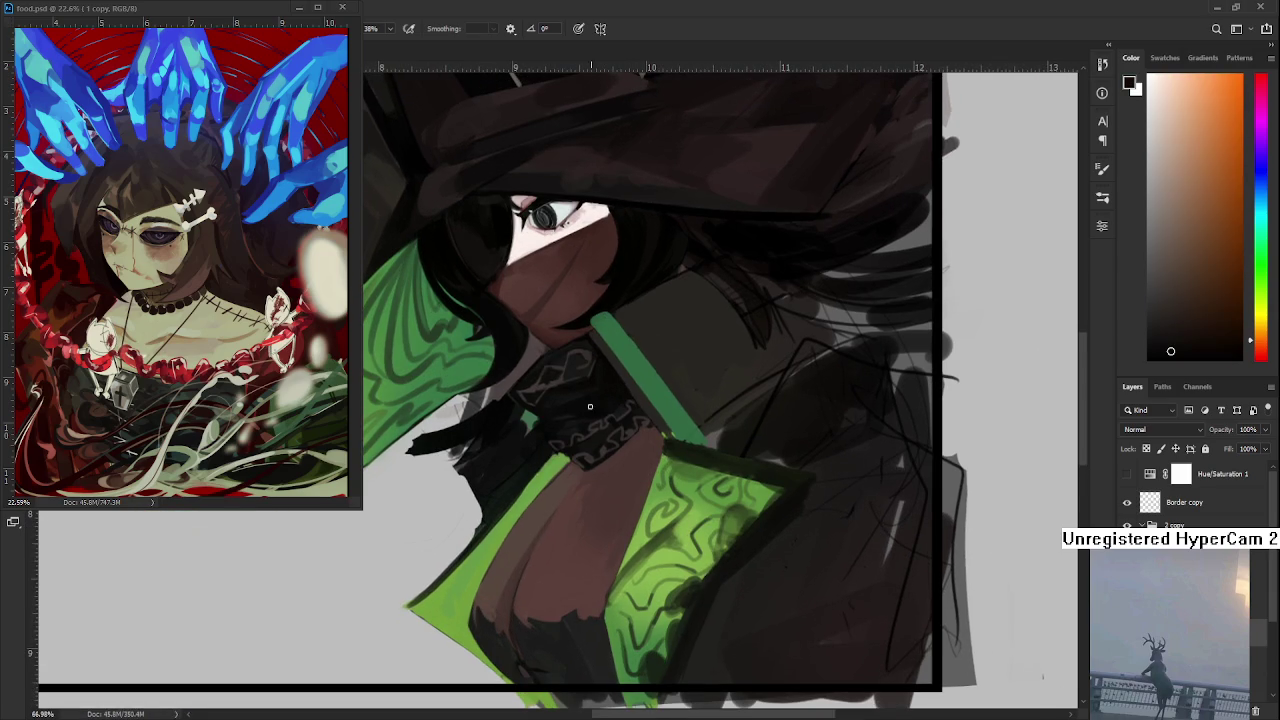
- Frame the hat, face and collar, then sample a muted reddish-brown just below the collar
left_click_drag(534, 588, 514, 488)
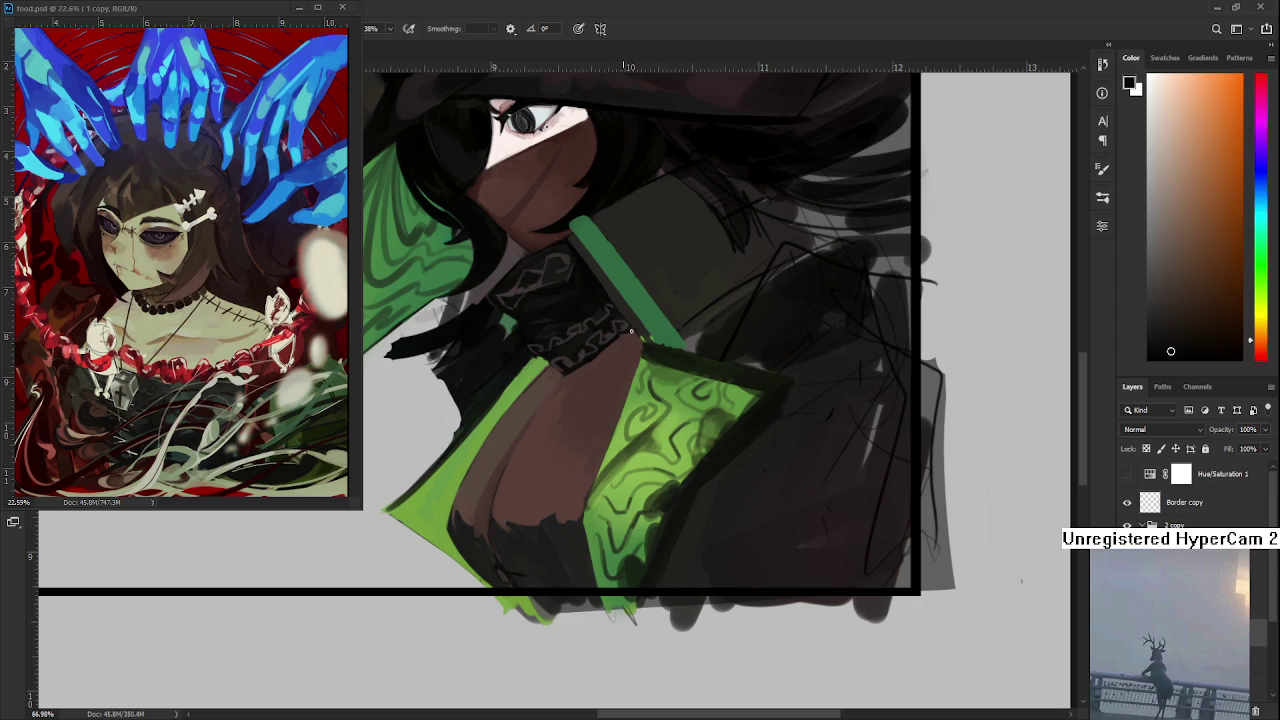
left_click_drag(631, 330, 533, 485)
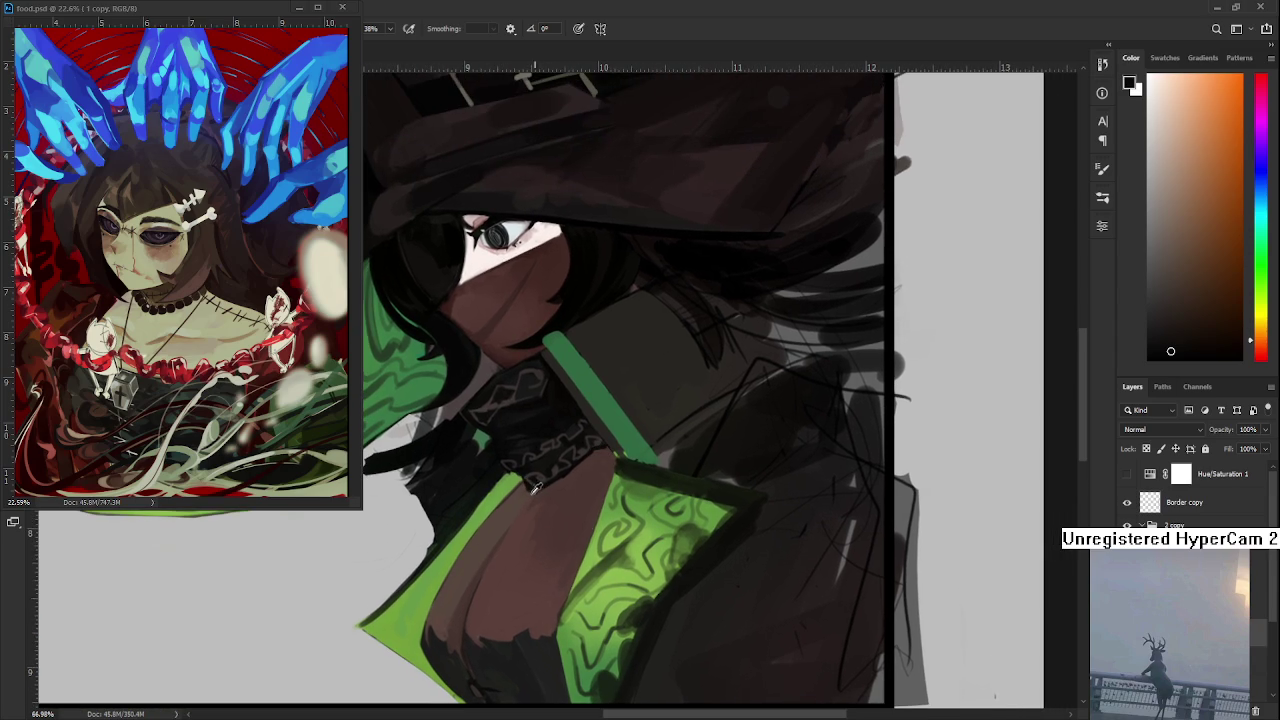
left_click(538, 487, "alt")
left_click(545, 488, "alt")
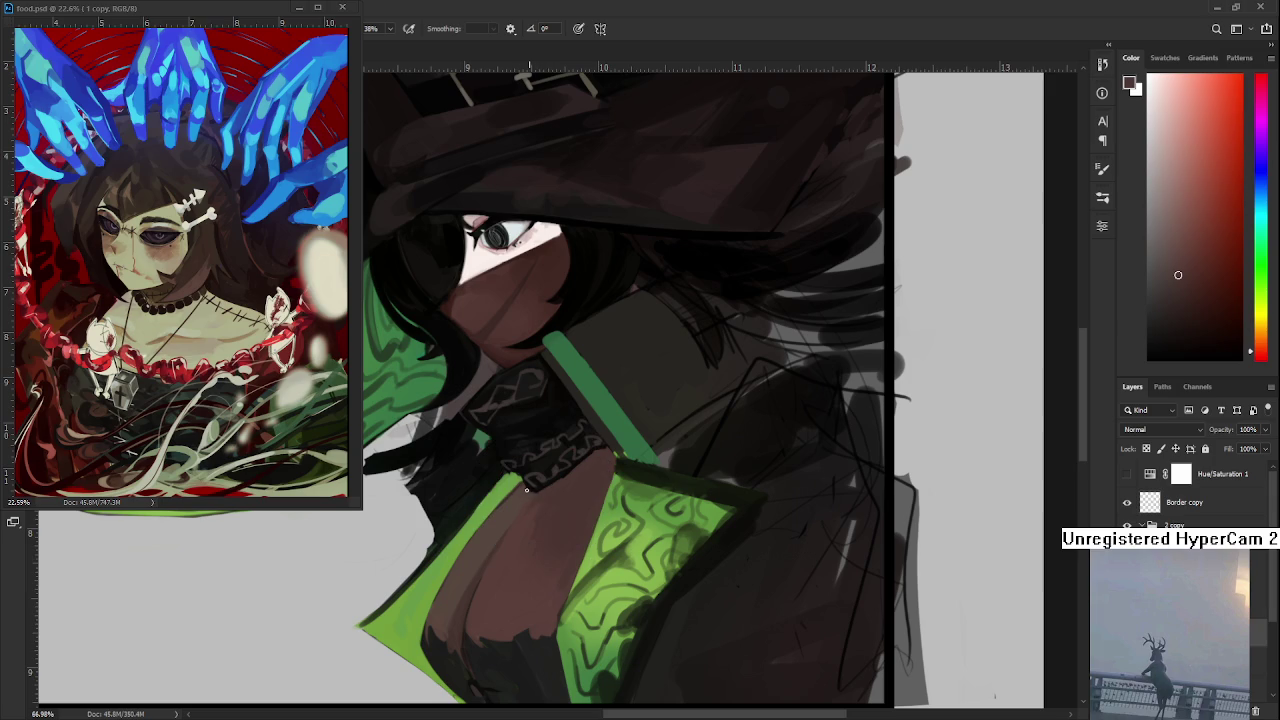
left_click(526, 481, "alt")
left_click(532, 489, "alt")
left_click(522, 491, "alt")
mouse_move(570, 497)
left_mouse_down()
mouse_move(581, 512)
mouse_move(563, 423)
mouse_move(545, 451)
left_mouse_up()
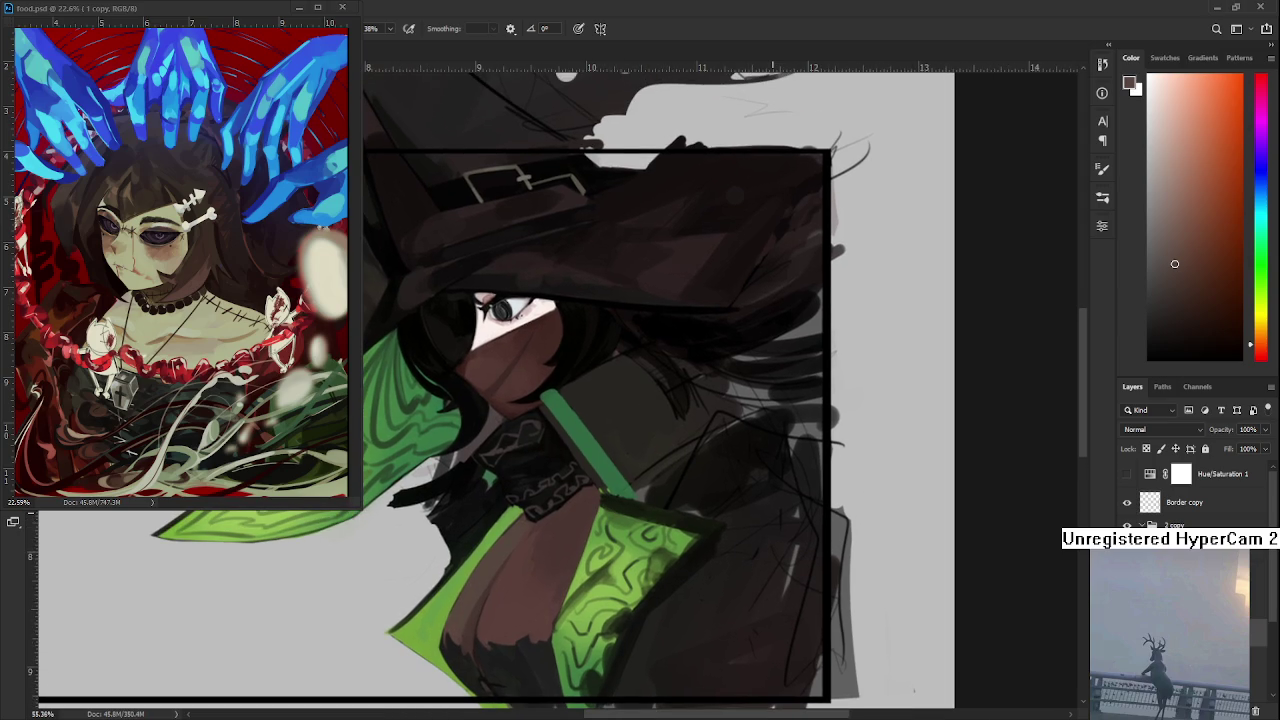
- Paint a small pale pinkish-brown pendant mark on the chest below the collar
left_click_drag(1157, 189, 1166, 175)
left_click_drag(526, 530, 533, 512)
key("ctrl+z")
left_click_drag(525, 530, 532, 522)
left_click(520, 528, "alt")
- Sample blacks and dark yellow-greens from the collar and chest strap
left_click(530, 500, "alt")
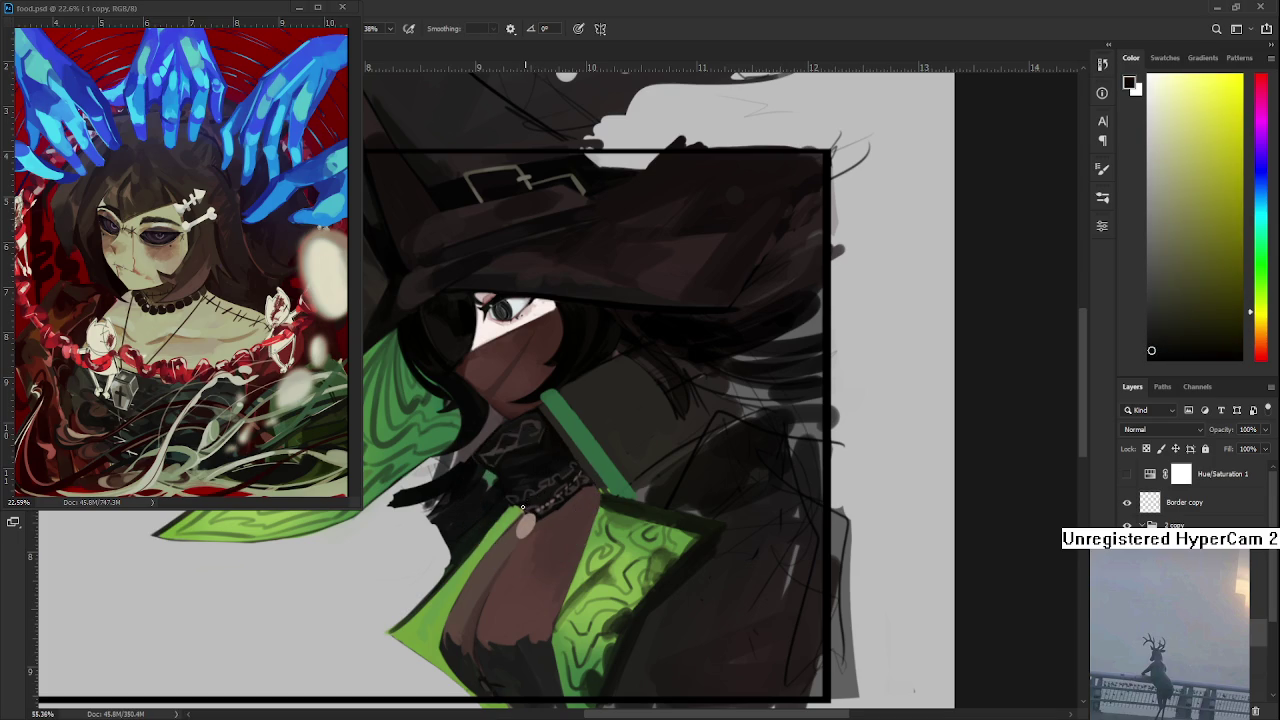
left_click(520, 505, "alt")
left_click(517, 506, "alt")
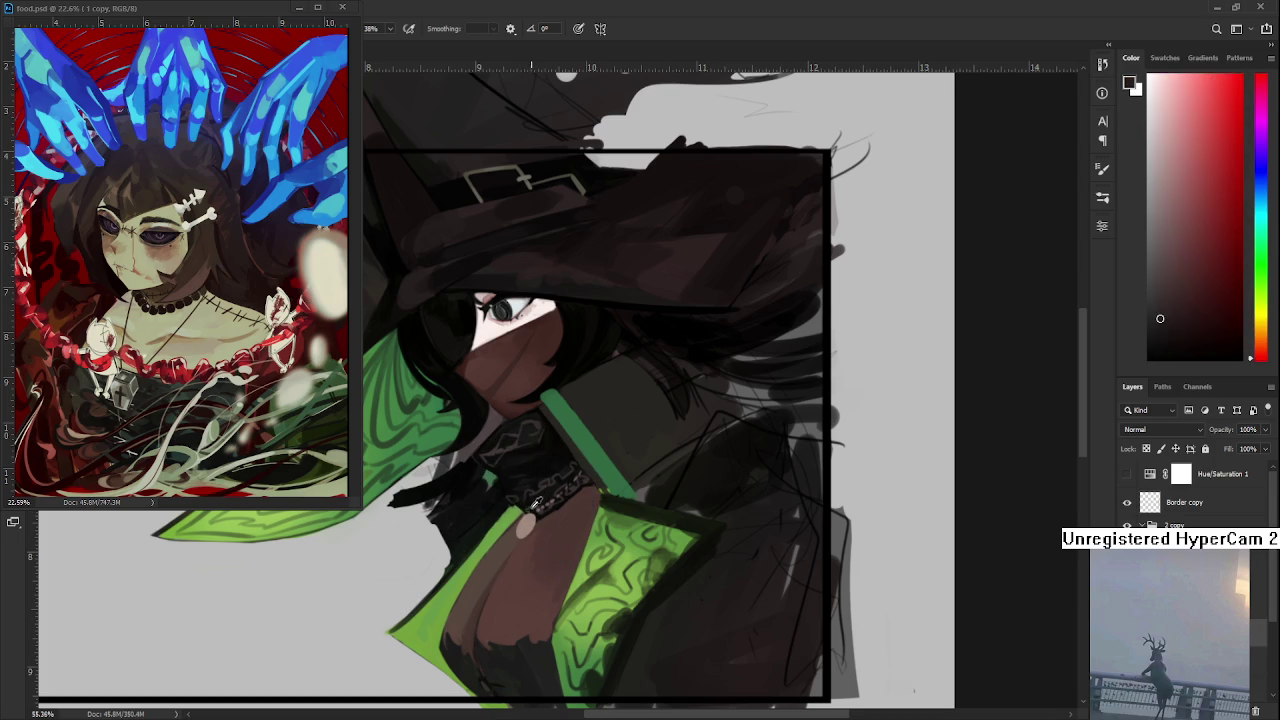
left_click(515, 510, "alt")
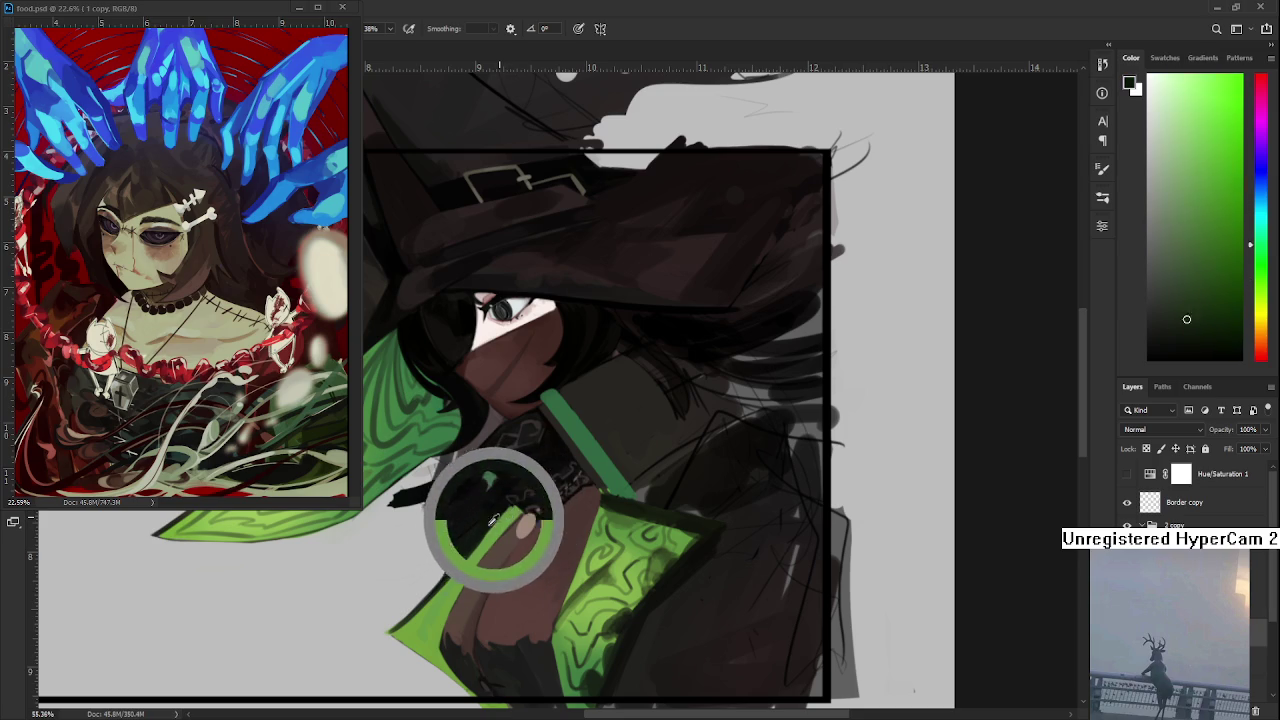
left_click(553, 470, "alt")
left_click_drag(553, 470, 565, 455)
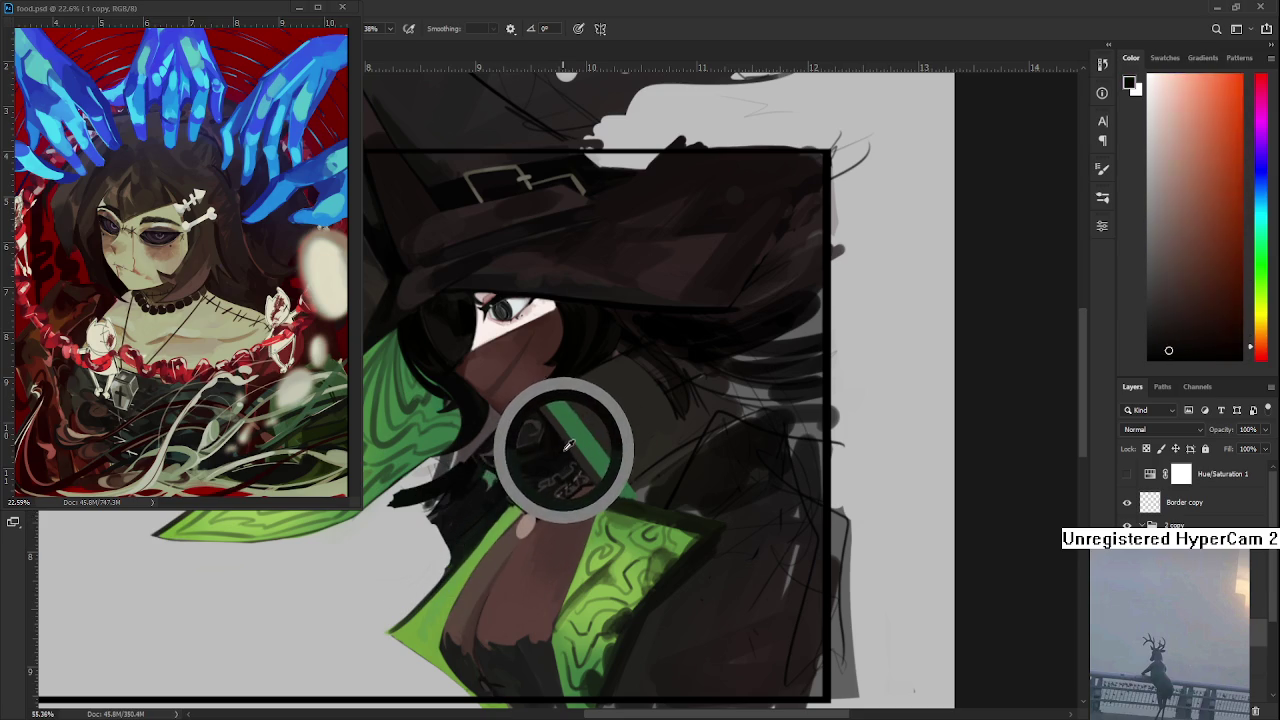
left_click(545, 466, "alt")
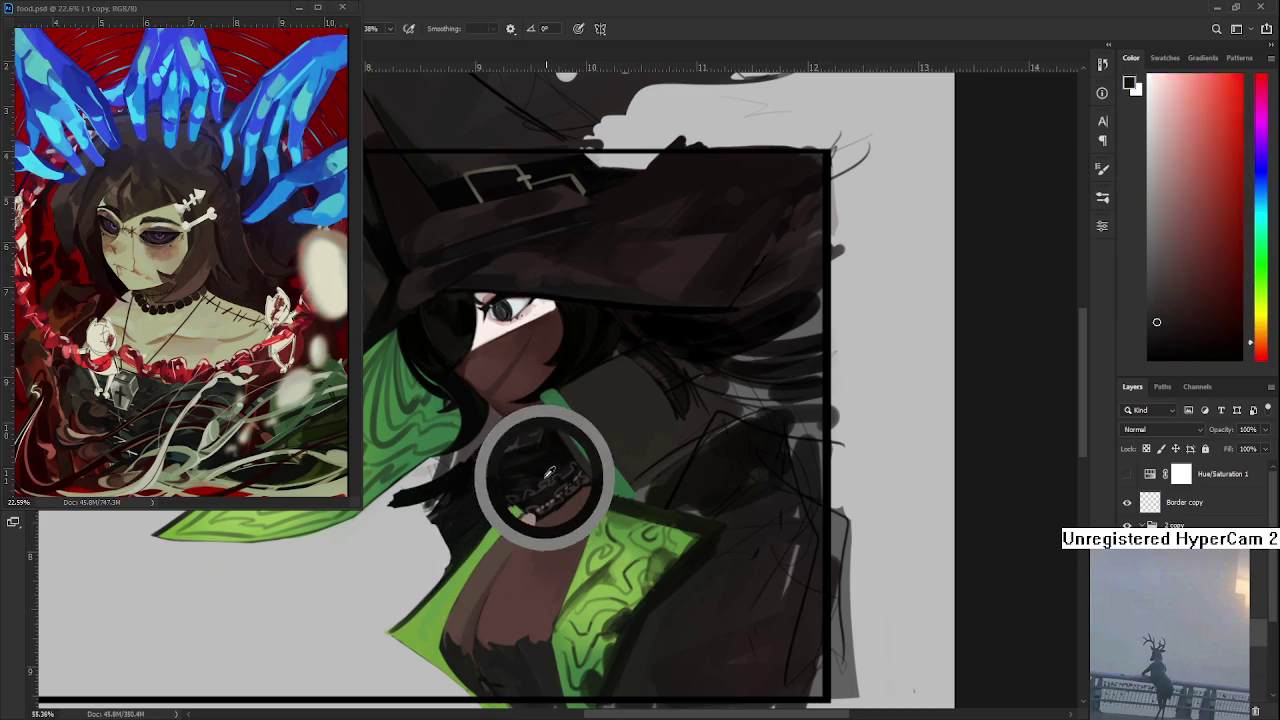
left_click(530, 470, "alt")
left_click(508, 473, "alt")
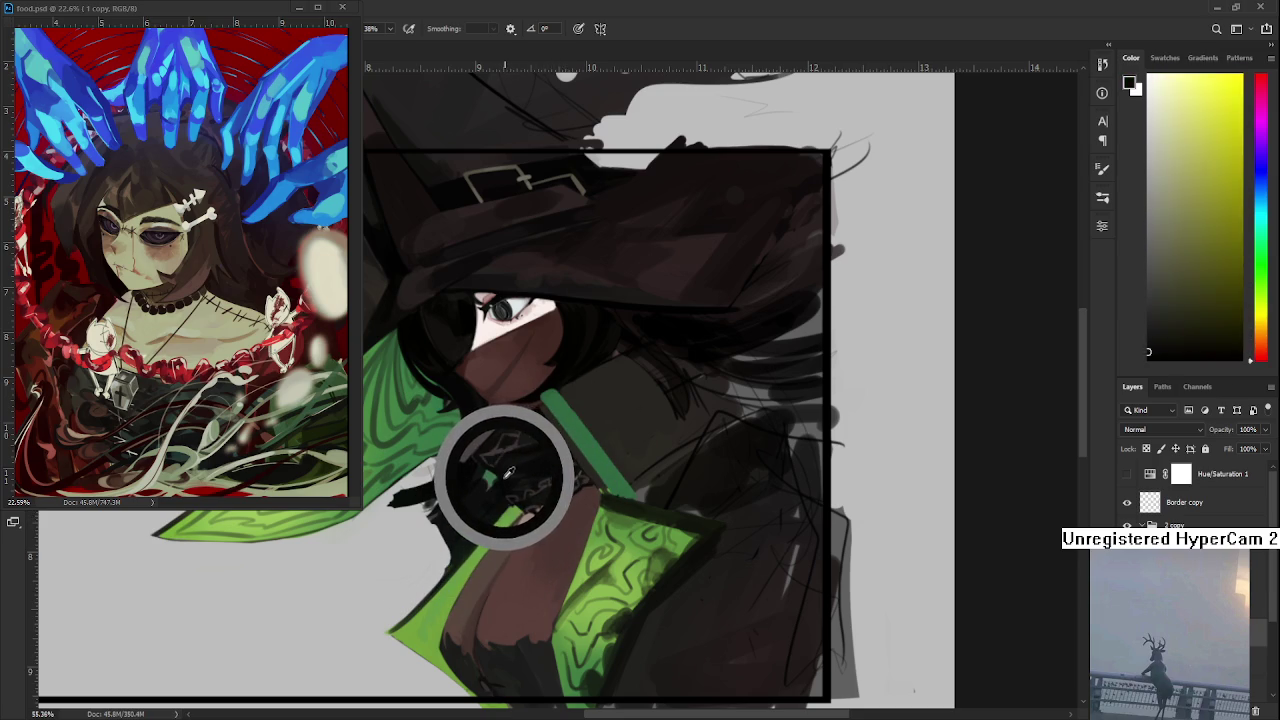
left_click(450, 470, "alt")
left_click(462, 488, "alt")
- Sample dark tones around the chain necklace, ending on a muted olive green
left_click(458, 458, "alt")
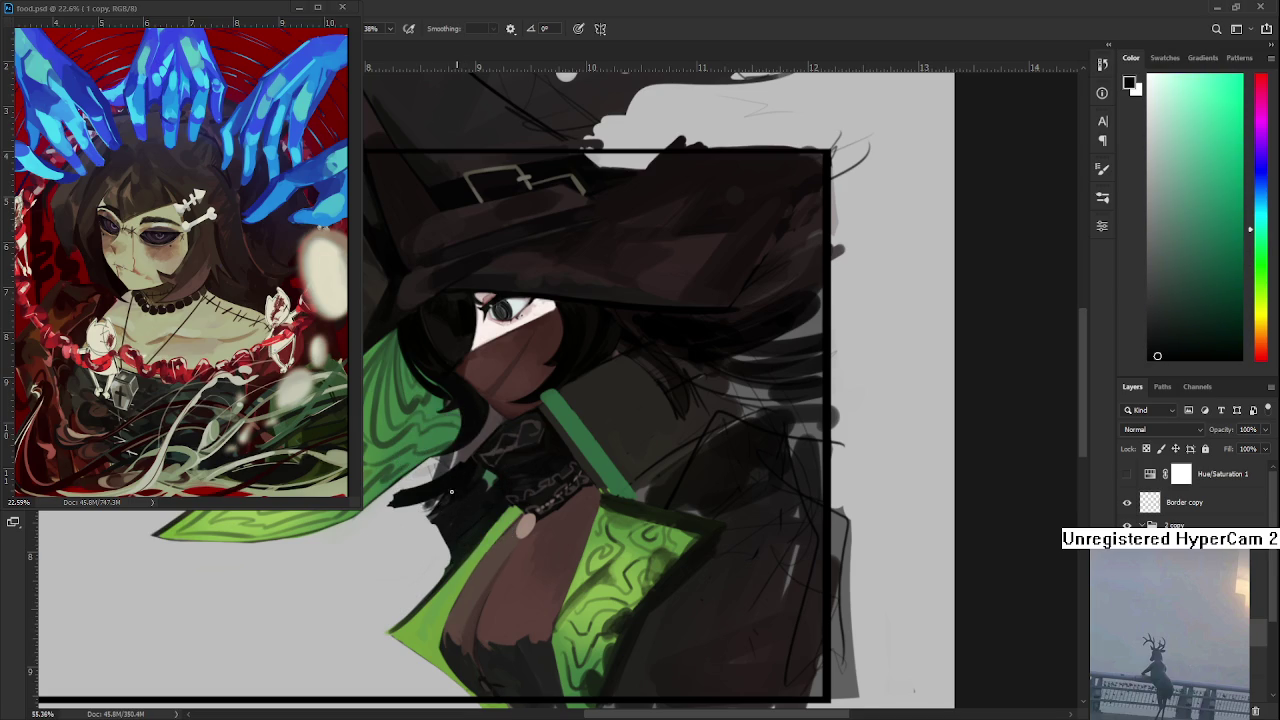
left_click(460, 486, "alt")
left_click(457, 498, "alt")
left_click(468, 476, "alt")
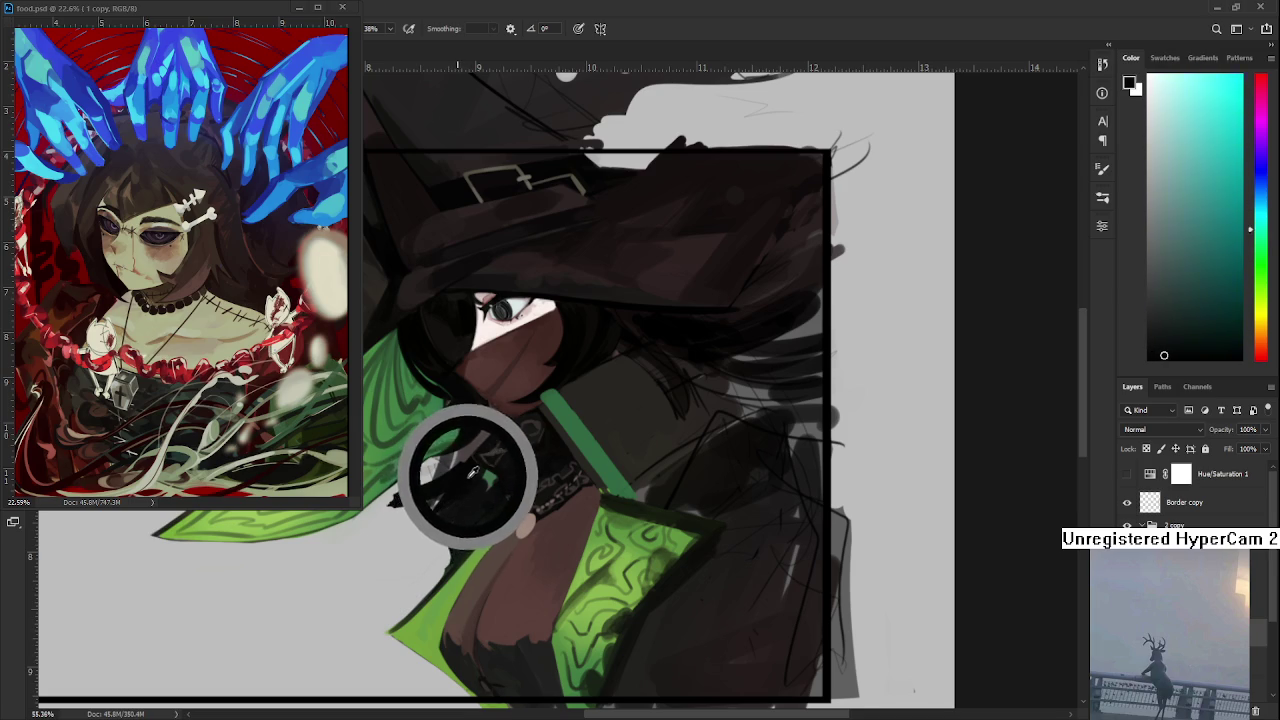
left_click(460, 480, "alt")
left_click(470, 464, "alt")
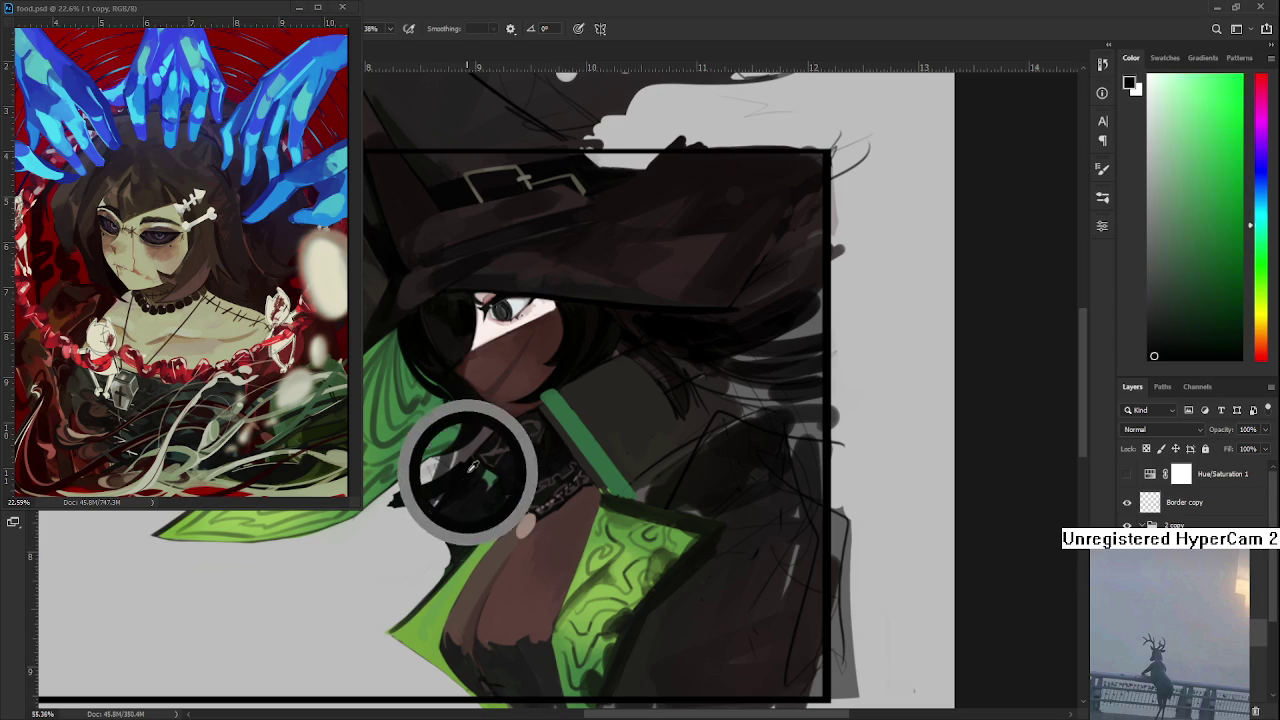
left_click(476, 465, "alt")
left_click(476, 466, "alt")
left_click(494, 508, "alt")
left_click(497, 511, "alt")
left_click(500, 514, "alt")
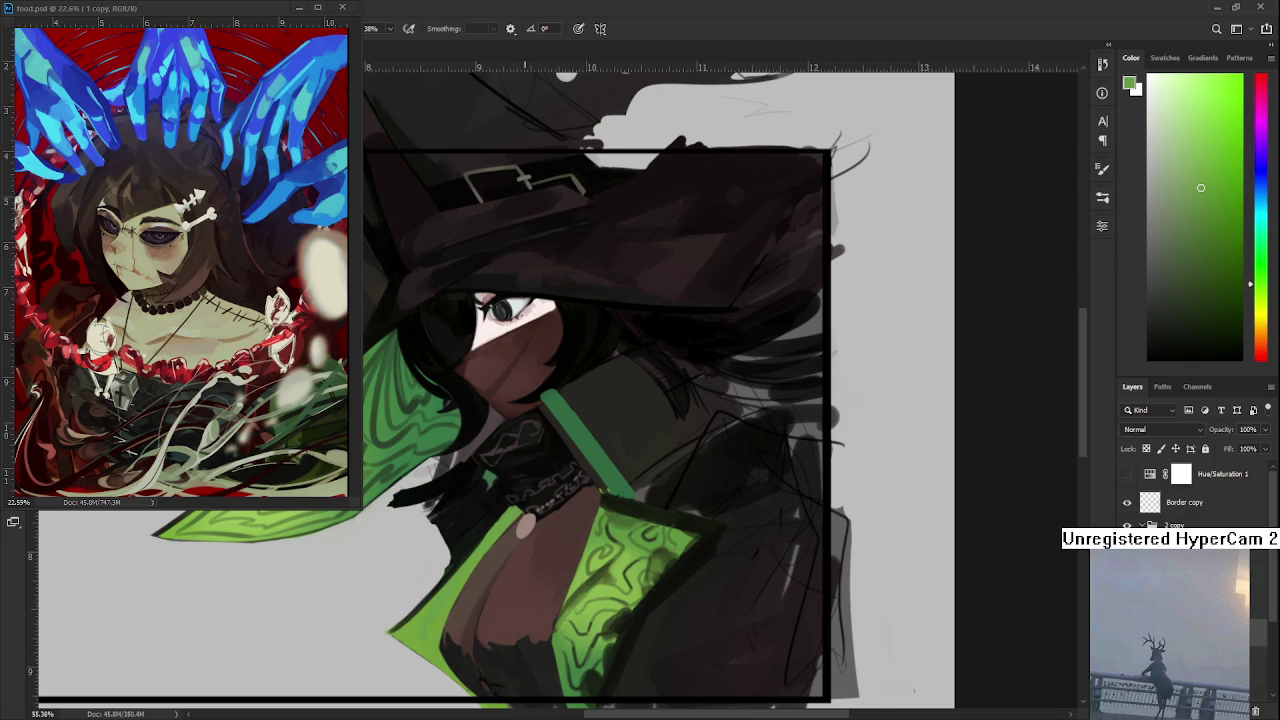
- Sample the chest skin brown and extend the pale pendant leftward
scroll(681, 484, "down", 2)
scroll(681, 484, "down", 2)
scroll(681, 484, "up", 3)
scroll(681, 484, "up", 2)
scroll(820, 397, "up", 2)
scroll(820, 397, "up", 1)
left_click(485, 528, "alt")
left_click(474, 552, "alt")
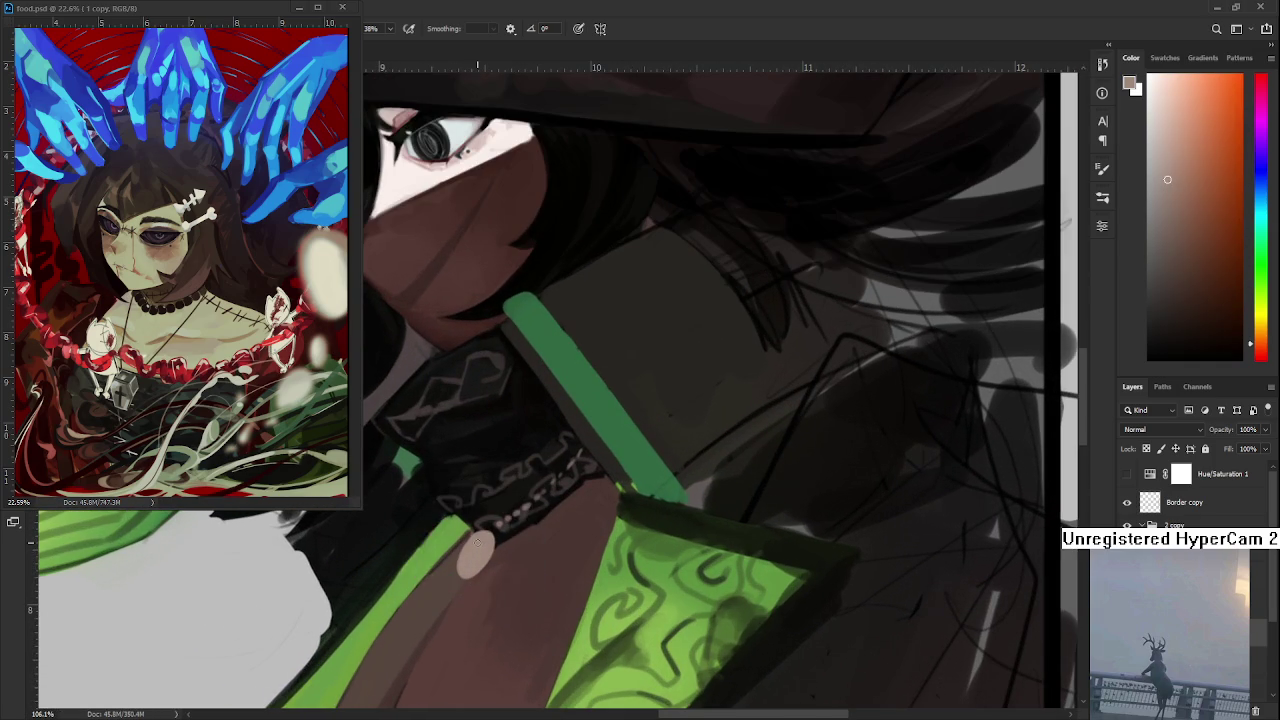
scroll(500, 560, "up", 1)
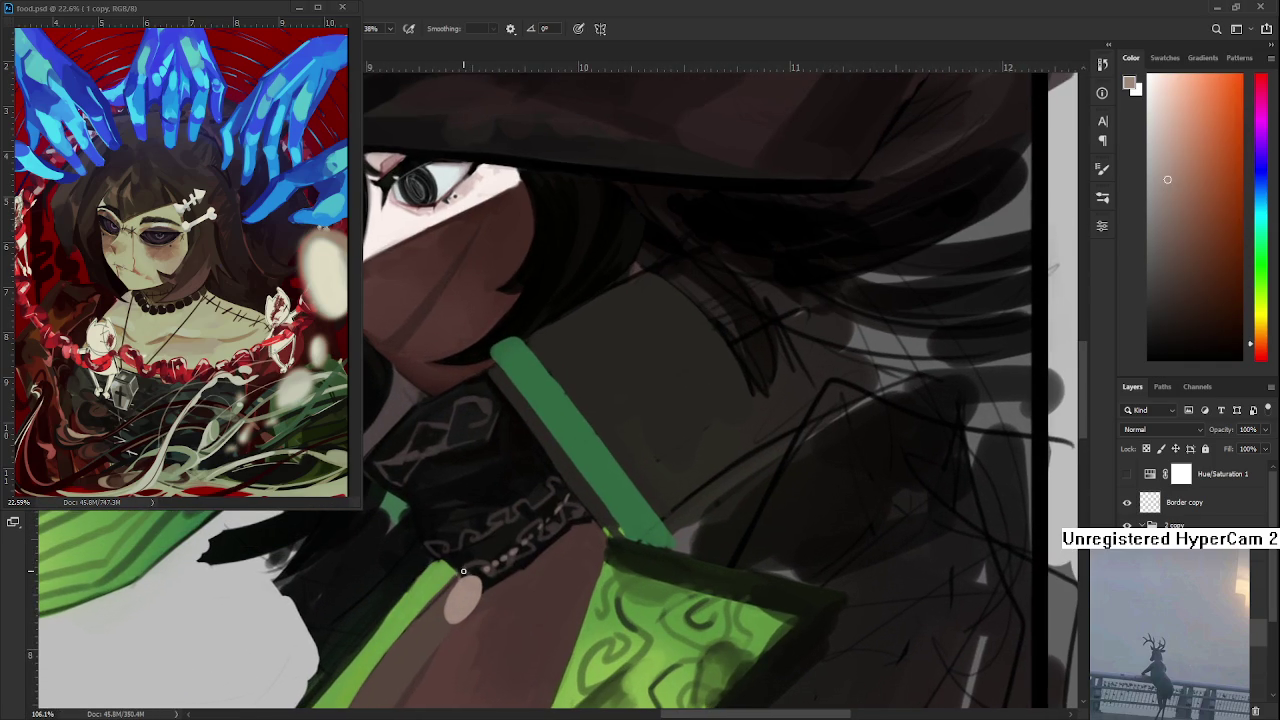
left_click_drag(463, 571, 454, 576)
- Sample near-black and dark warm tones from the chain necklace
left_click(450, 565, "alt")
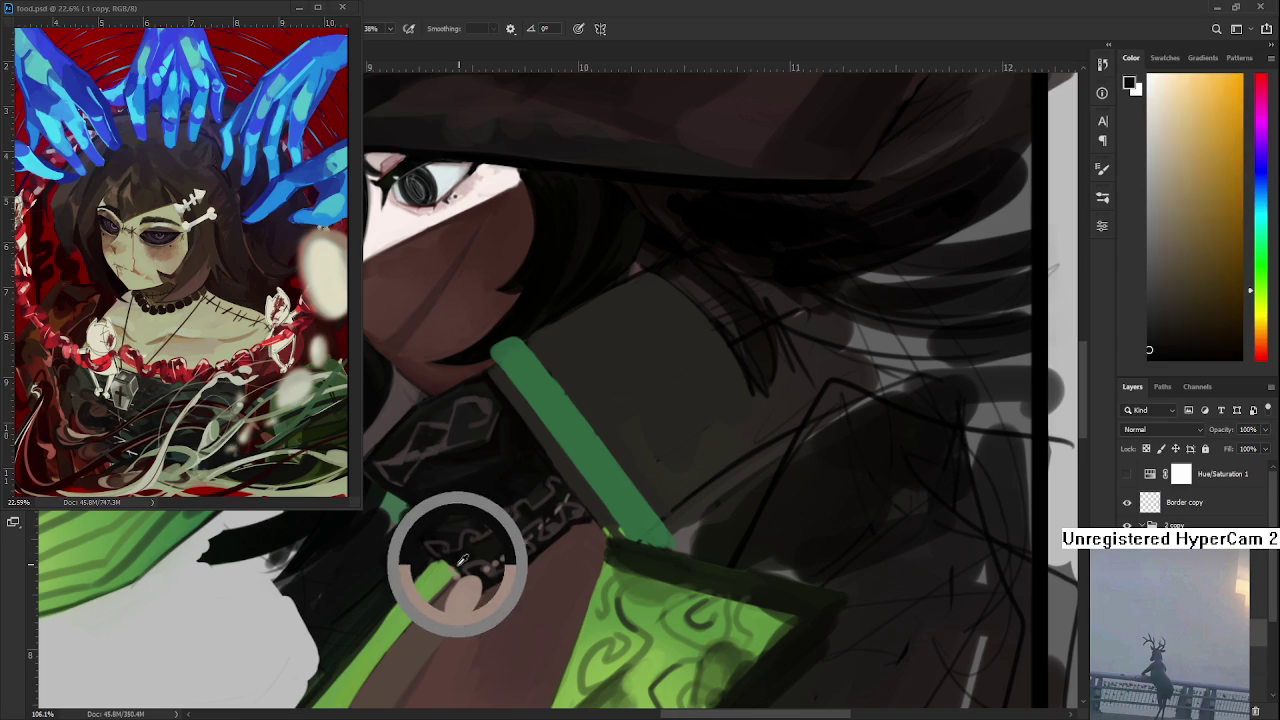
left_click(458, 559, "alt")
left_click(465, 557, "alt")
left_click(465, 557, "alt")
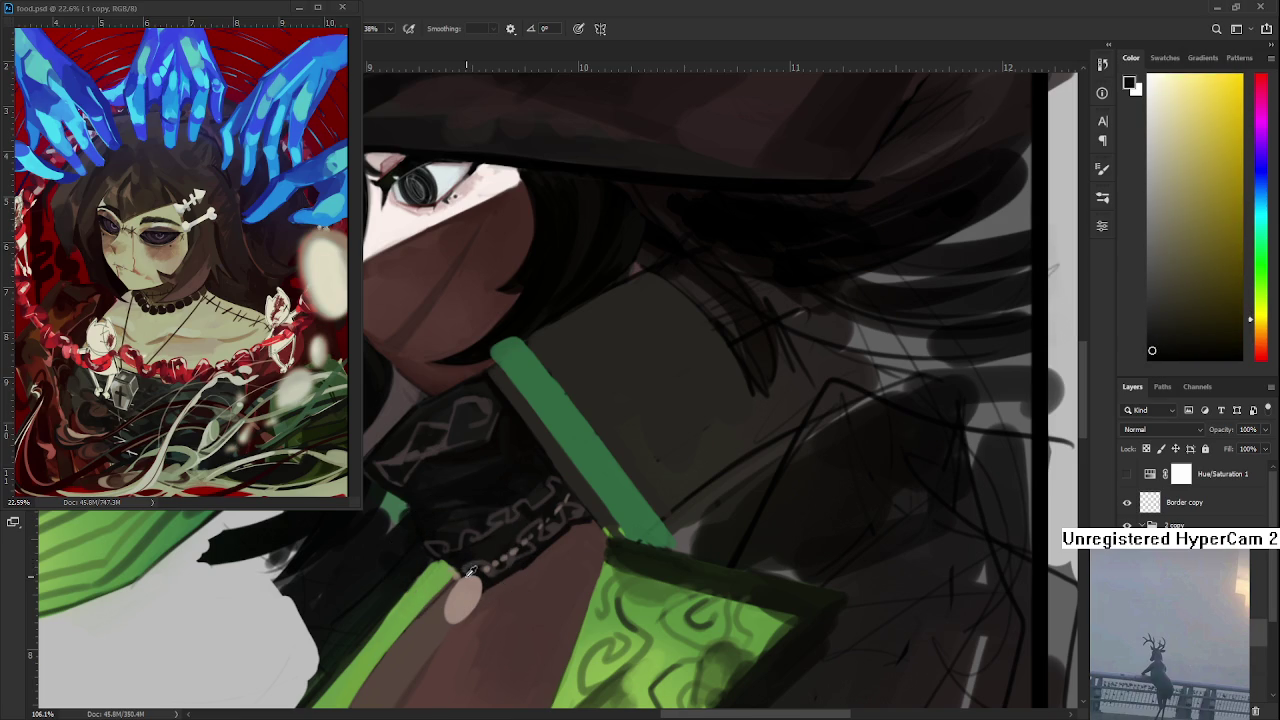
left_click(457, 563, "alt")
left_click(457, 563, "alt")
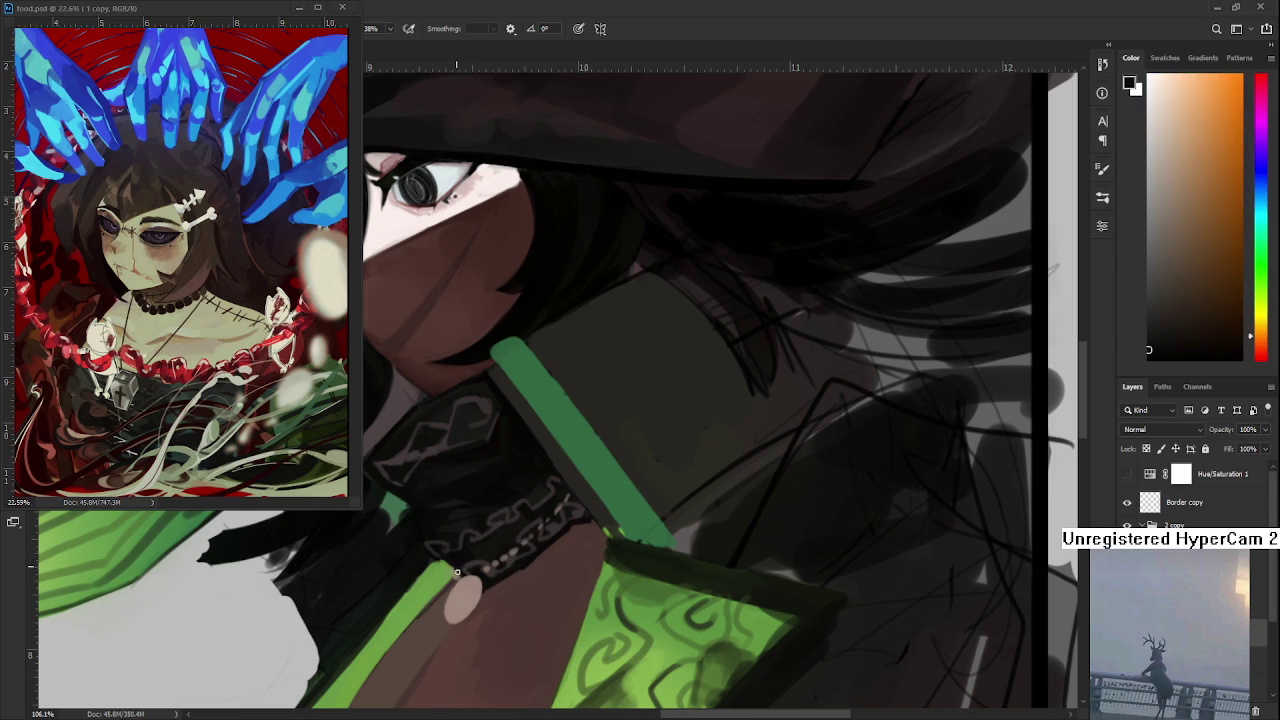
left_click(457, 568, "alt")
left_click(460, 566, "alt")
left_click(460, 567, "alt")
left_click(452, 558, "alt")
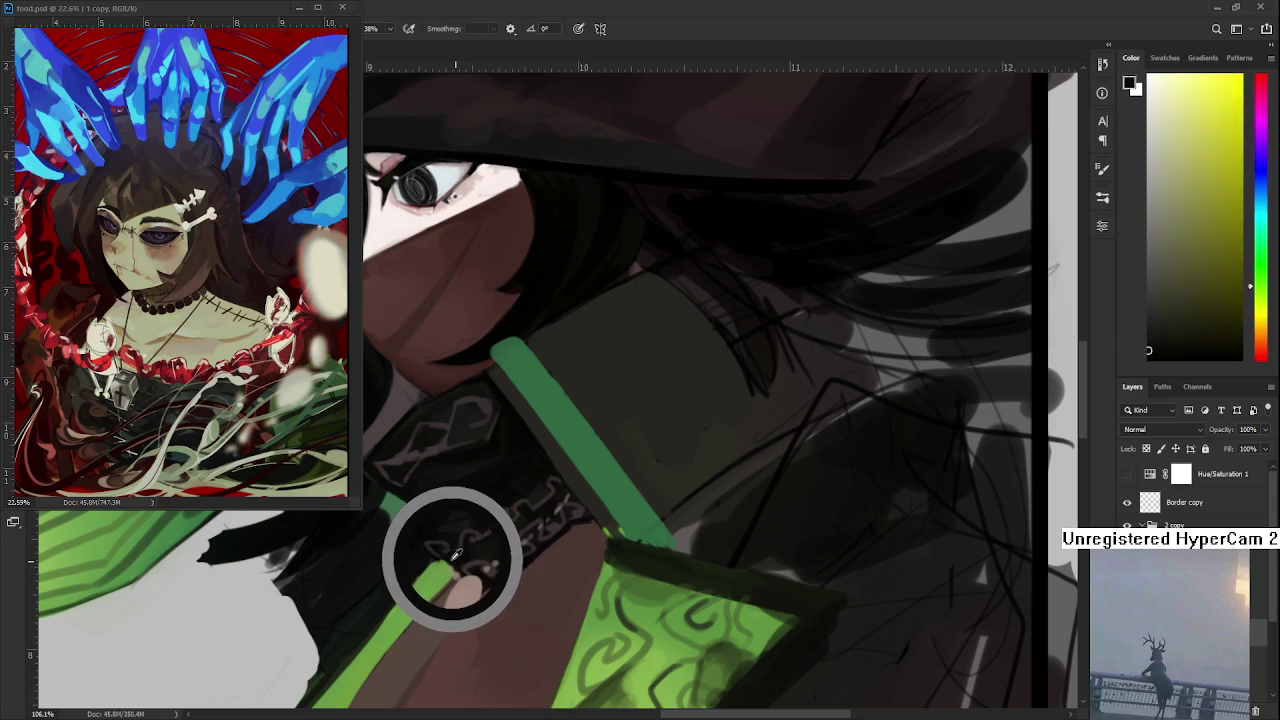
- Sample the green strap colour where the chain crosses it
left_click(450, 556, "alt")
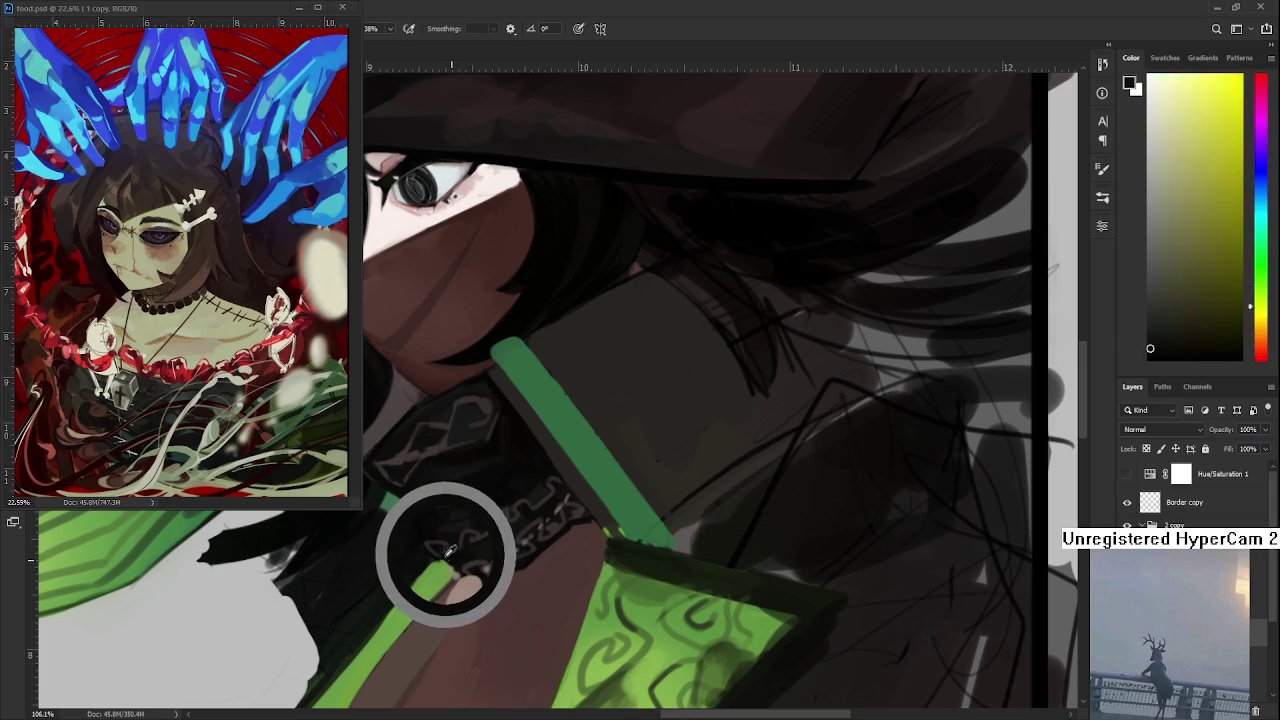
left_click_drag(450, 556, 447, 565)
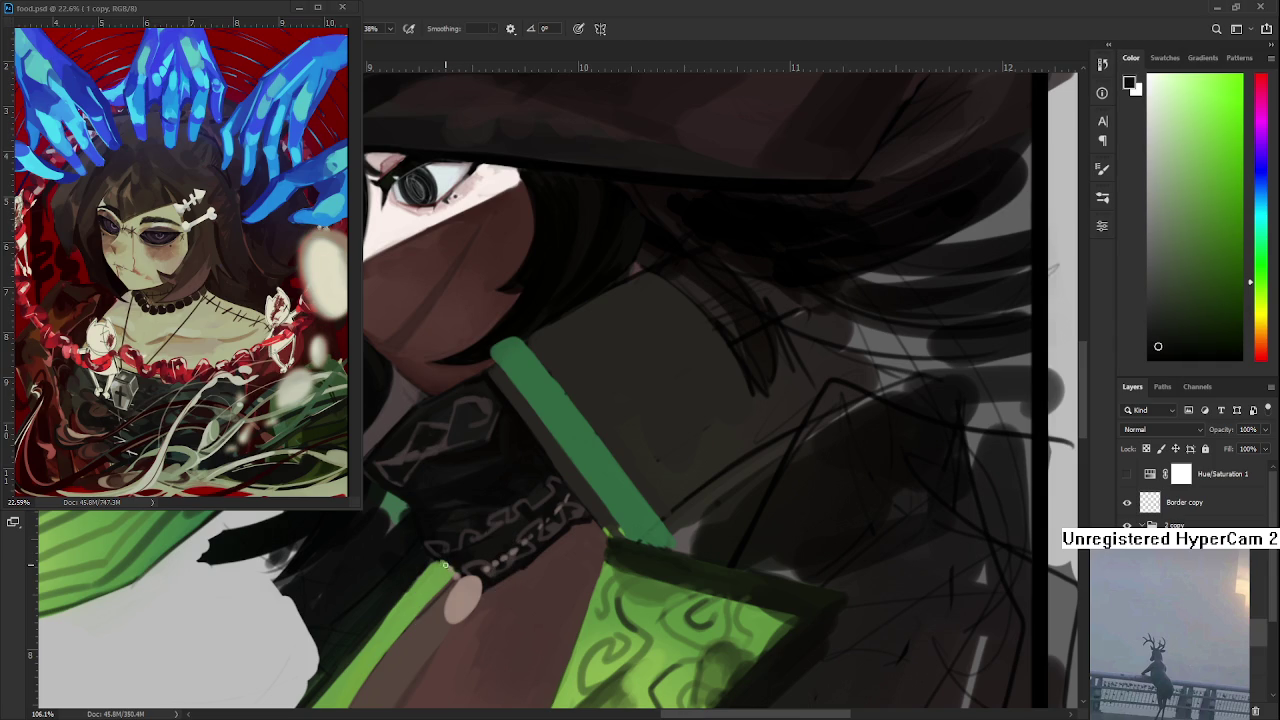
left_click_drag(456, 560, 453, 554)
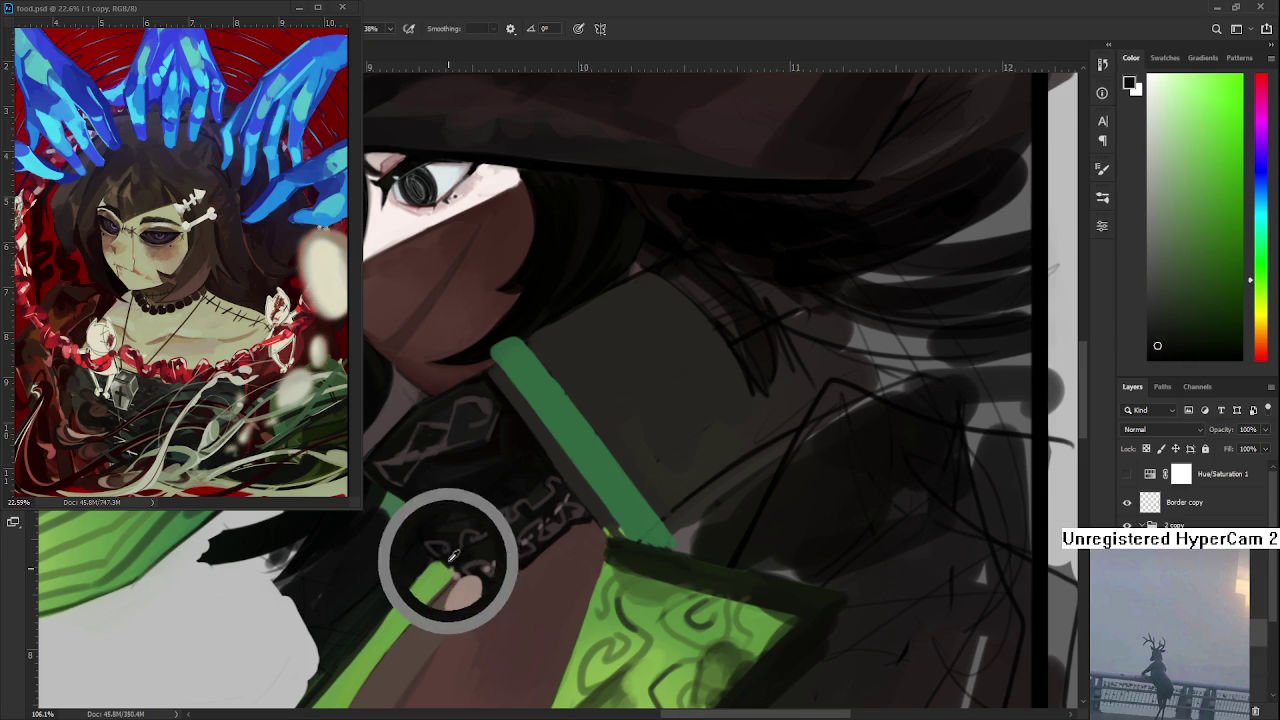
left_click(448, 565)
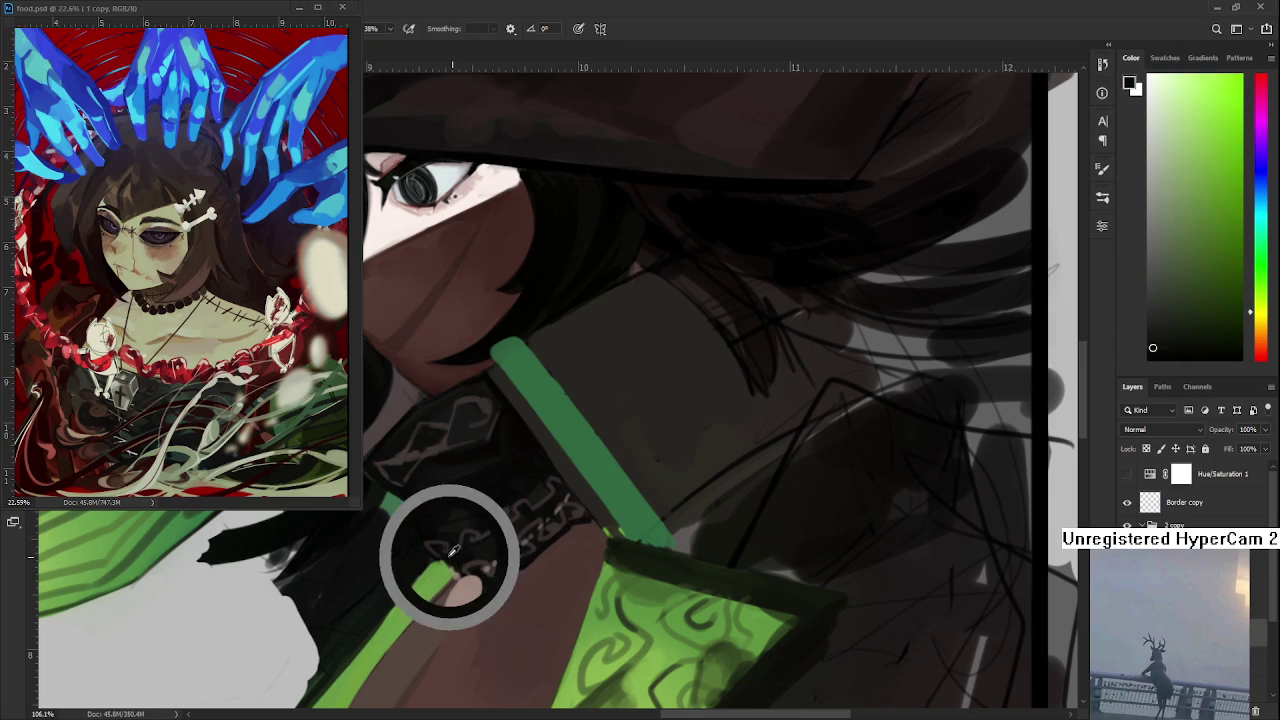
left_click_drag(450, 560, 460, 565)
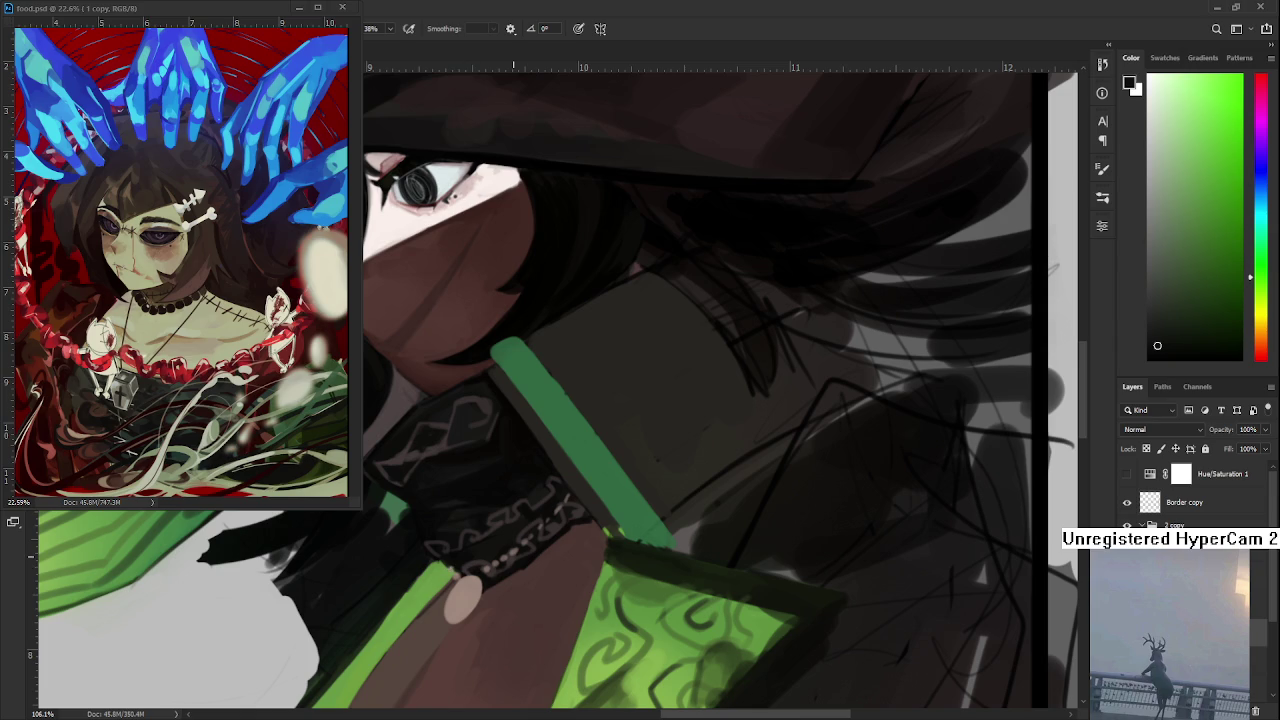
- Rotate the canvas view to a tilted angle
scroll(456, 558, "down", 2)
scroll(470, 557, "down", 2)
scroll(512, 555, "up", 3)
mouse_move(488, 567)
left_mouse_down()
mouse_move(660, 449)
mouse_move(540, 534)
mouse_move(498, 436)
left_mouse_up()
- Sample cloak greens and collar shadow tones, settling on a pale sage green
left_click(428, 515, "alt")
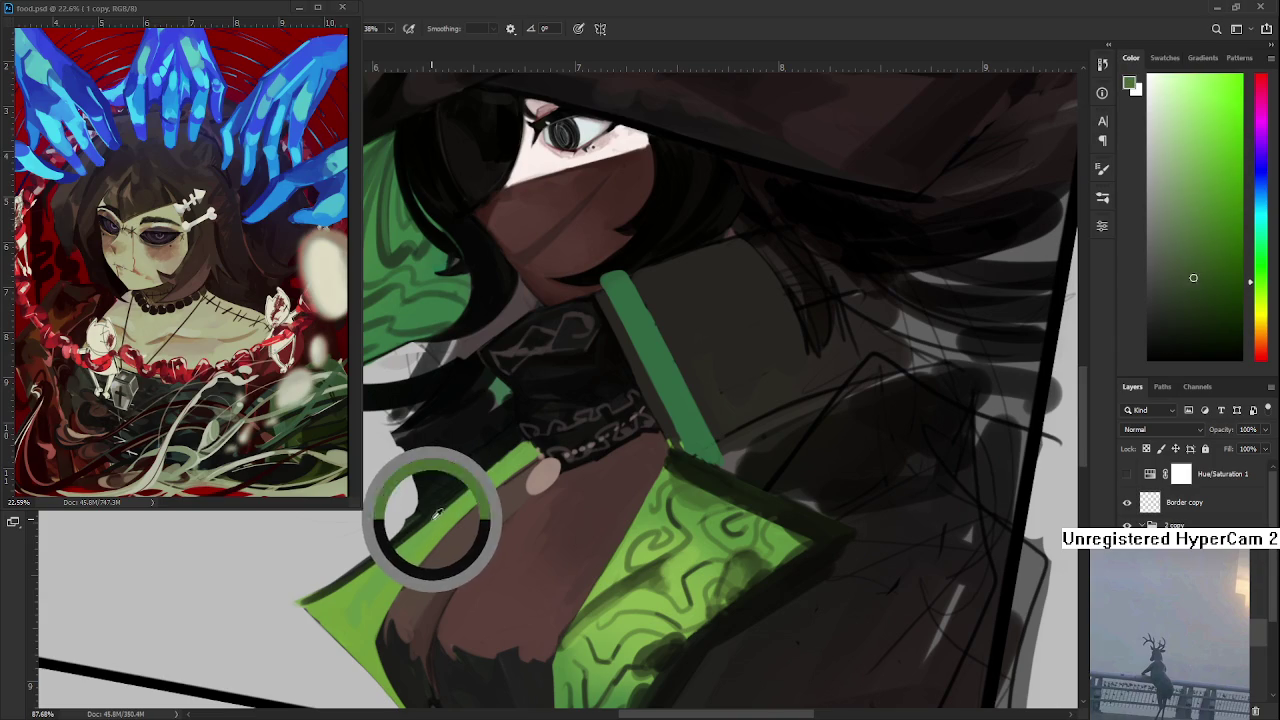
left_click(455, 498, "alt")
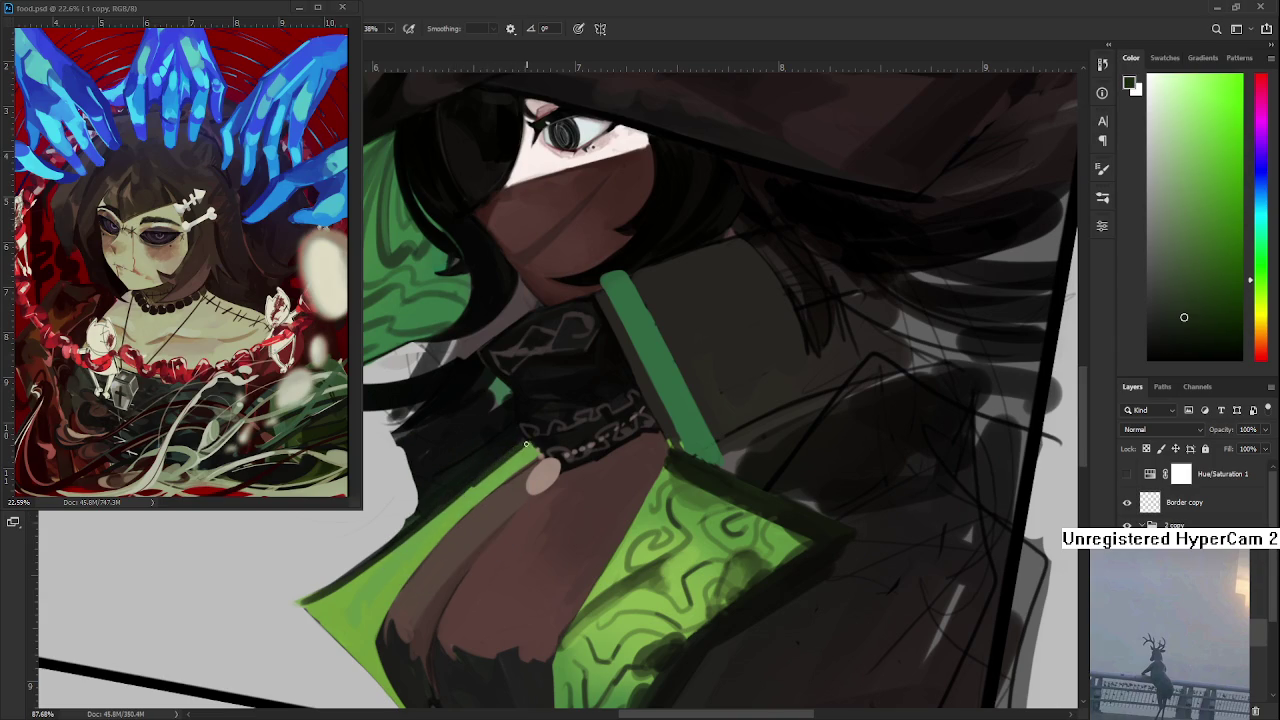
left_click(470, 490, "alt")
left_click(486, 460, "alt")
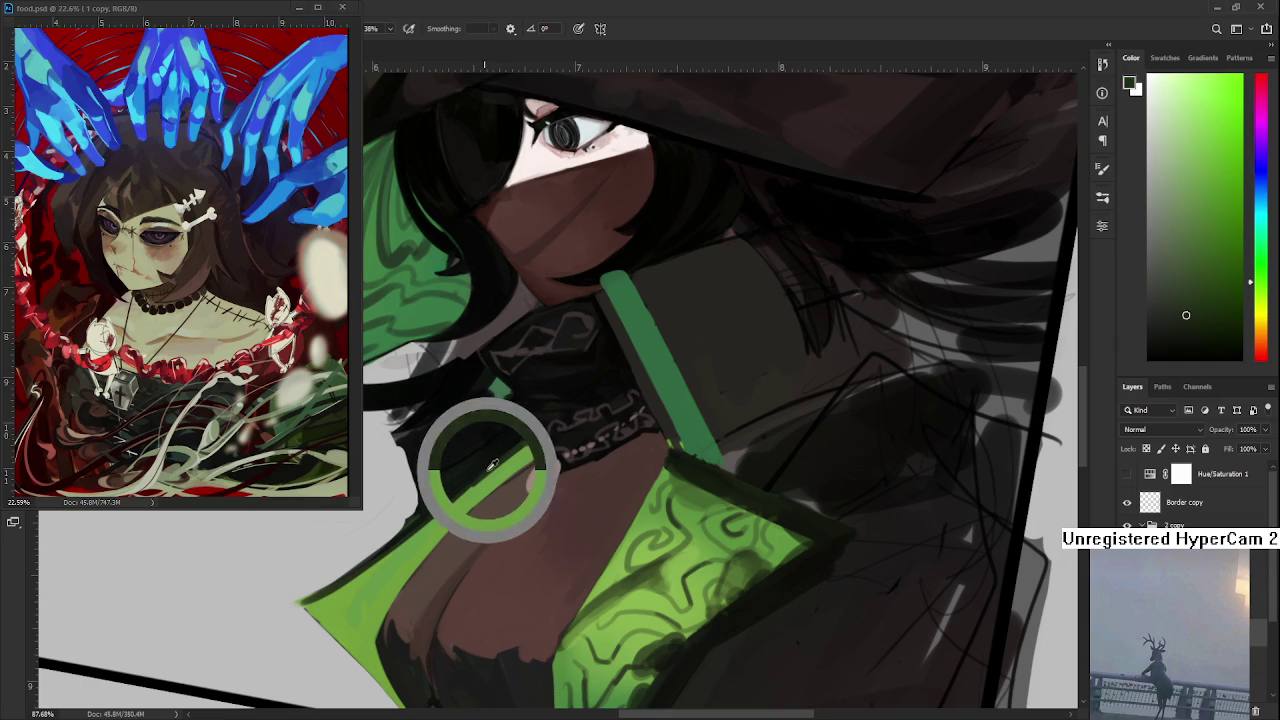
left_click(466, 471, "alt")
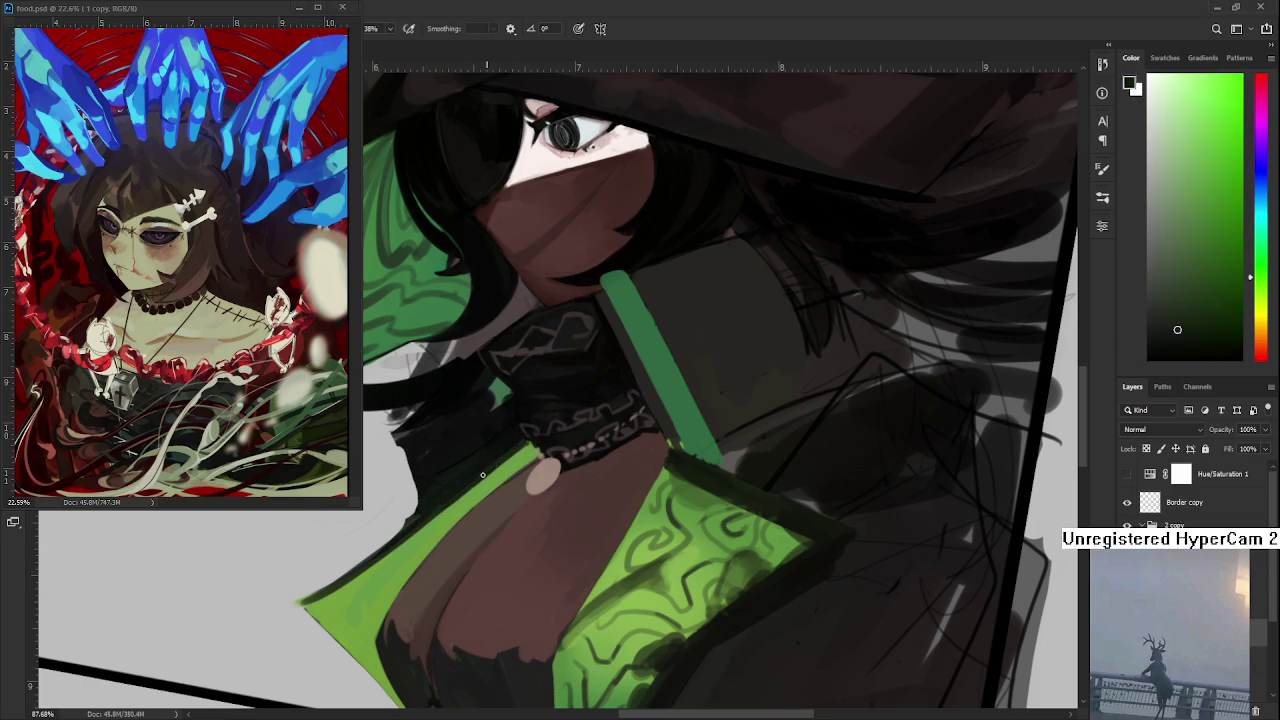
left_click(528, 451, "alt")
left_click_drag(474, 500, 534, 435)
scroll(646, 410, "down", 5)
- Centre the left lapel and sample darker greens along its outline
scroll(640, 415, "up", 3)
scroll(635, 420, "up", 3)
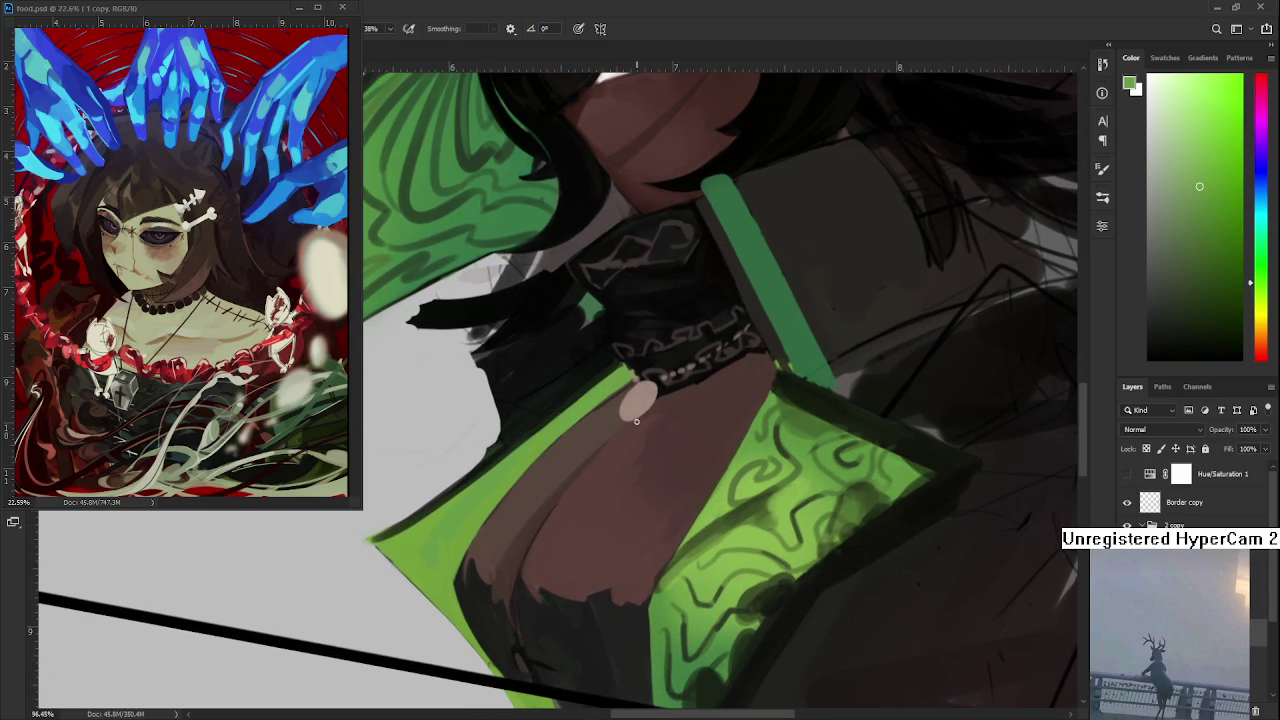
left_click_drag(453, 506, 522, 484)
left_click(430, 520, "alt")
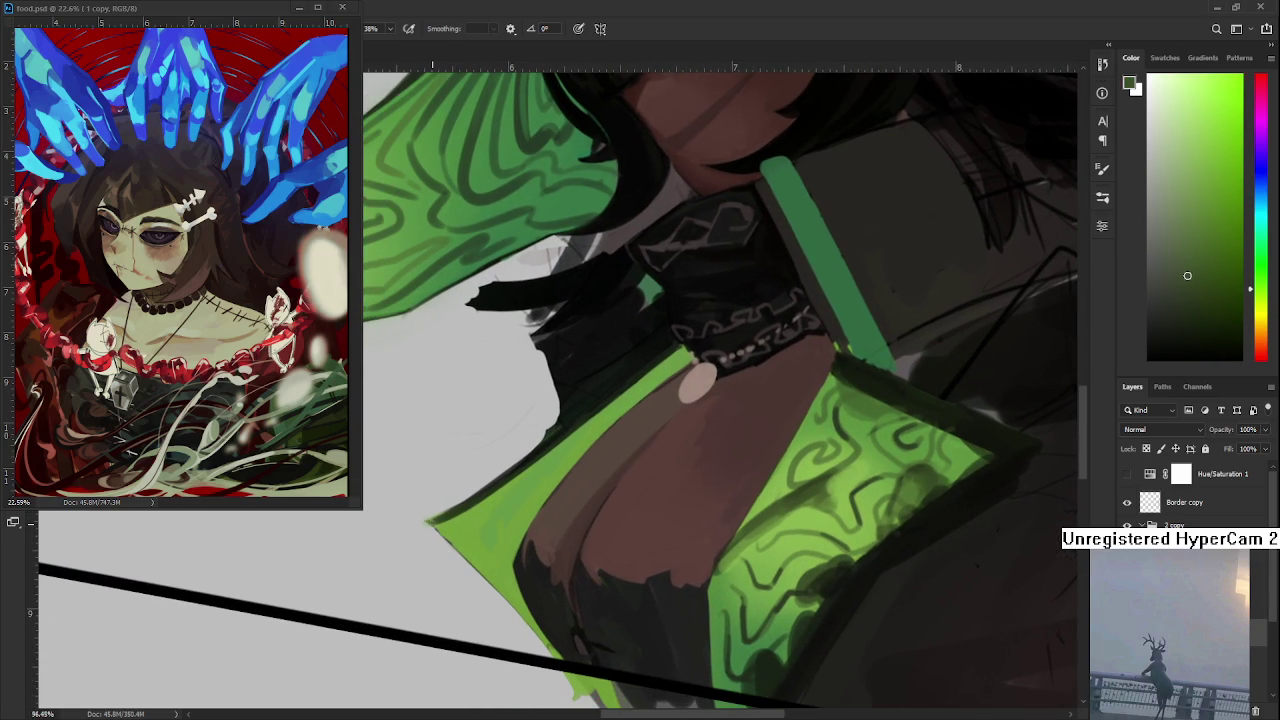
left_click(436, 517, "alt")
left_click(451, 515, "alt")
left_click(459, 507, "alt")
left_click(474, 499, "alt")
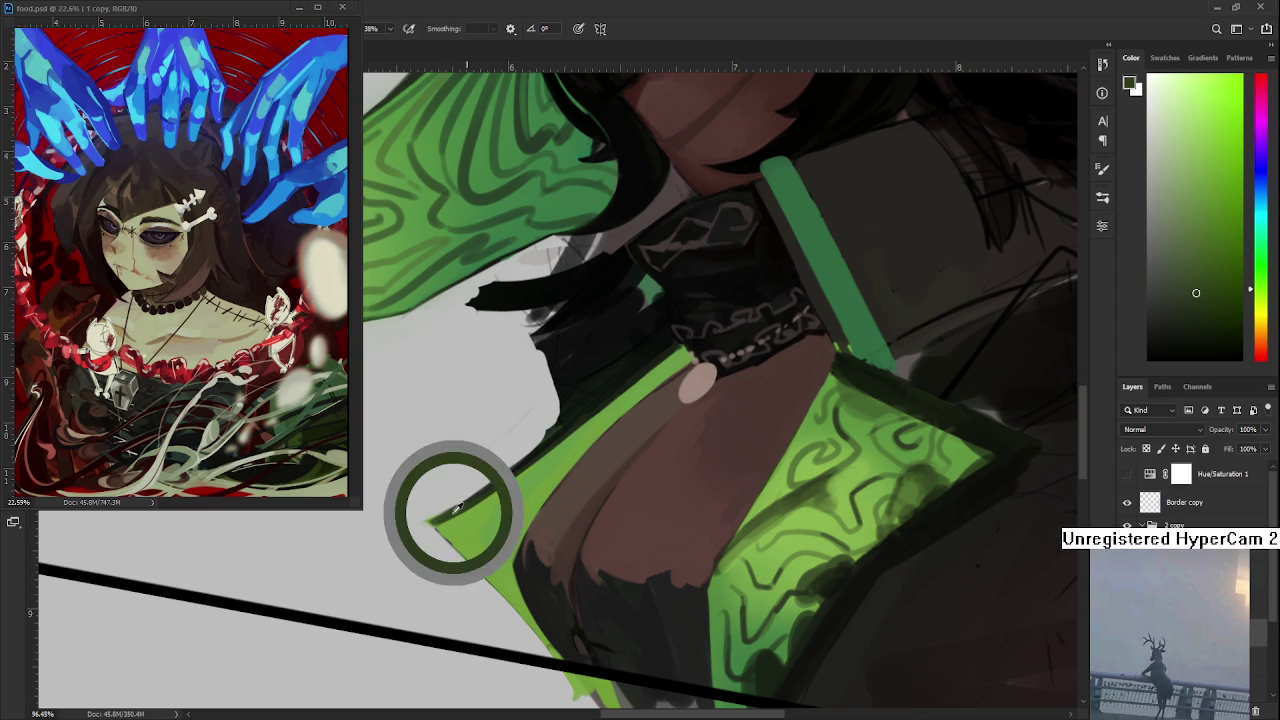
left_click(476, 499, "alt")
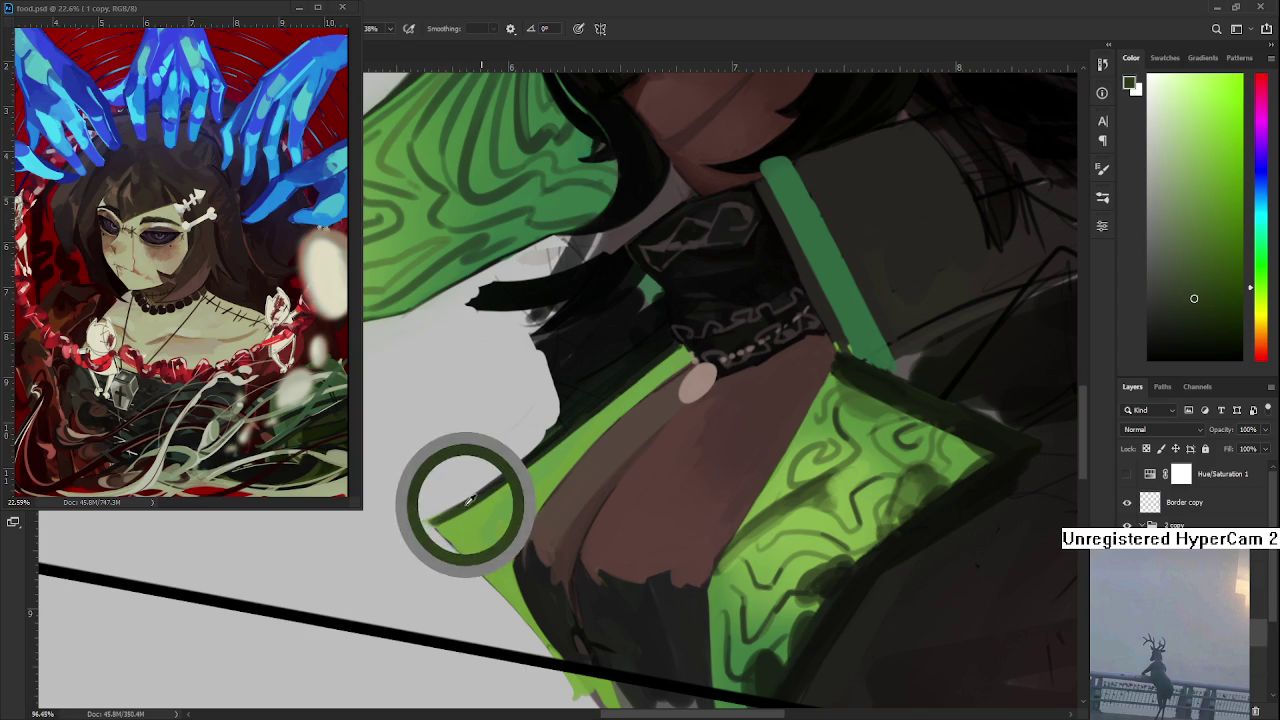
left_click(455, 507, "alt")
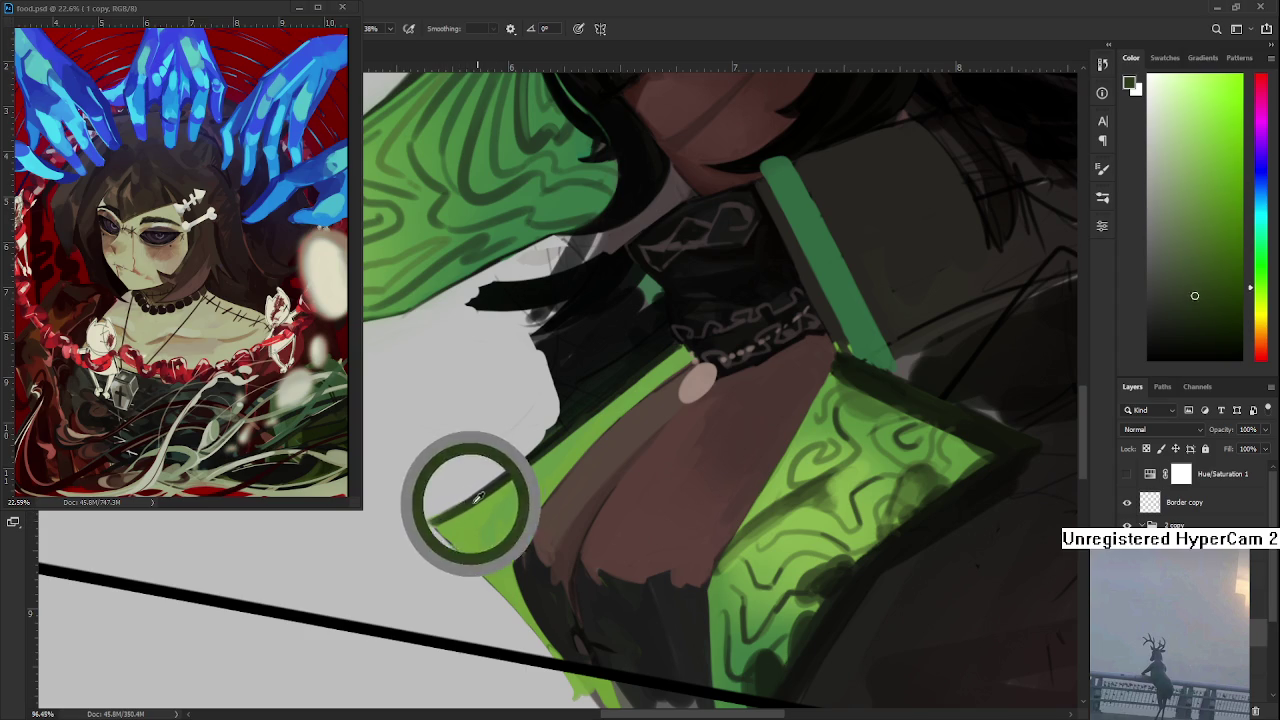
left_click_drag(459, 504, 449, 513)
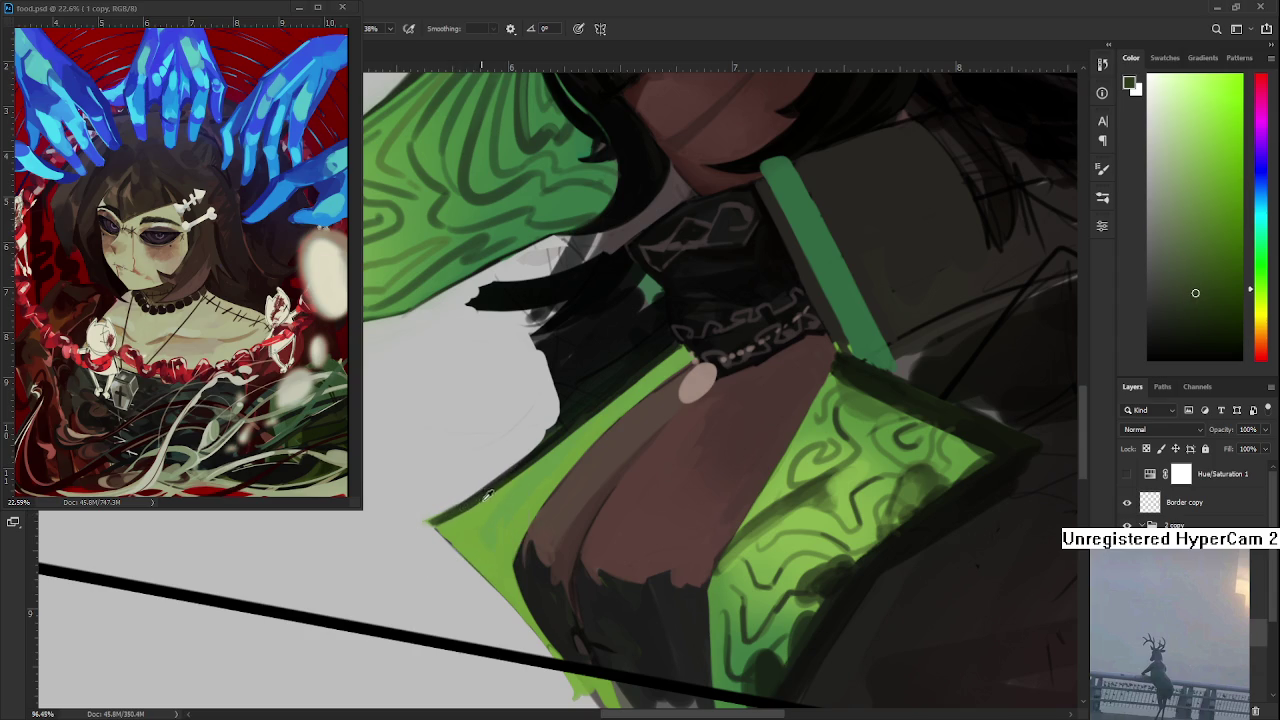
- Refine the sampled green along the left lapel's outer edge
left_click(458, 508, "alt")
left_click_drag(464, 516, 496, 498)
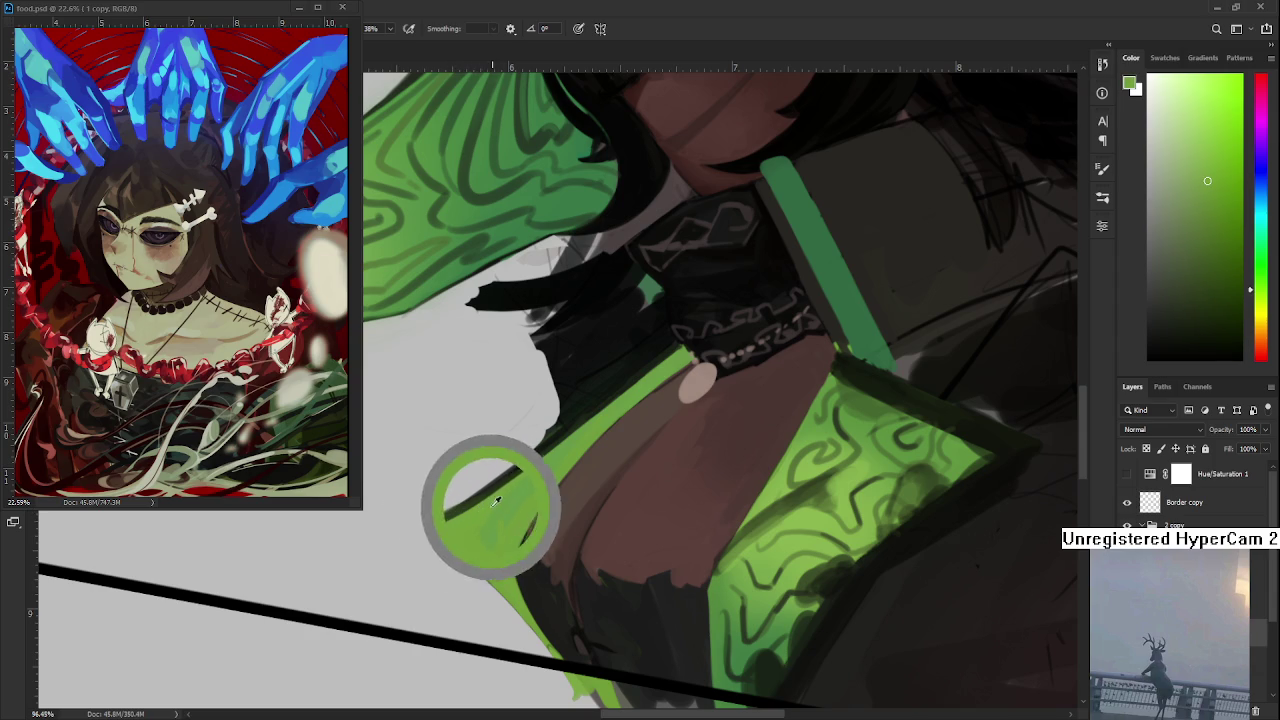
mouse_move(496, 498)
left_mouse_down()
mouse_move(482, 516)
mouse_move(459, 510)
mouse_move(486, 512)
mouse_move(478, 500)
mouse_move(505, 495)
mouse_move(488, 500)
left_mouse_up()
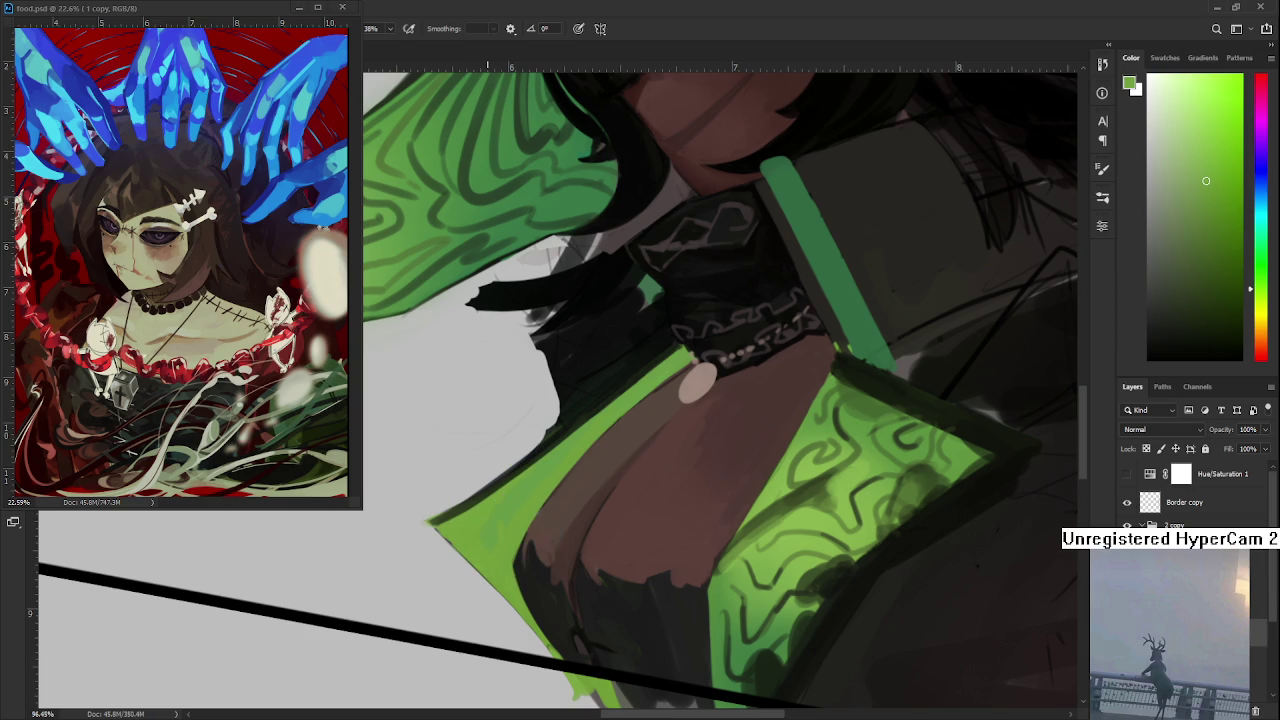
left_click(486, 510, "alt")
left_click(485, 510, "alt")
left_click_drag(485, 508, 500, 490)
mouse_move(520, 497)
left_mouse_down()
mouse_move(530, 487)
mouse_move(516, 500)
left_mouse_up()
left_click(512, 492, "alt")
- Sample dark collar tones and lapel greens near the pendant
left_click(470, 498, "alt")
left_click(502, 477, "alt")
scroll(586, 423, "up", 2)
left_click(500, 509, "alt")
left_click(551, 480, "alt")
left_click(551, 480, "alt")
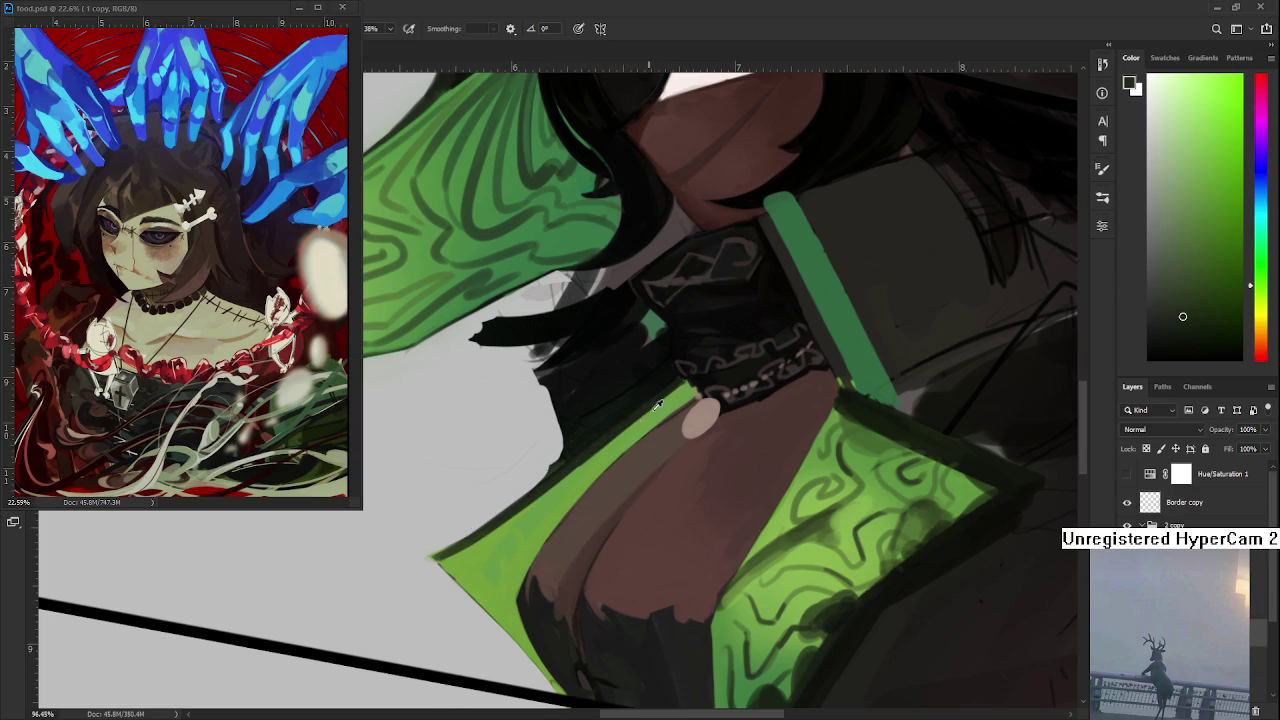
left_click(617, 441, "alt")
left_click_drag(617, 441, 564, 457)
left_click(612, 443, "alt")
left_click(673, 400, "alt")
- Bring the face and collar back into view and sample a near-black at the chain
left_click_drag(704, 383, 566, 518)
left_click(560, 518, "alt")
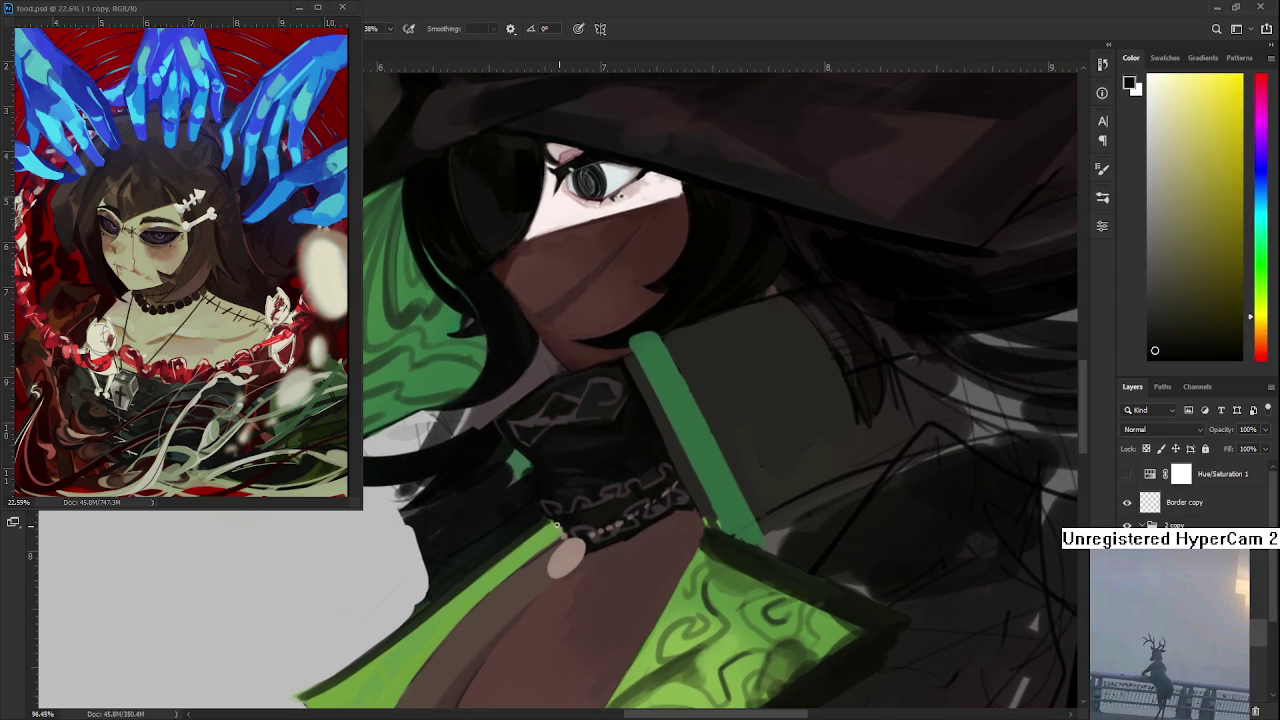
left_click(557, 520, "alt")
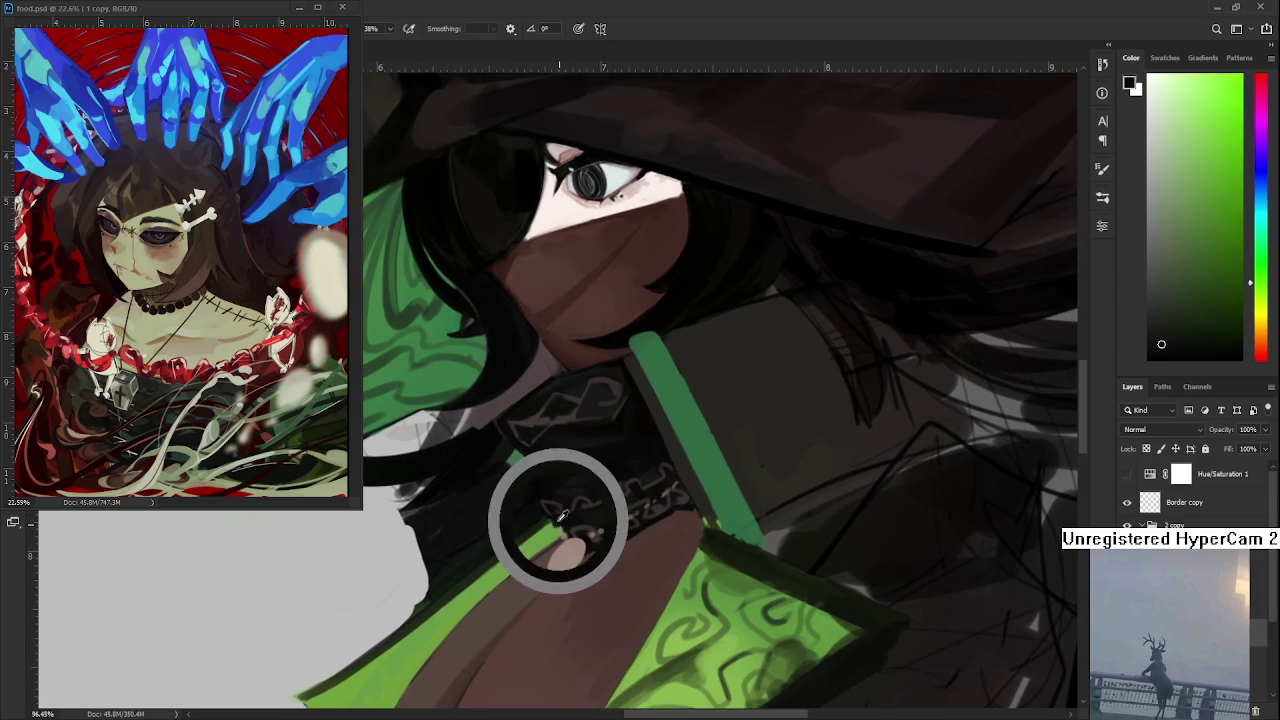
left_click(554, 520, "alt")
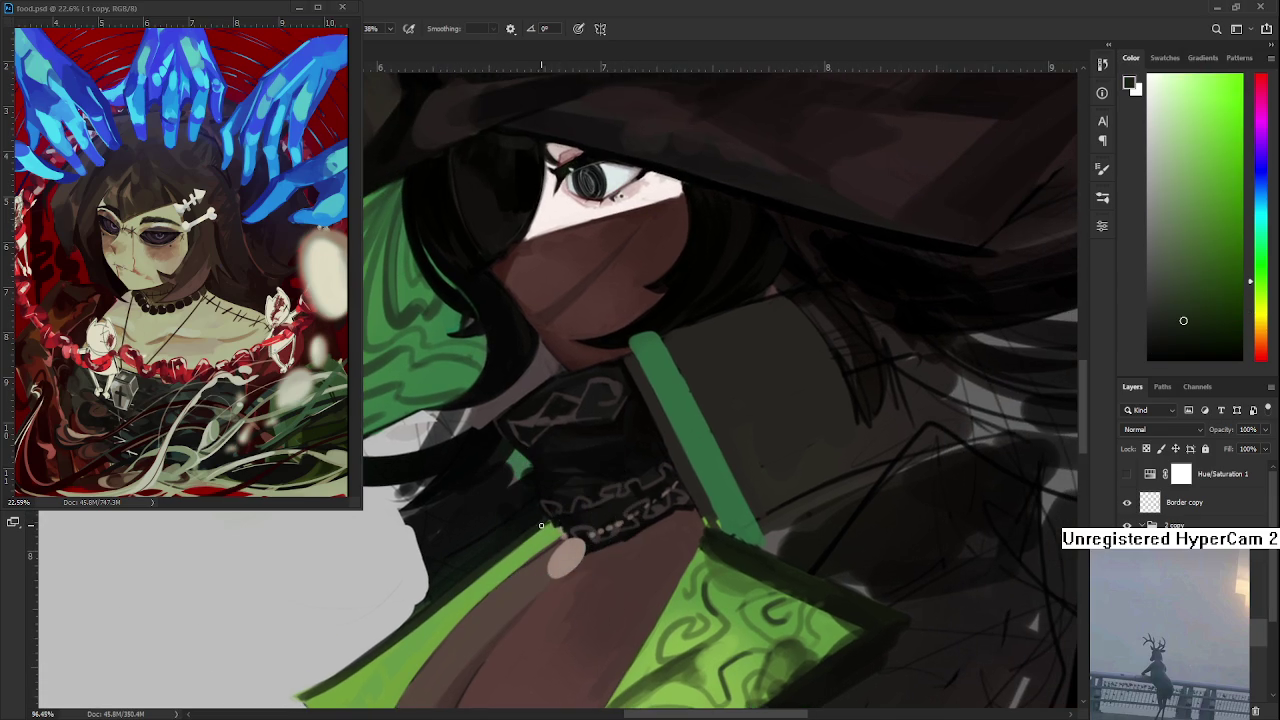
scroll(627, 455, "down", 3)
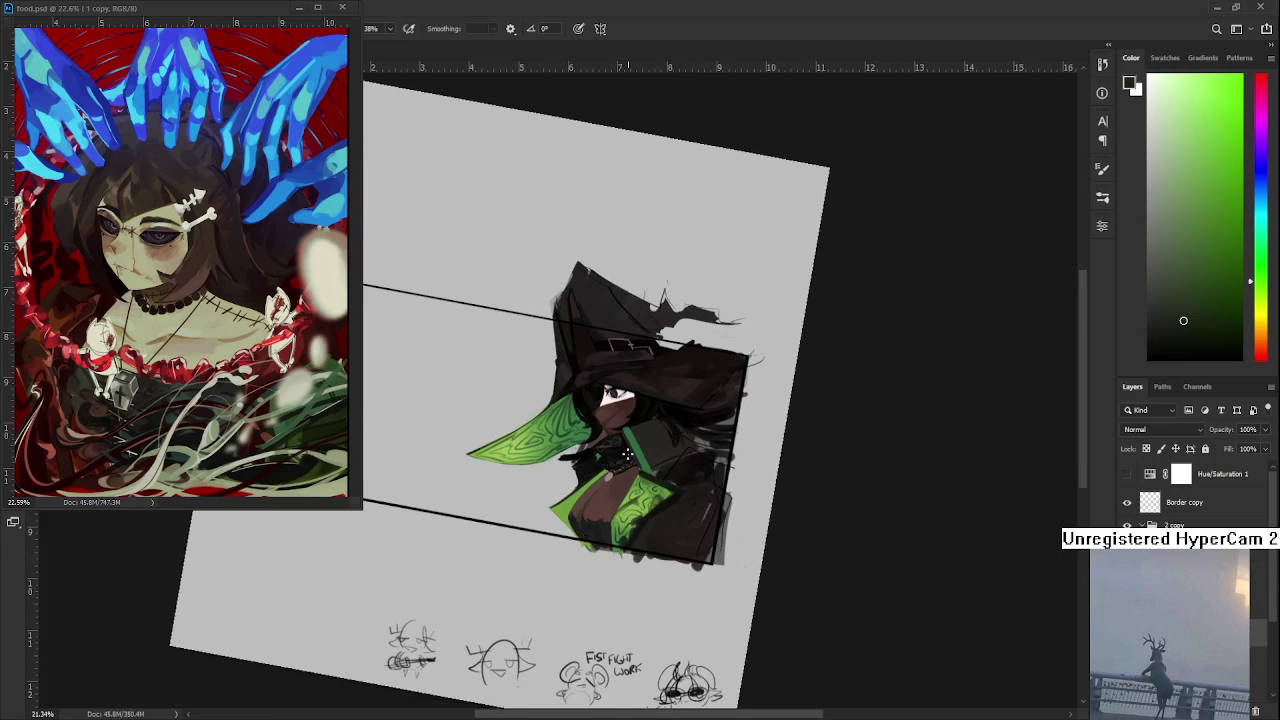
scroll(627, 455, "up", 2)
scroll(628, 457, "up", 2)
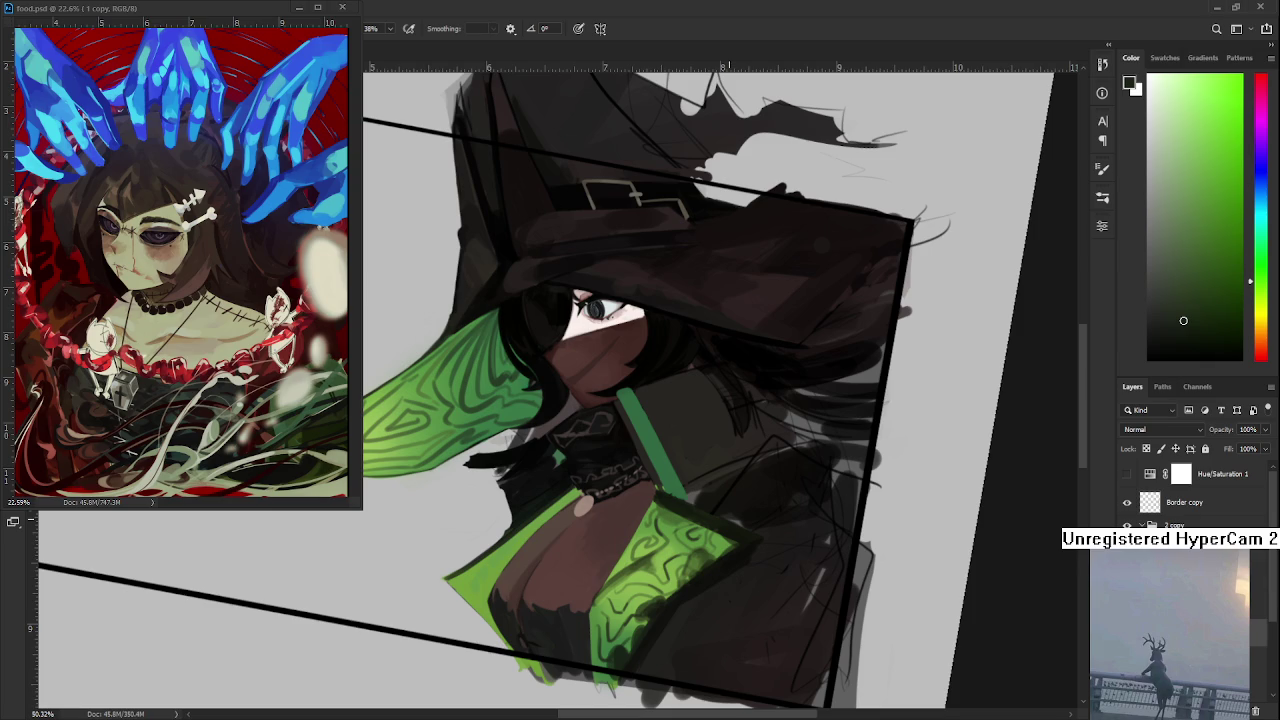
scroll(647, 615, "up", 1)
- Sample several mid and lighter greens from the right cloak panel
left_click(640, 540, "alt")
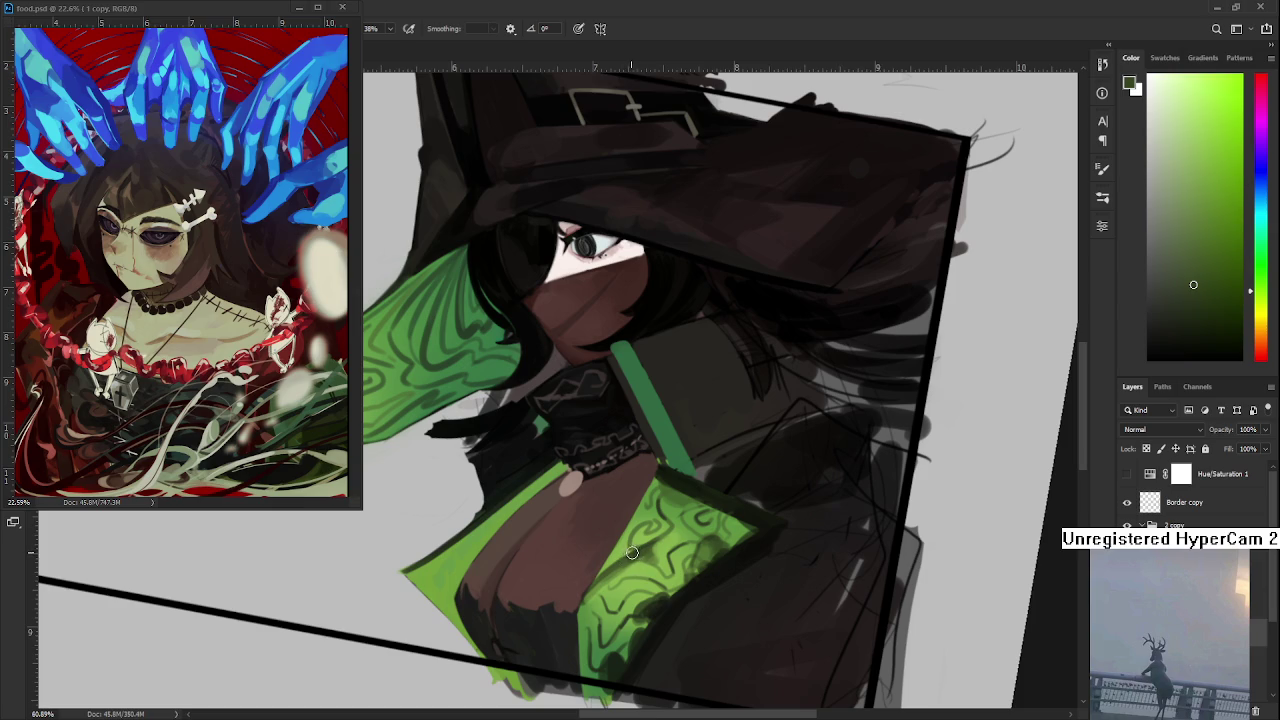
left_click(630, 553, "alt")
left_click(630, 553, "alt")
left_click(628, 555, "alt")
left_click(638, 554, "alt")
left_click(655, 561, "alt")
left_click(655, 553, "alt")
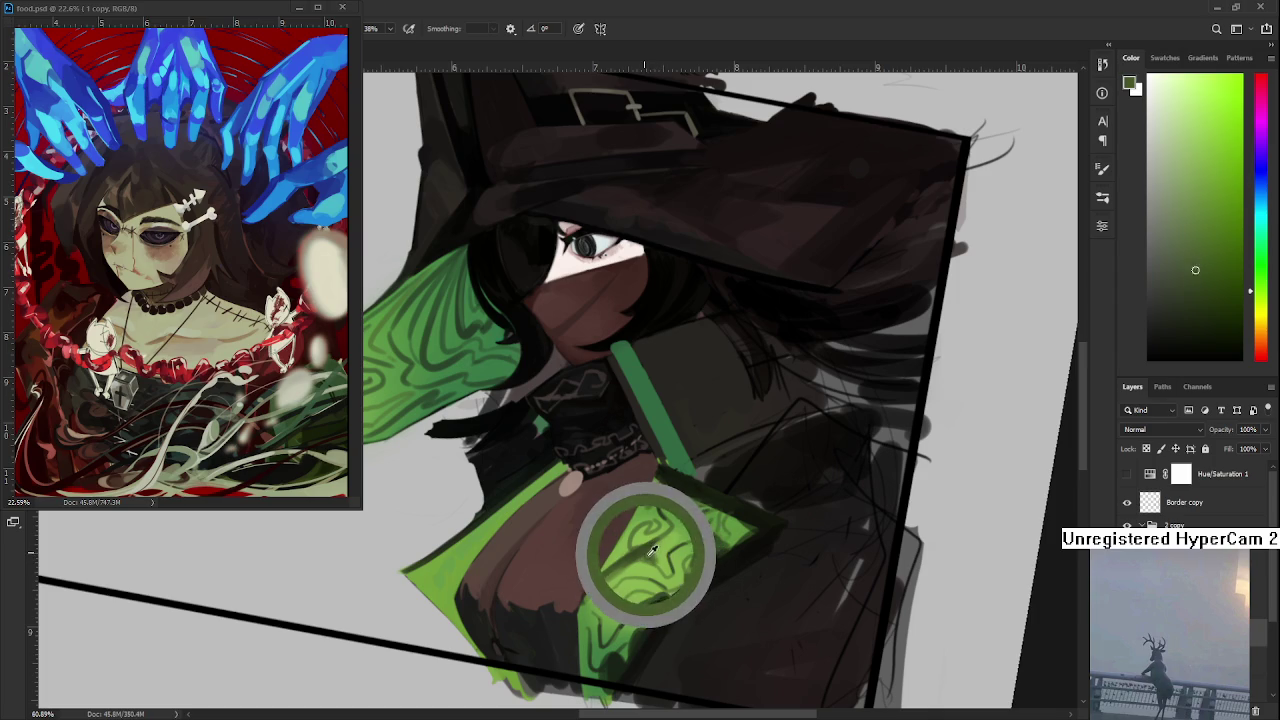
left_click(649, 553, "alt")
- Alternate between bright and dark swirl-pattern greens, ending on a brighter robe green
left_click(668, 541, "alt")
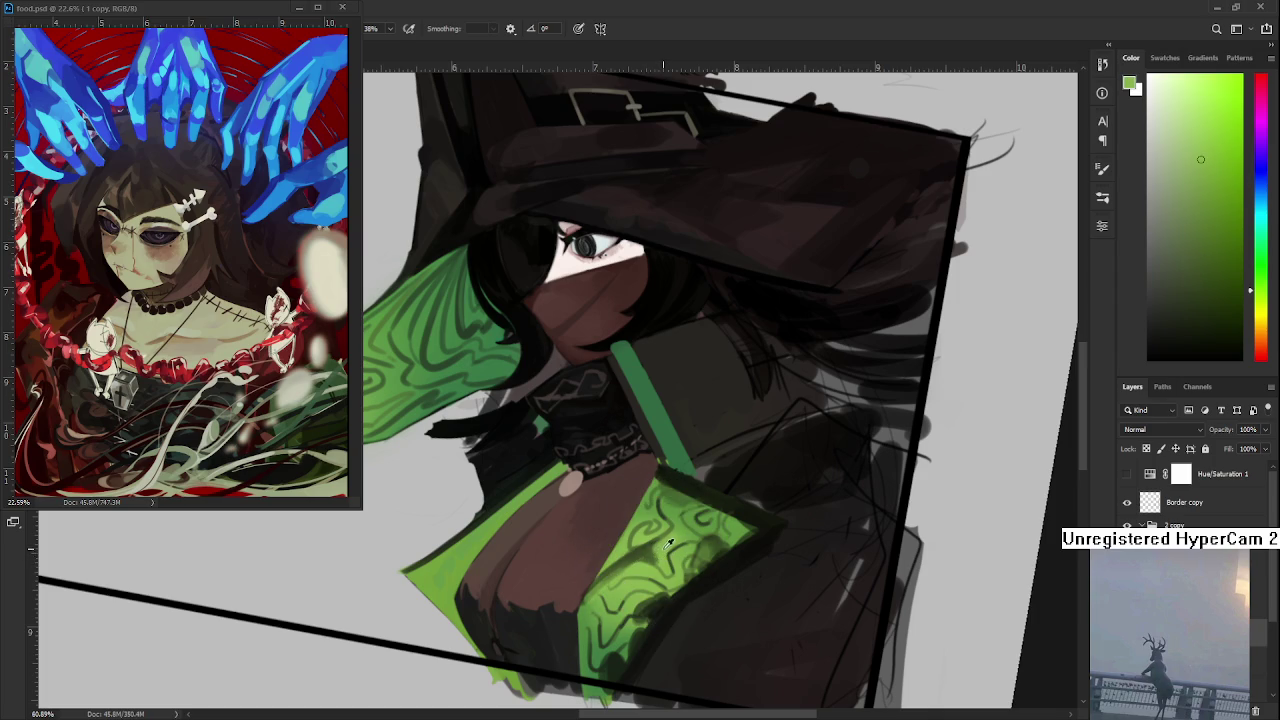
left_click(655, 552, "alt")
left_click(659, 555, "alt")
left_click(655, 550, "alt")
left_click(638, 558, "alt")
mouse_move(613, 596)
left_mouse_down()
mouse_move(628, 566)
mouse_move(677, 533)
mouse_move(662, 551)
mouse_move(648, 544)
left_mouse_up()
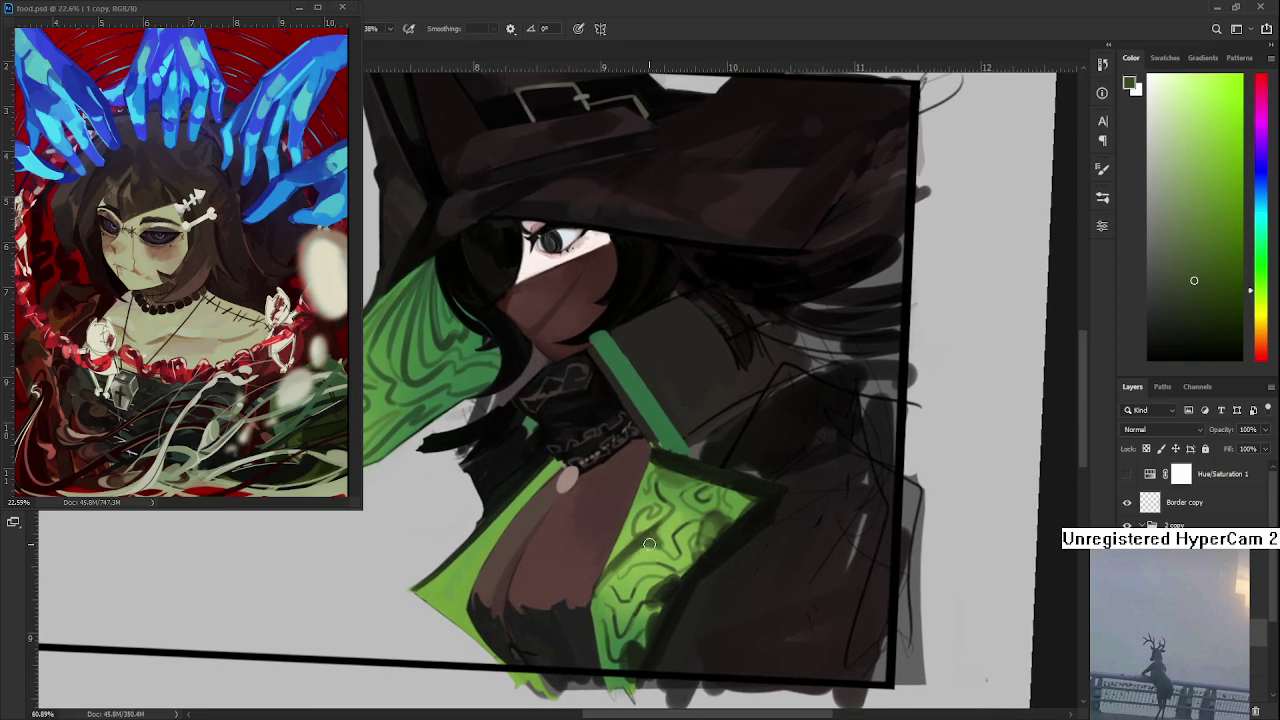
left_click(657, 531, "alt")
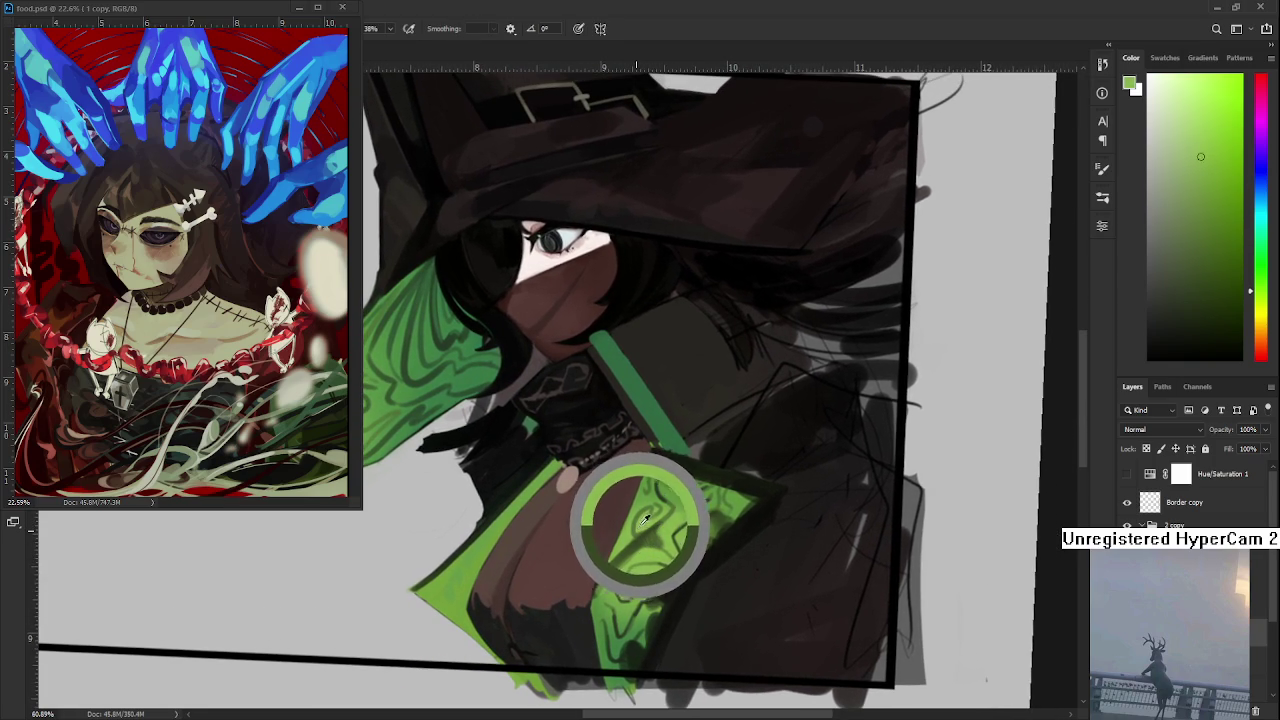